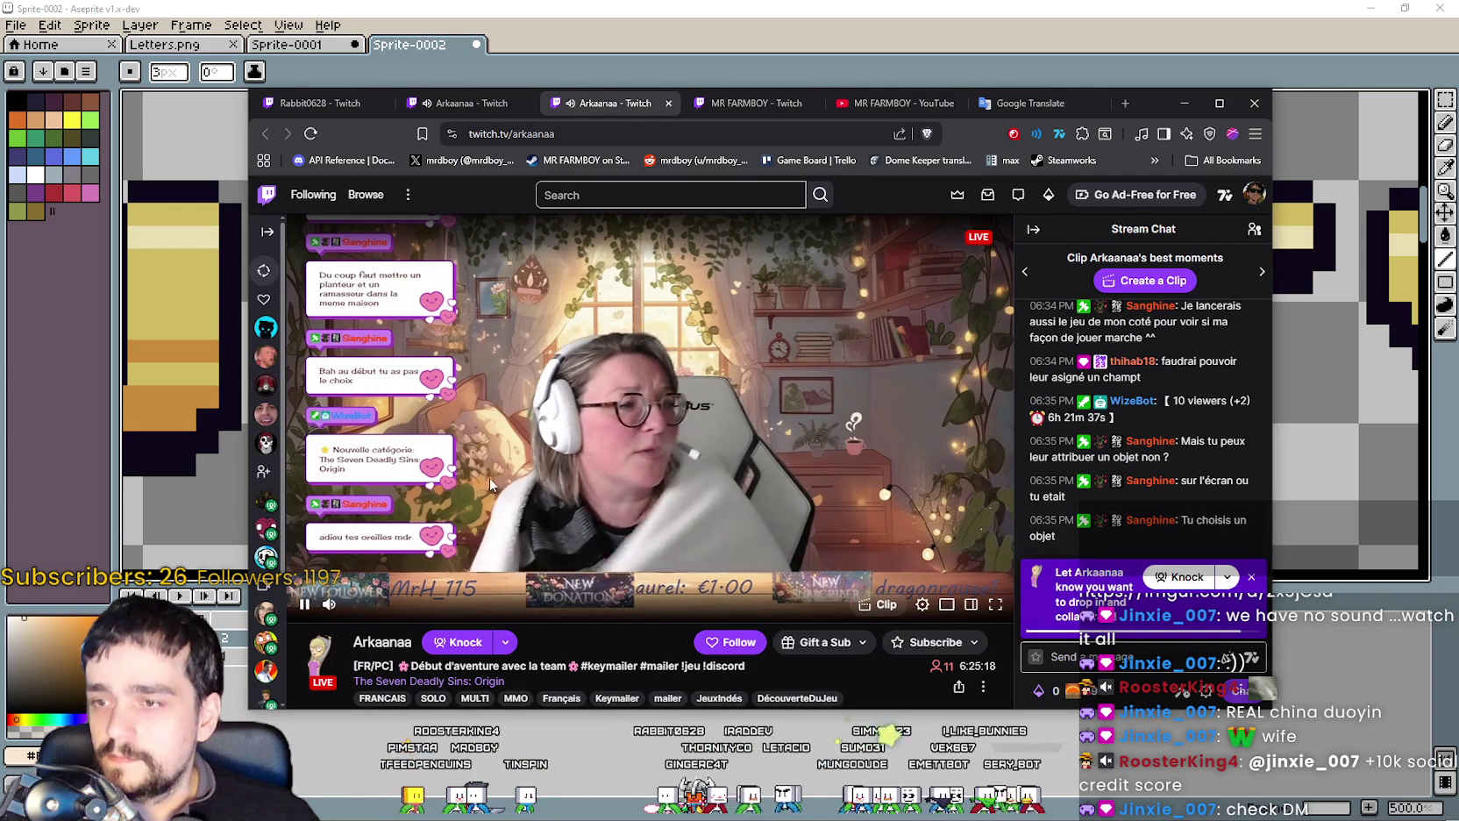
Go to the streamer's channel, open its Videos list, and play the past broadcast from 6 hours ago.
{"action": "scroll", "coordinate": [392, 574], "scroll_direction": "down", "scroll_amount": 2}
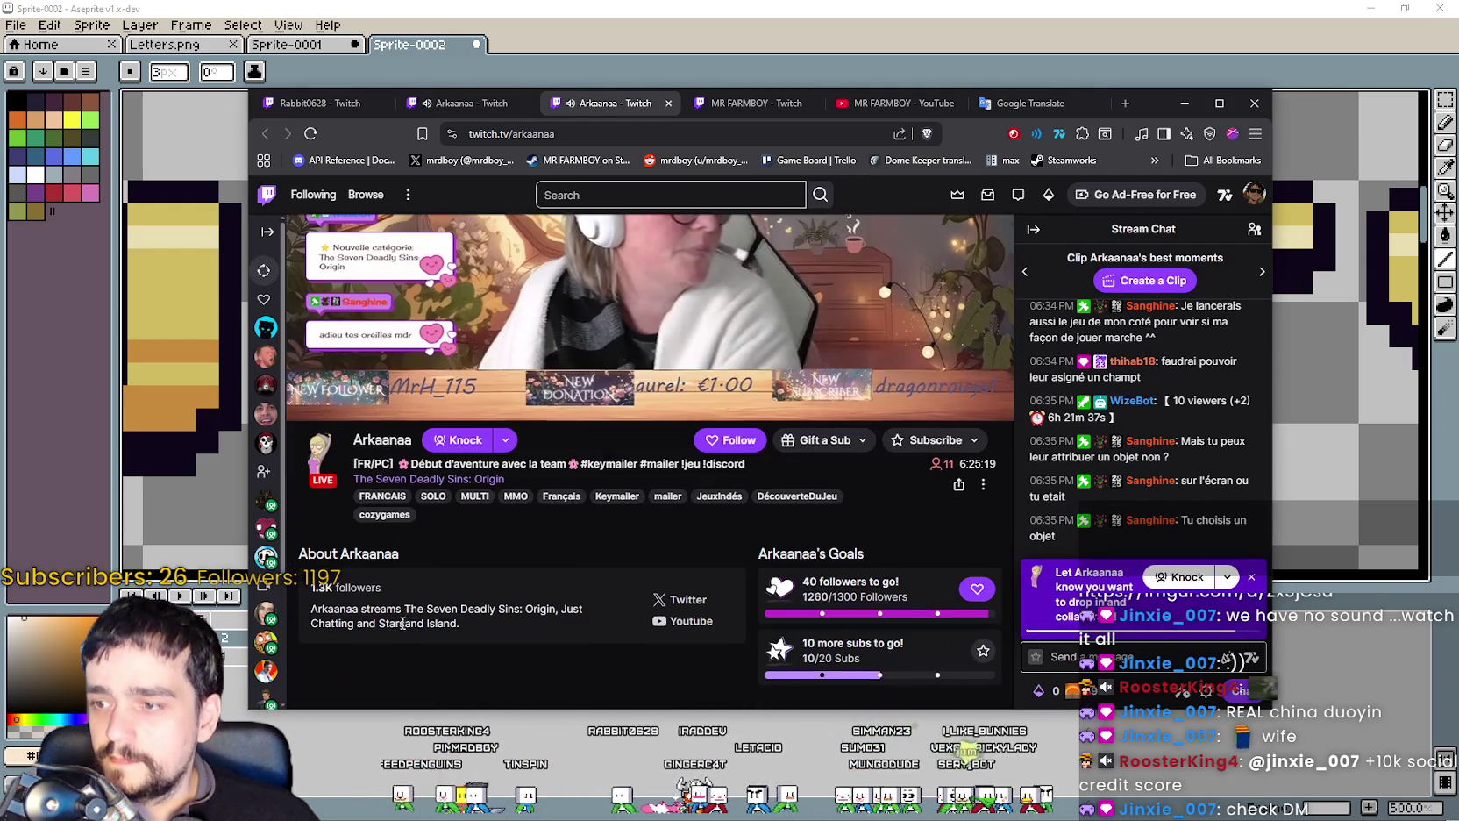
{"action": "left_click", "coordinate": [383, 440]}
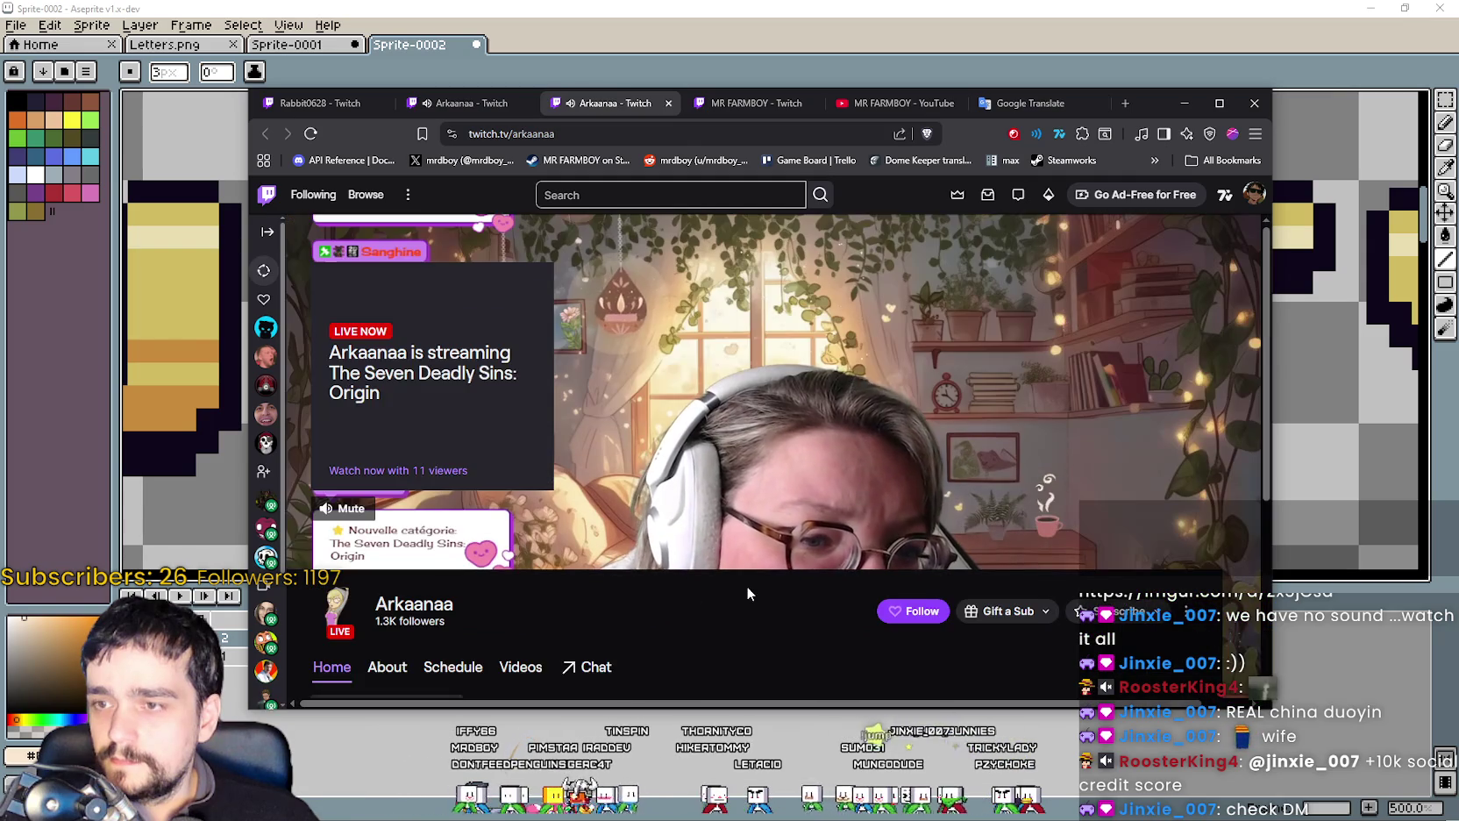
{"action": "scroll", "coordinate": [718, 575], "scroll_direction": "down", "scroll_amount": 3}
{"action": "left_click", "coordinate": [521, 363]}
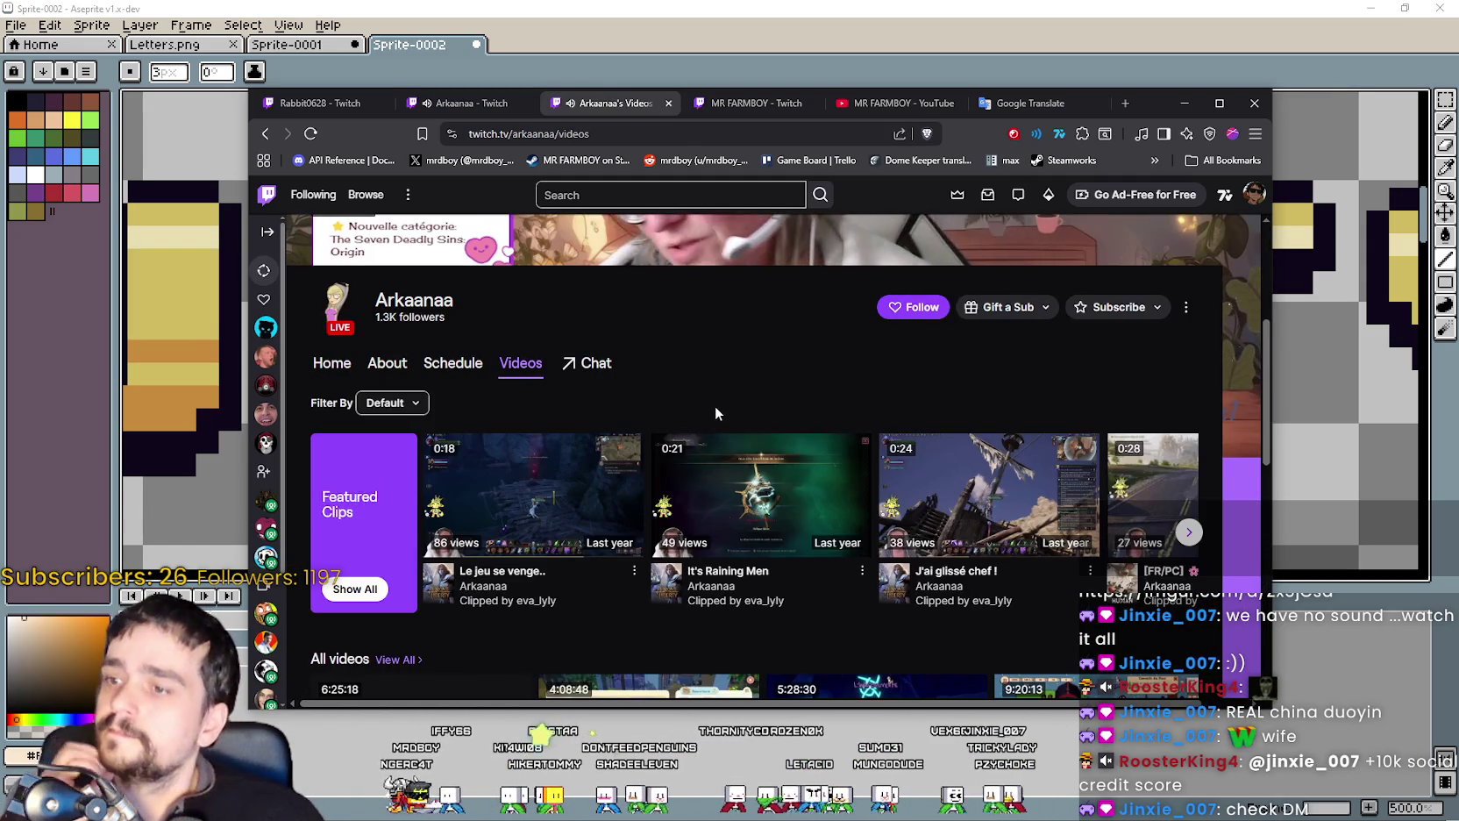
{"action": "scroll", "coordinate": [714, 412], "scroll_direction": "down", "scroll_amount": 3}
{"action": "left_click", "coordinate": [445, 534]}
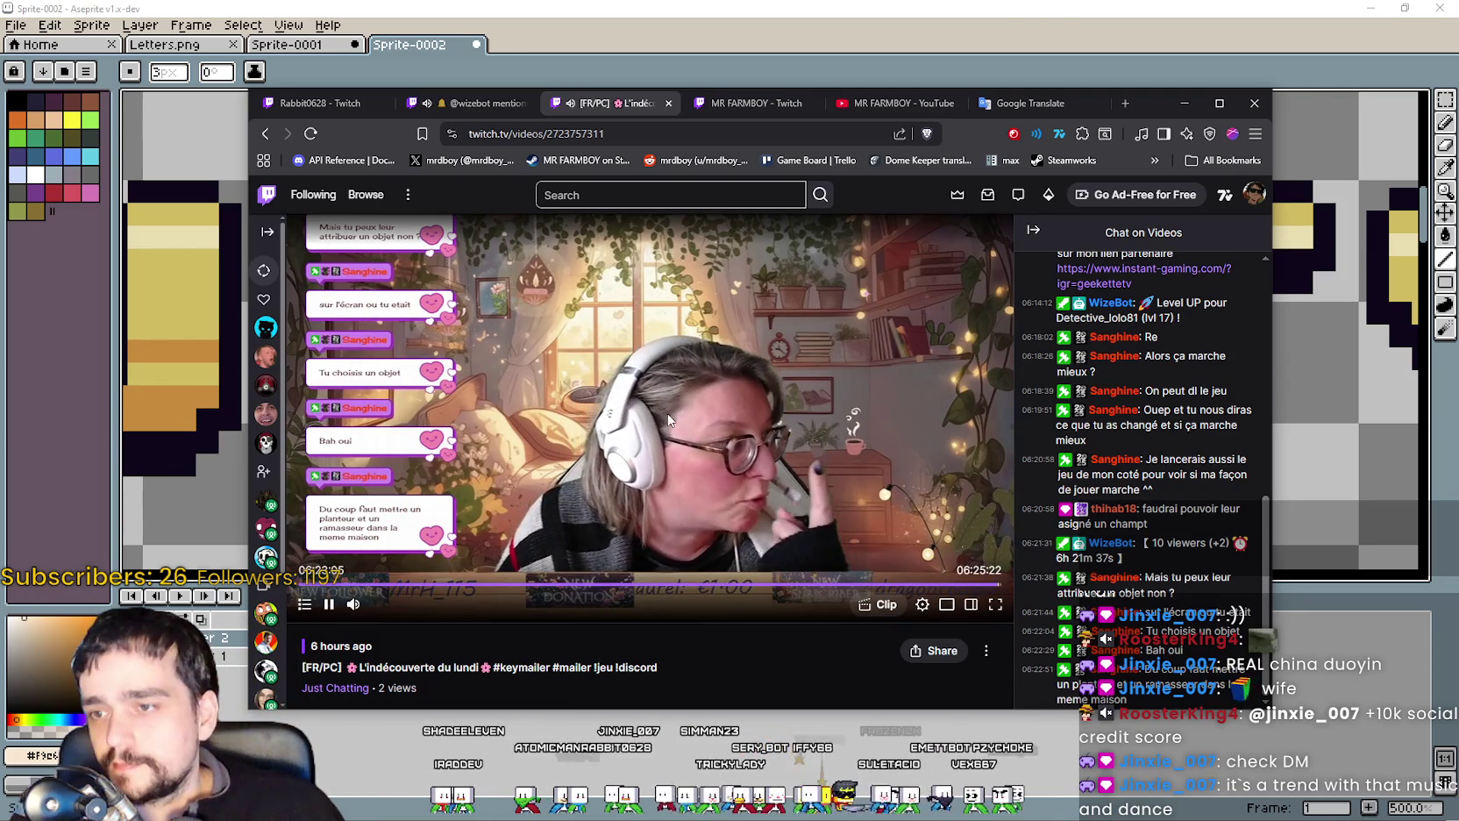
Nudge the browser window slightly, then switch away from it back to the pixel-art letters.
{"action": "left_click_drag", "start_coordinate": [1151, 96], "coordinate": [1170, 87]}
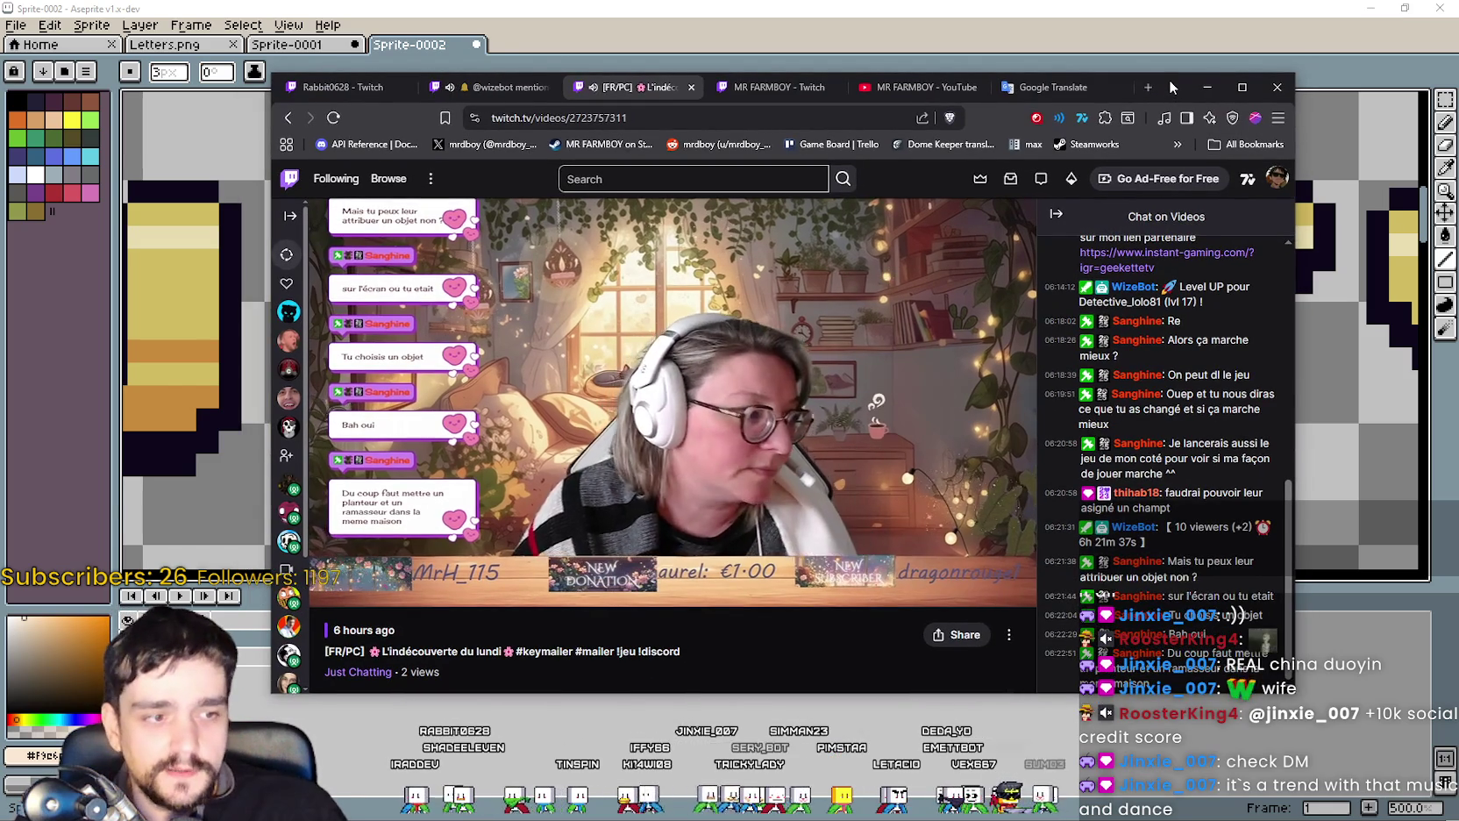
{"action": "key", "text": "alt+Tab"}
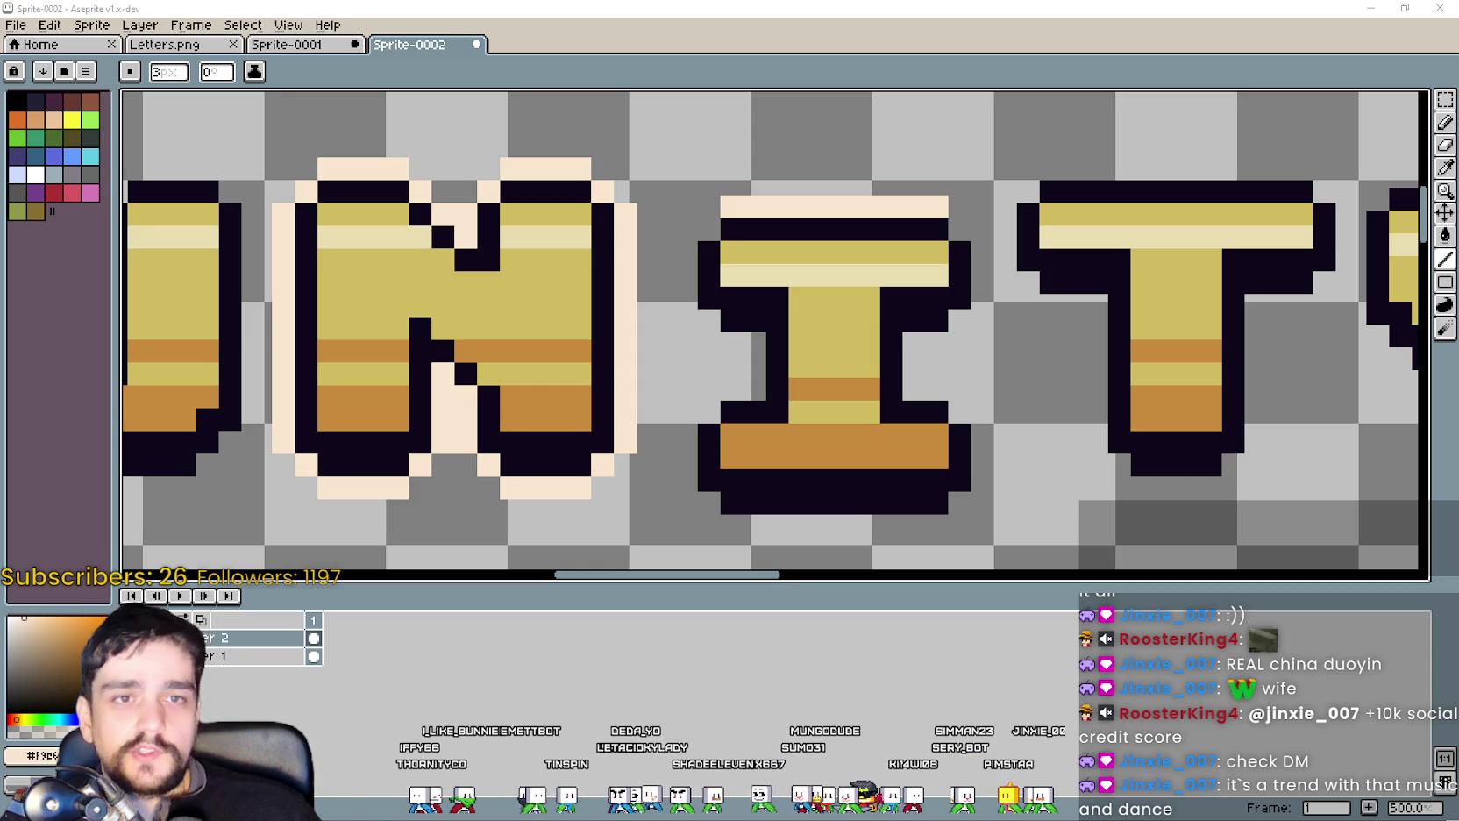
Paint cream outline pixels beside the letter I and a cream line under its dark base.
{"action": "scroll", "coordinate": [879, 319], "scroll_direction": "down", "scroll_amount": 2}
{"action": "scroll", "coordinate": [692, 253], "scroll_direction": "up", "scroll_amount": 1}
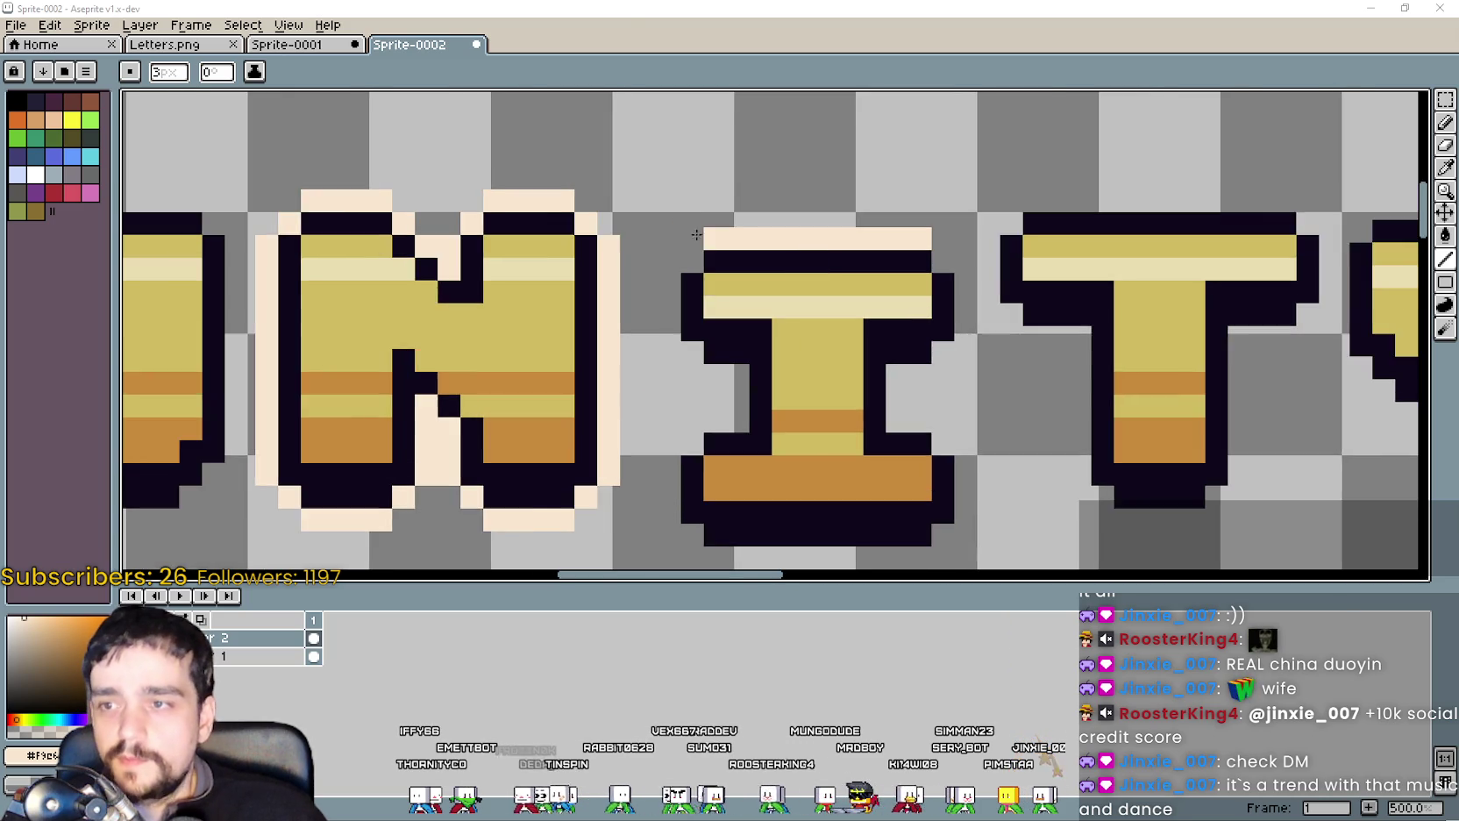
{"action": "scroll", "coordinate": [692, 254], "scroll_direction": "up", "scroll_amount": 4}
{"action": "scroll", "coordinate": [644, 300], "scroll_direction": "down", "scroll_amount": 3}
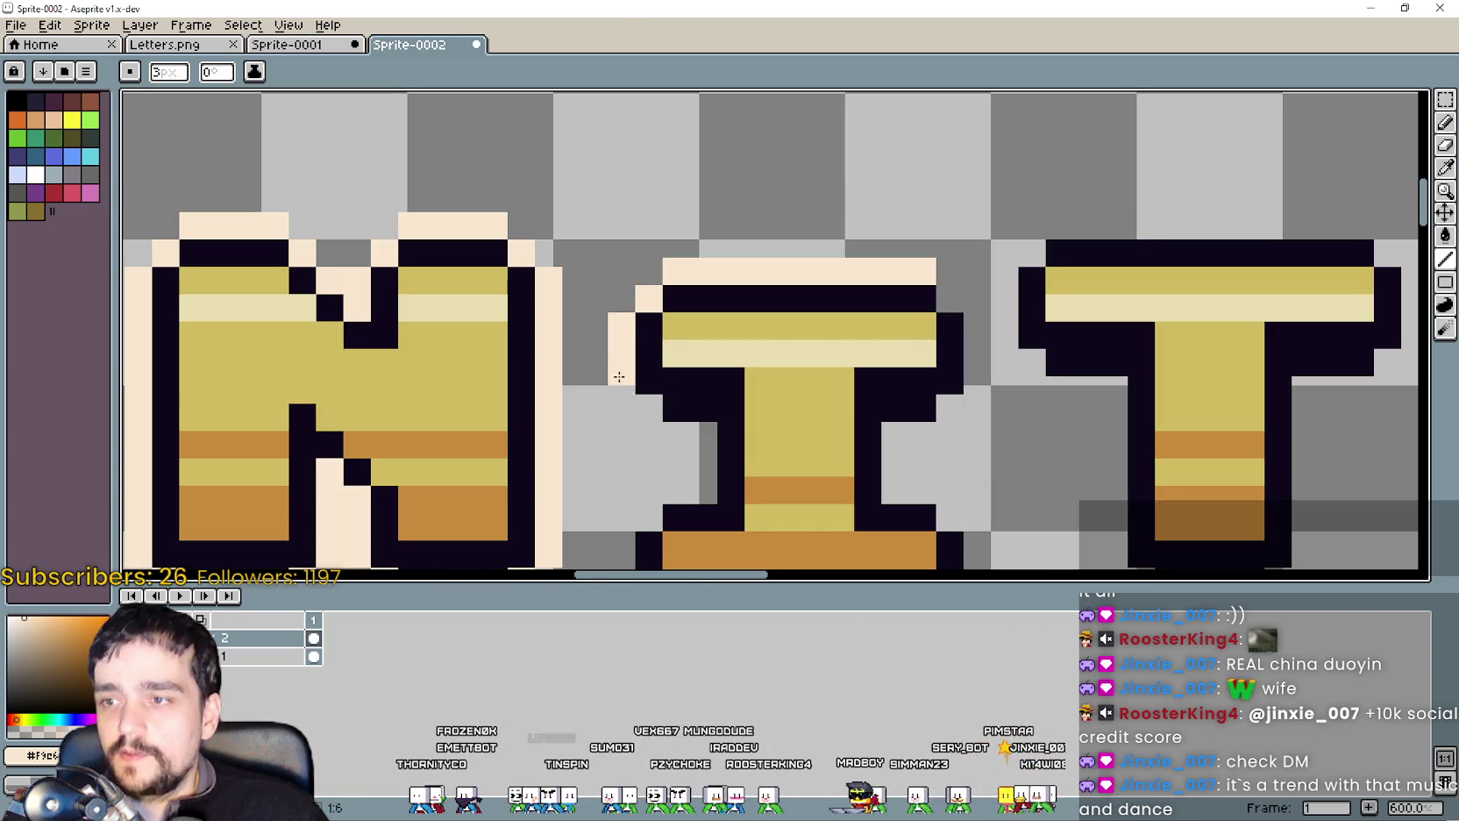
{"action": "scroll", "coordinate": [619, 375], "scroll_direction": "up", "scroll_amount": 1}
{"action": "scroll", "coordinate": [648, 377], "scroll_direction": "up", "scroll_amount": 3}
{"action": "scroll", "coordinate": [733, 413], "scroll_direction": "down", "scroll_amount": 1}
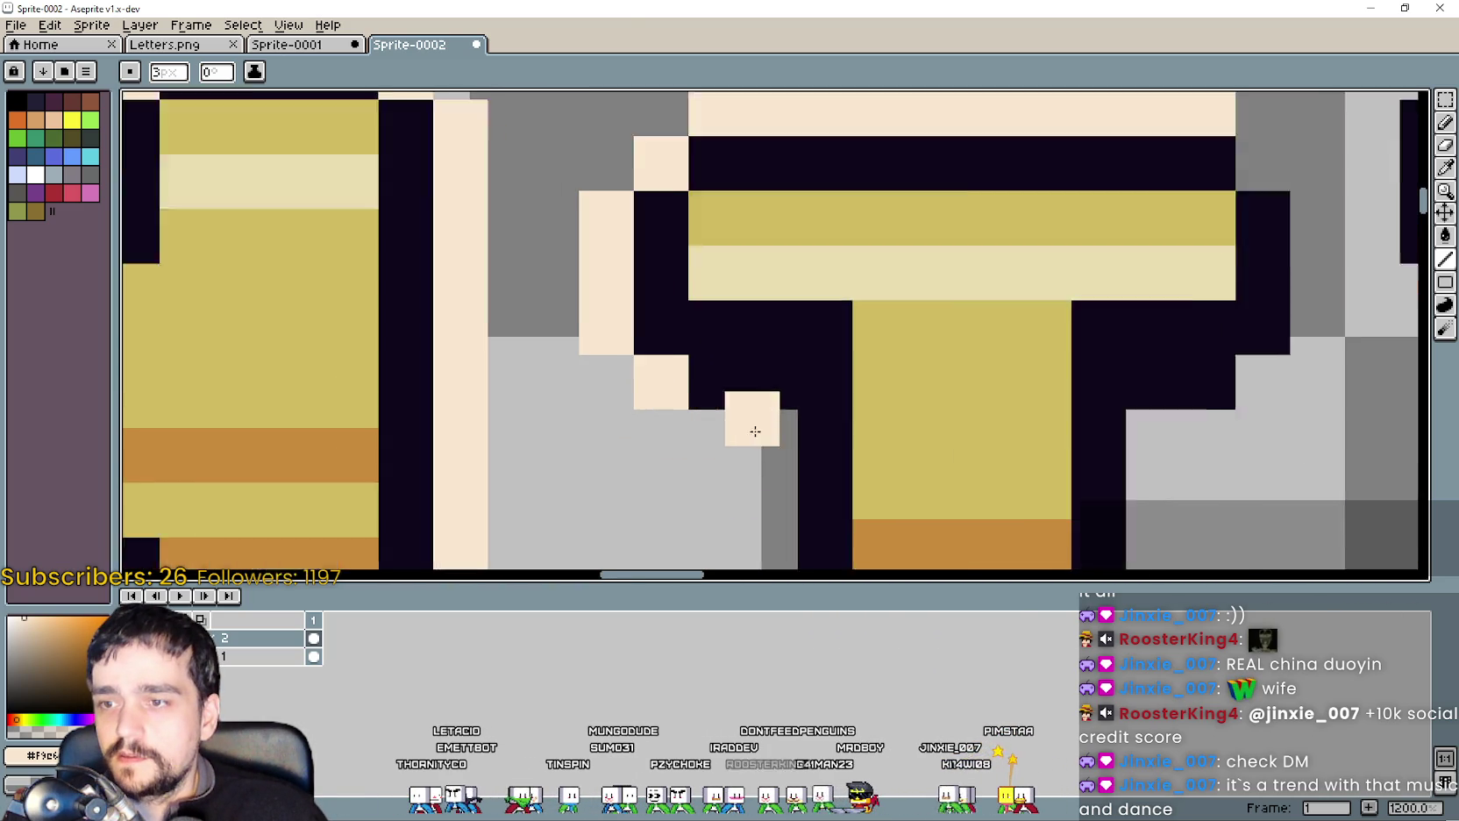
{"action": "scroll", "coordinate": [782, 424], "scroll_direction": "up", "scroll_amount": 1}
{"action": "left_click_drag", "start_coordinate": [781, 423], "coordinate": [666, 430]}
{"action": "scroll", "coordinate": [693, 436], "scroll_direction": "down", "scroll_amount": 2}
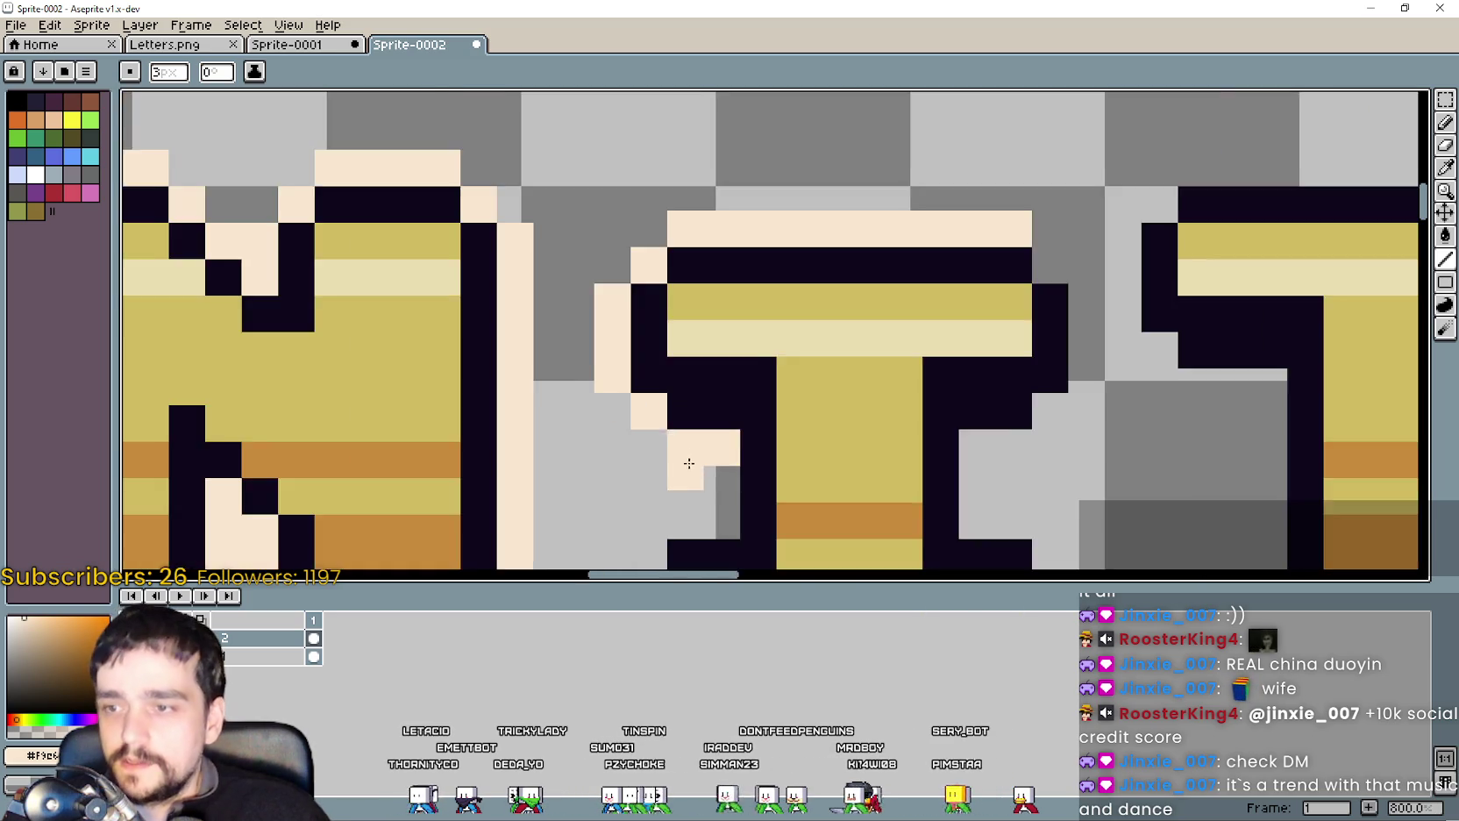
{"action": "scroll", "coordinate": [727, 357], "scroll_direction": "up", "scroll_amount": 1}
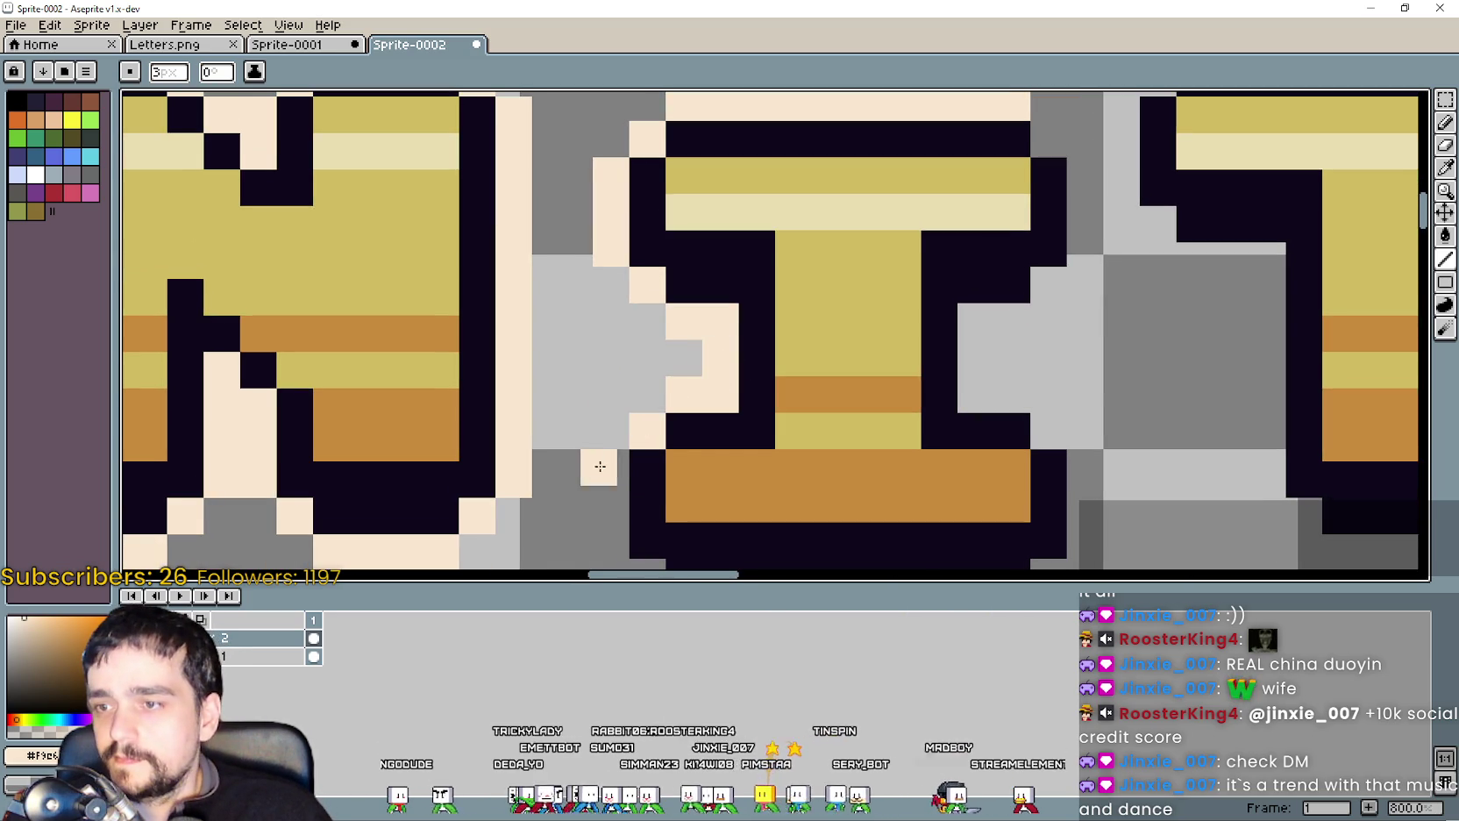
{"action": "left_click_drag", "start_coordinate": [598, 469], "coordinate": [625, 328]}
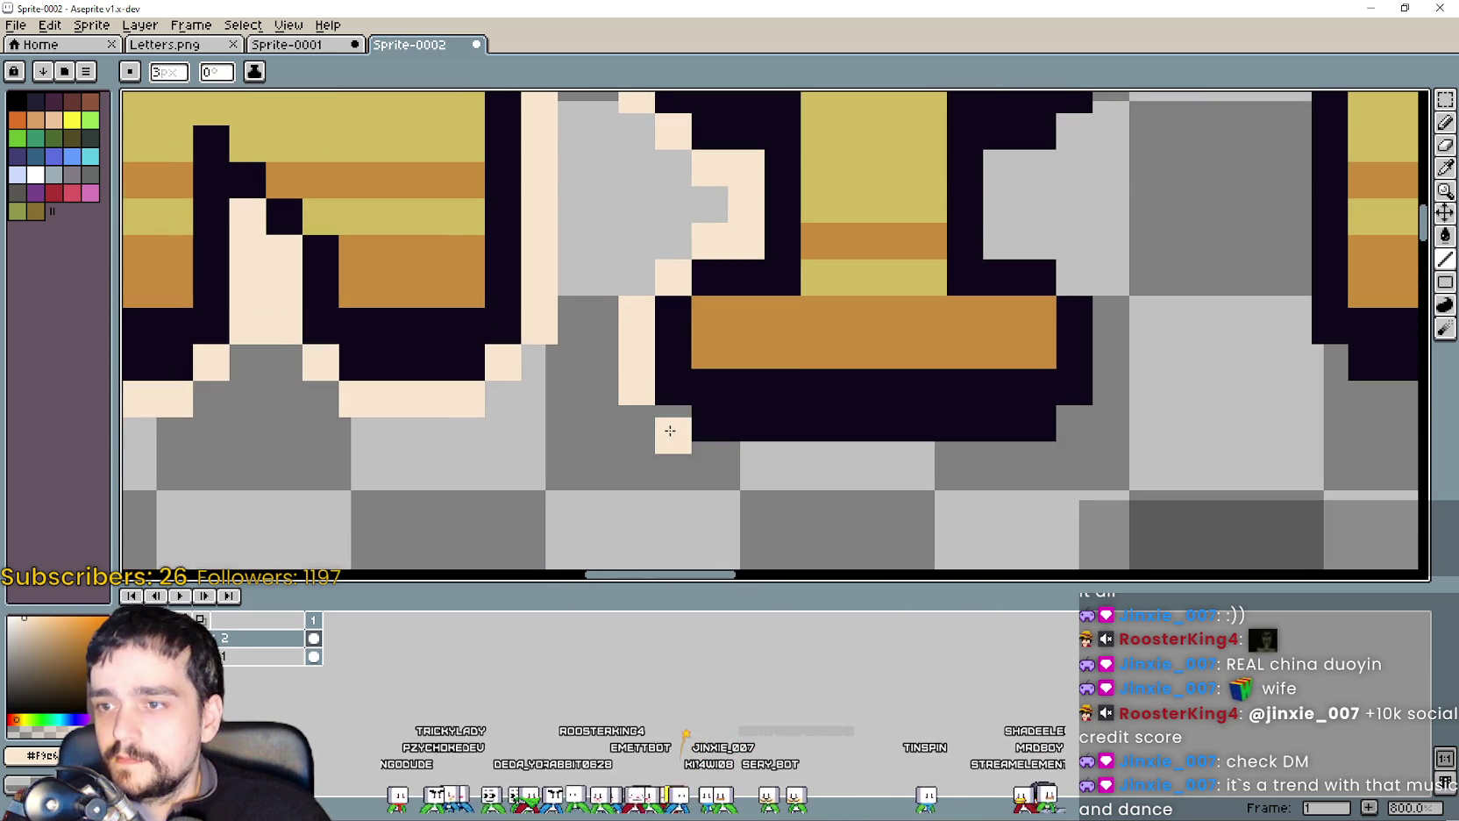
{"action": "left_click_drag", "start_coordinate": [701, 458], "coordinate": [1032, 458]}
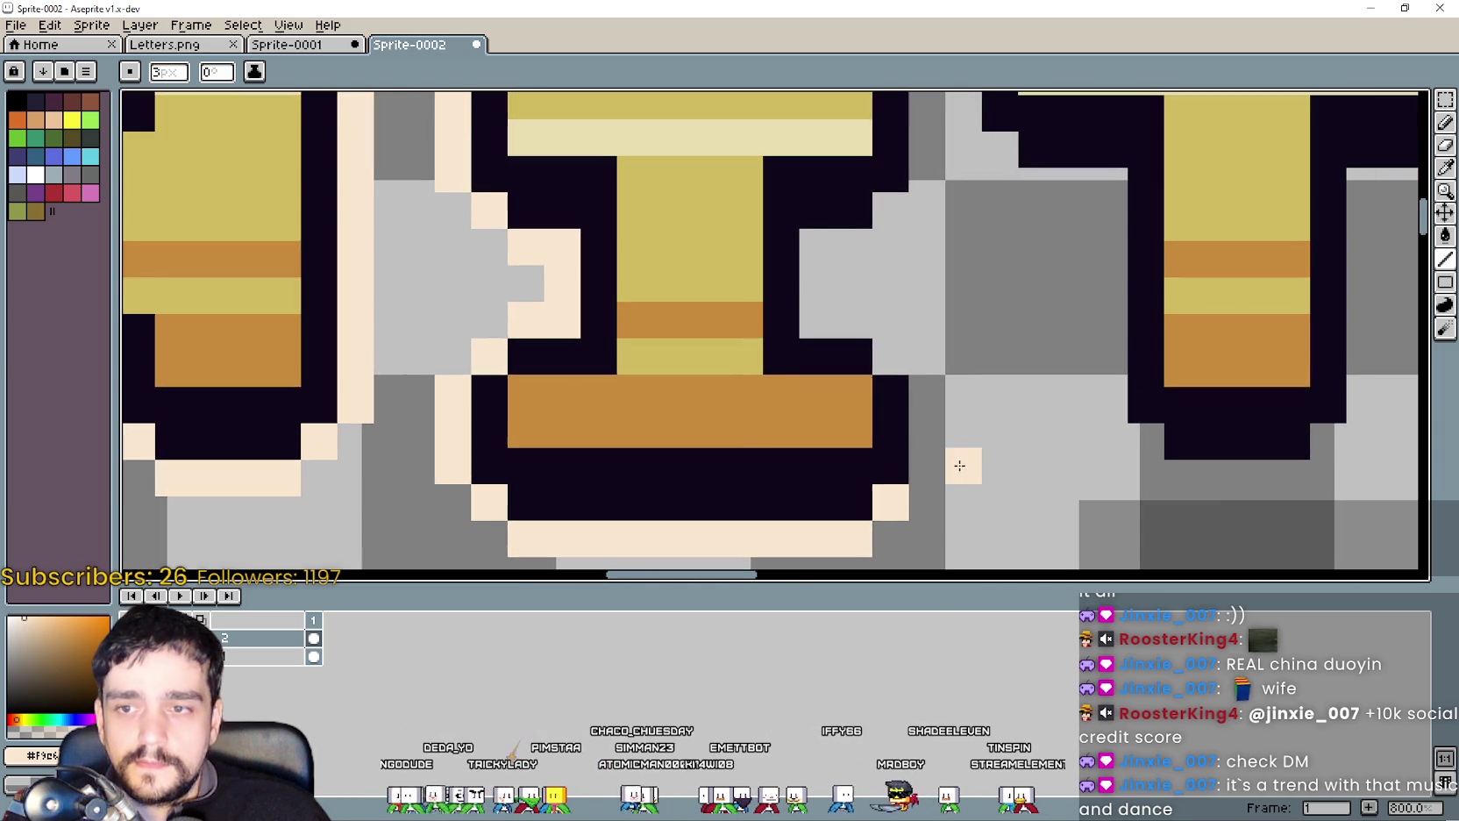
Continue the I's cream outline from the right of its base up its right side to the top.
{"action": "scroll", "coordinate": [945, 462], "scroll_direction": "up", "scroll_amount": 1}
{"action": "left_click_drag", "start_coordinate": [912, 465], "coordinate": [908, 362]}
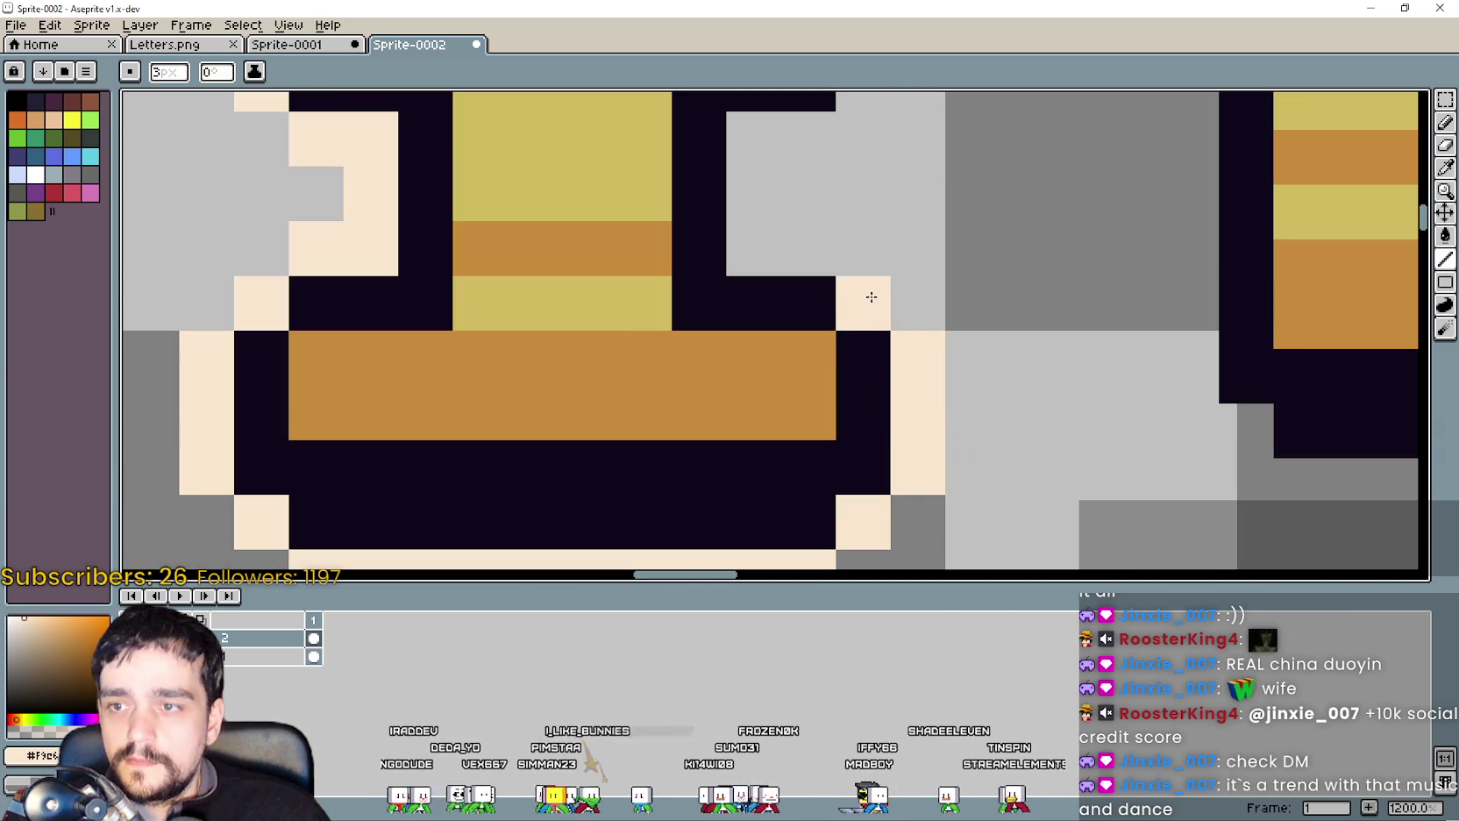
{"action": "left_click_drag", "start_coordinate": [870, 301], "coordinate": [944, 445]}
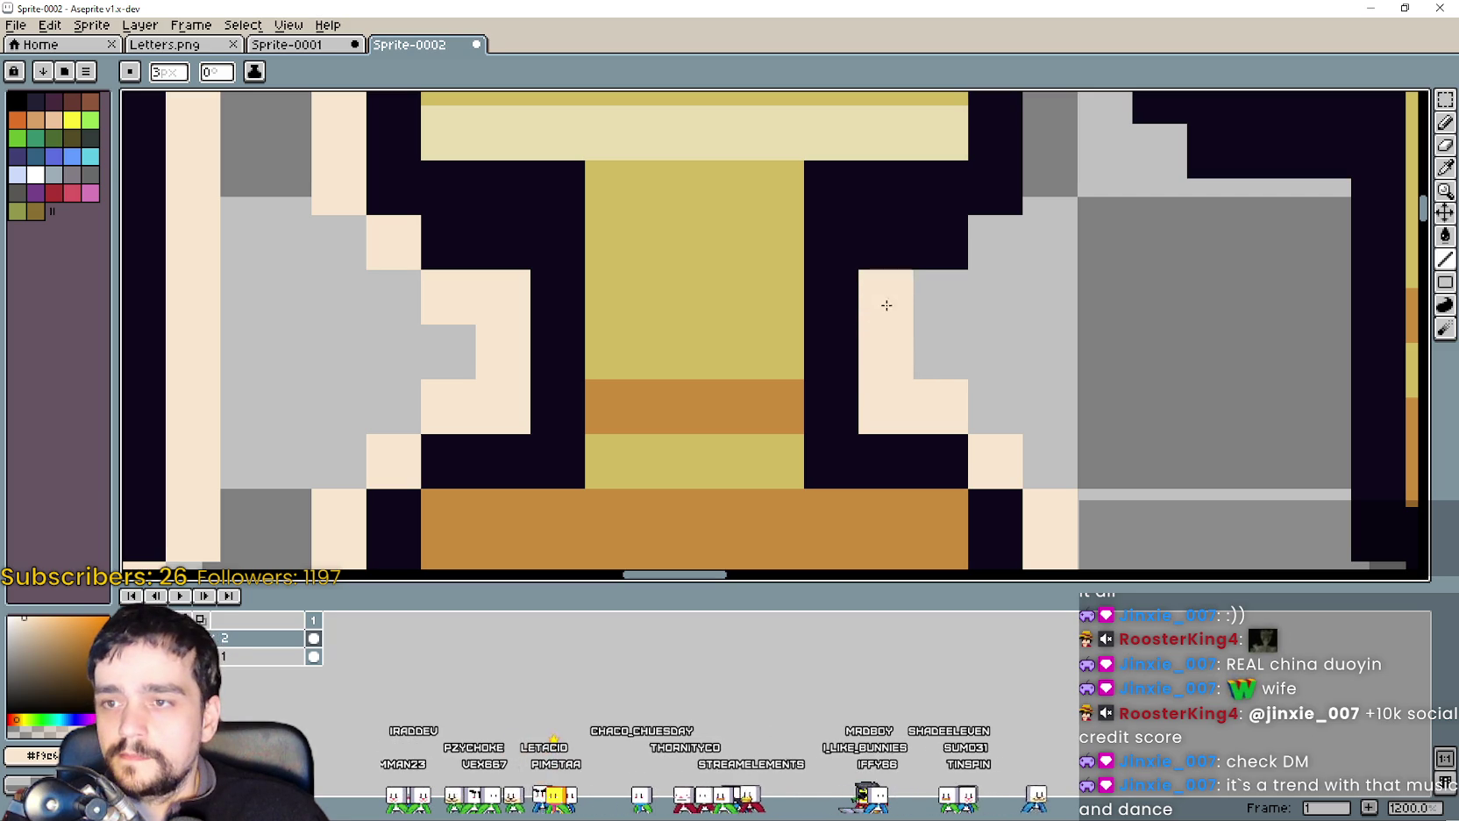
{"action": "left_click_drag", "start_coordinate": [990, 241], "coordinate": [931, 469]}
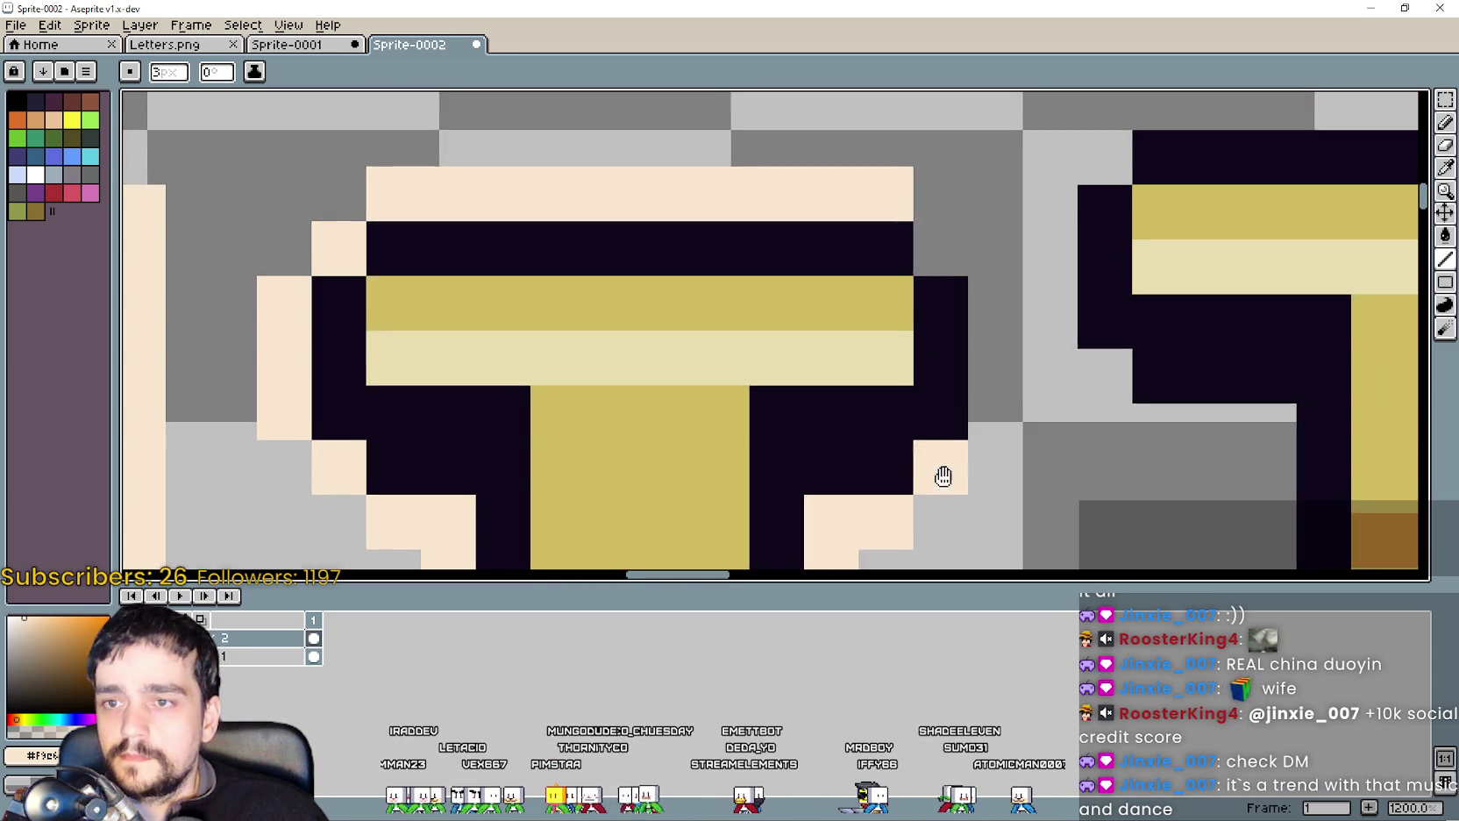
{"action": "mouse_move", "coordinate": [985, 418]}
{"action": "left_mouse_down"}
{"action": "mouse_move", "coordinate": [987, 303]}
{"action": "mouse_move", "coordinate": [936, 252]}
{"action": "left_mouse_up"}
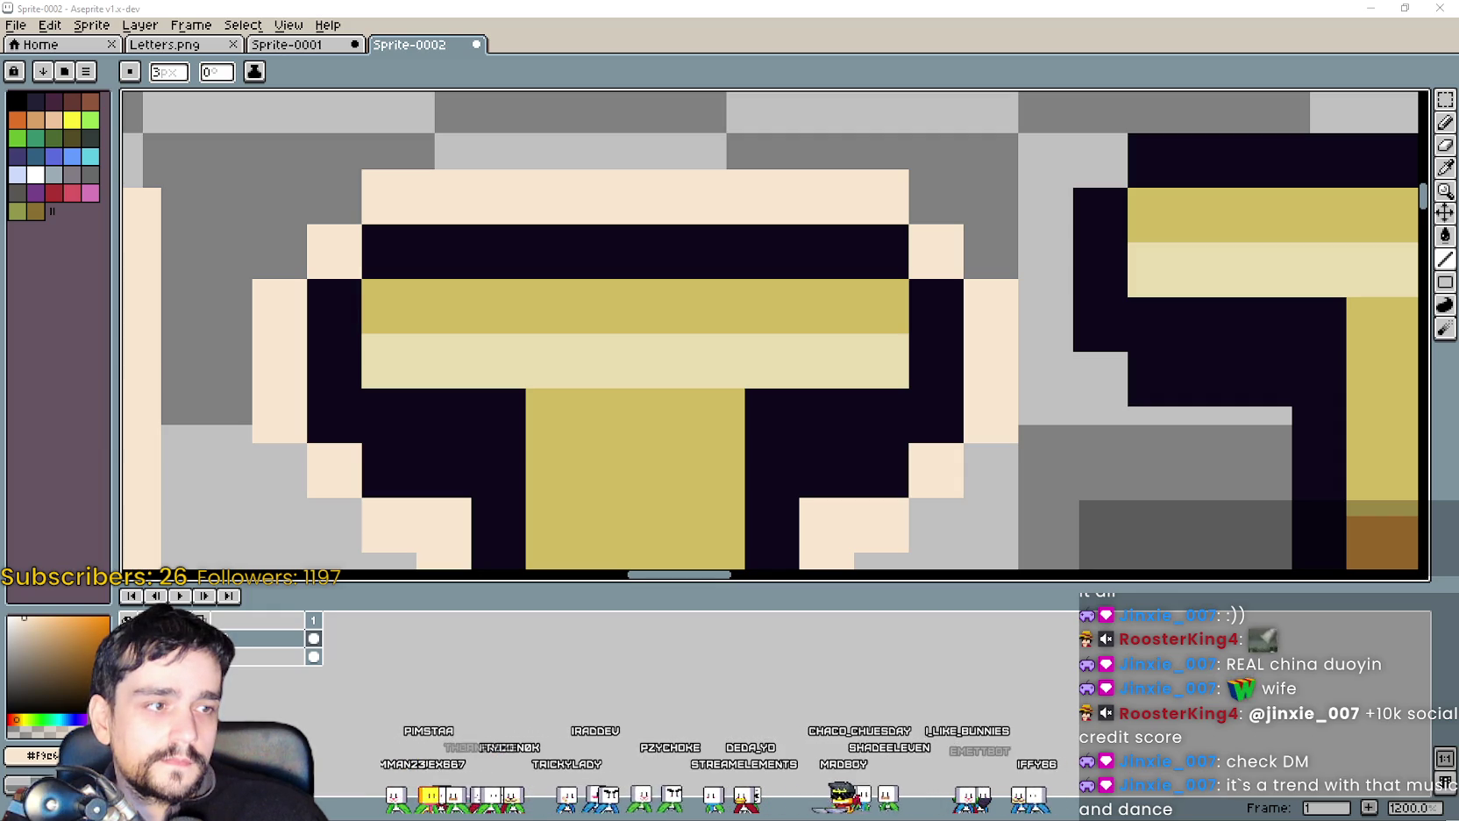
{"action": "scroll", "coordinate": [898, 316], "scroll_direction": "down", "scroll_amount": 3}
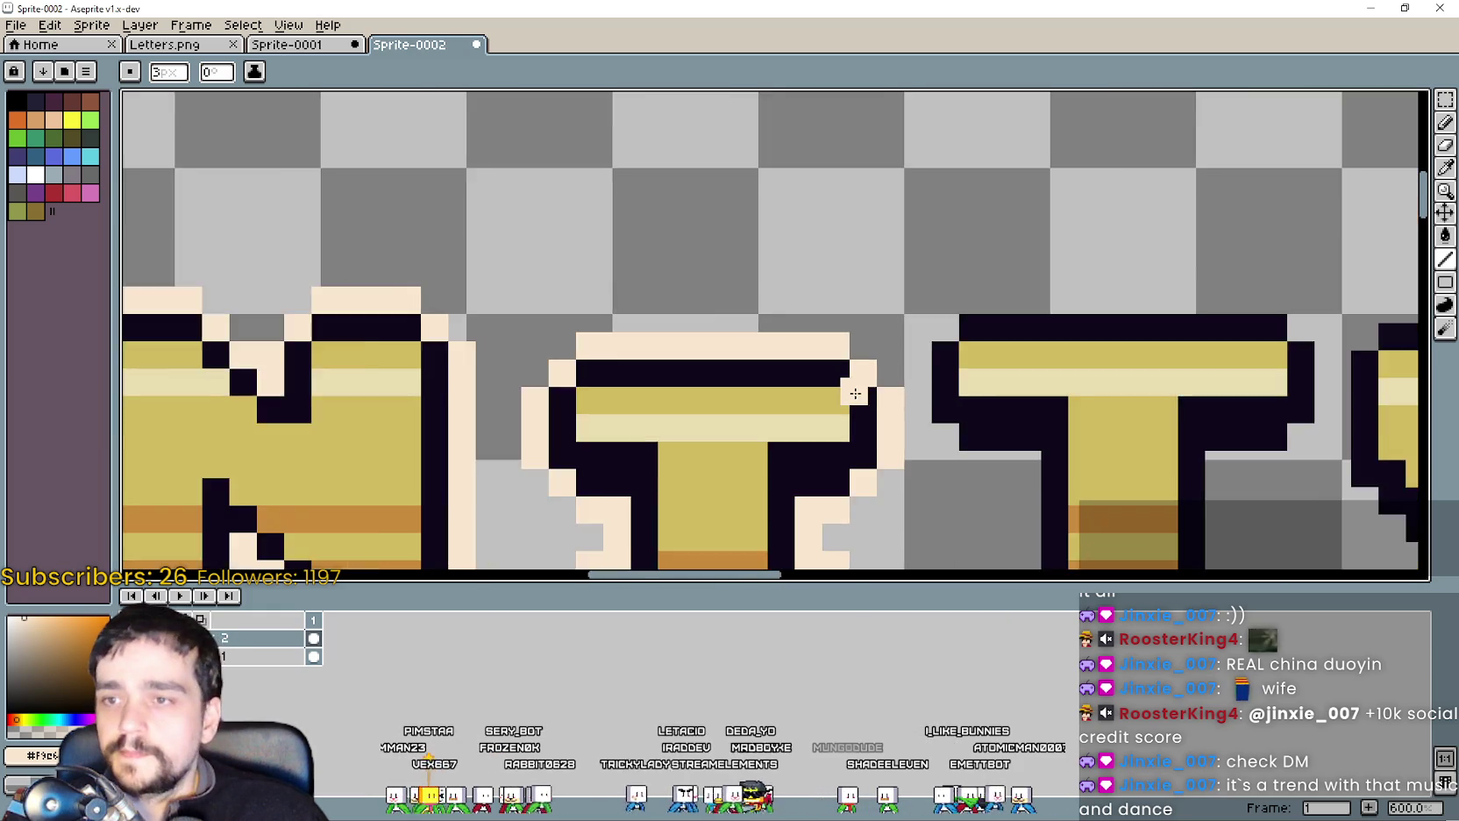
{"action": "scroll", "coordinate": [898, 317], "scroll_direction": "down", "scroll_amount": 2}
{"action": "left_click", "coordinate": [1444, 99]}
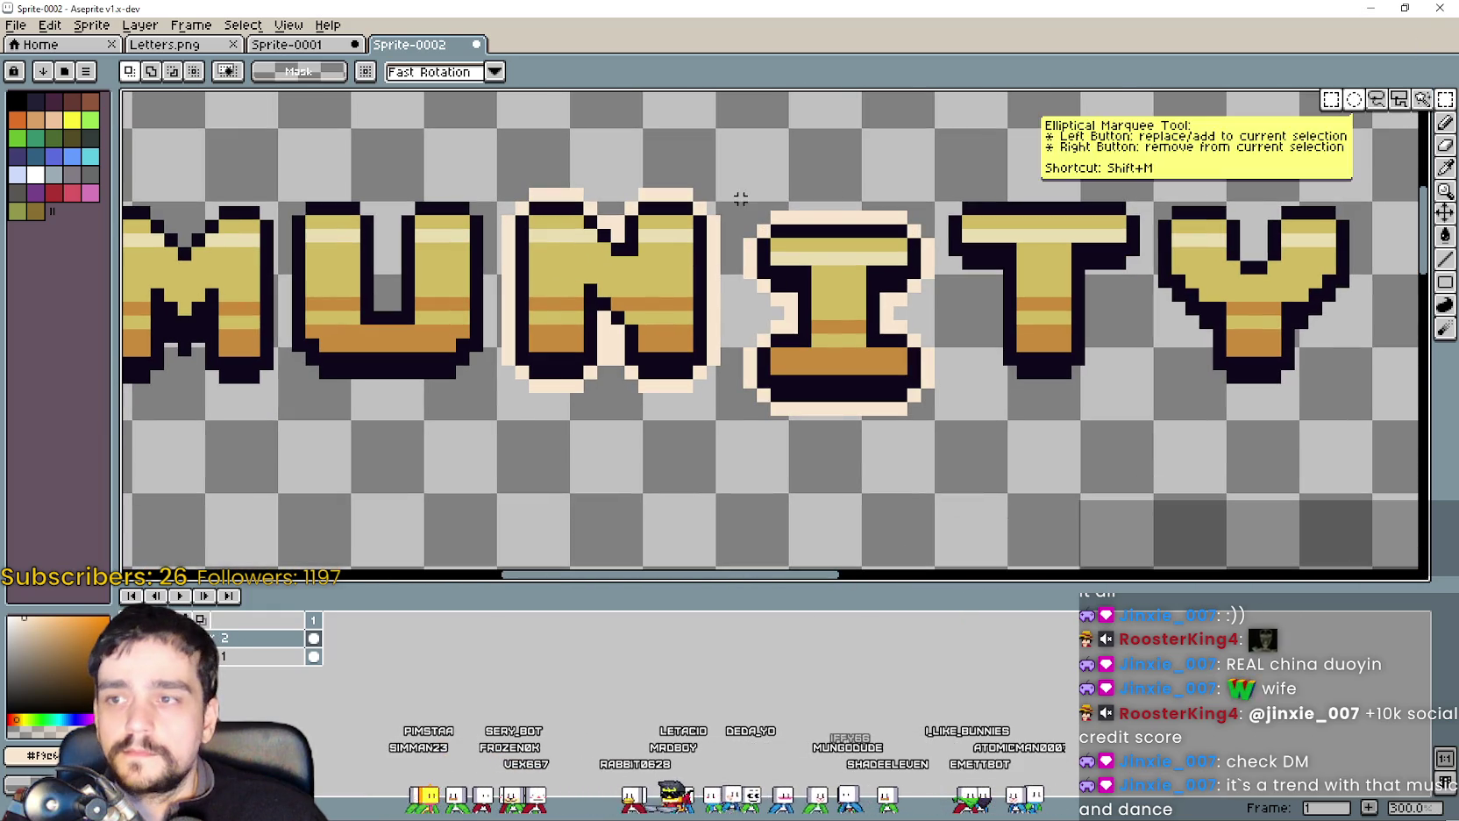
Marquee-select the outlined letter I and zoom out to check its spacing.
{"action": "left_click_drag", "start_coordinate": [733, 195], "coordinate": [941, 440]}
{"action": "scroll", "coordinate": [932, 430], "scroll_direction": "down", "scroll_amount": 1}
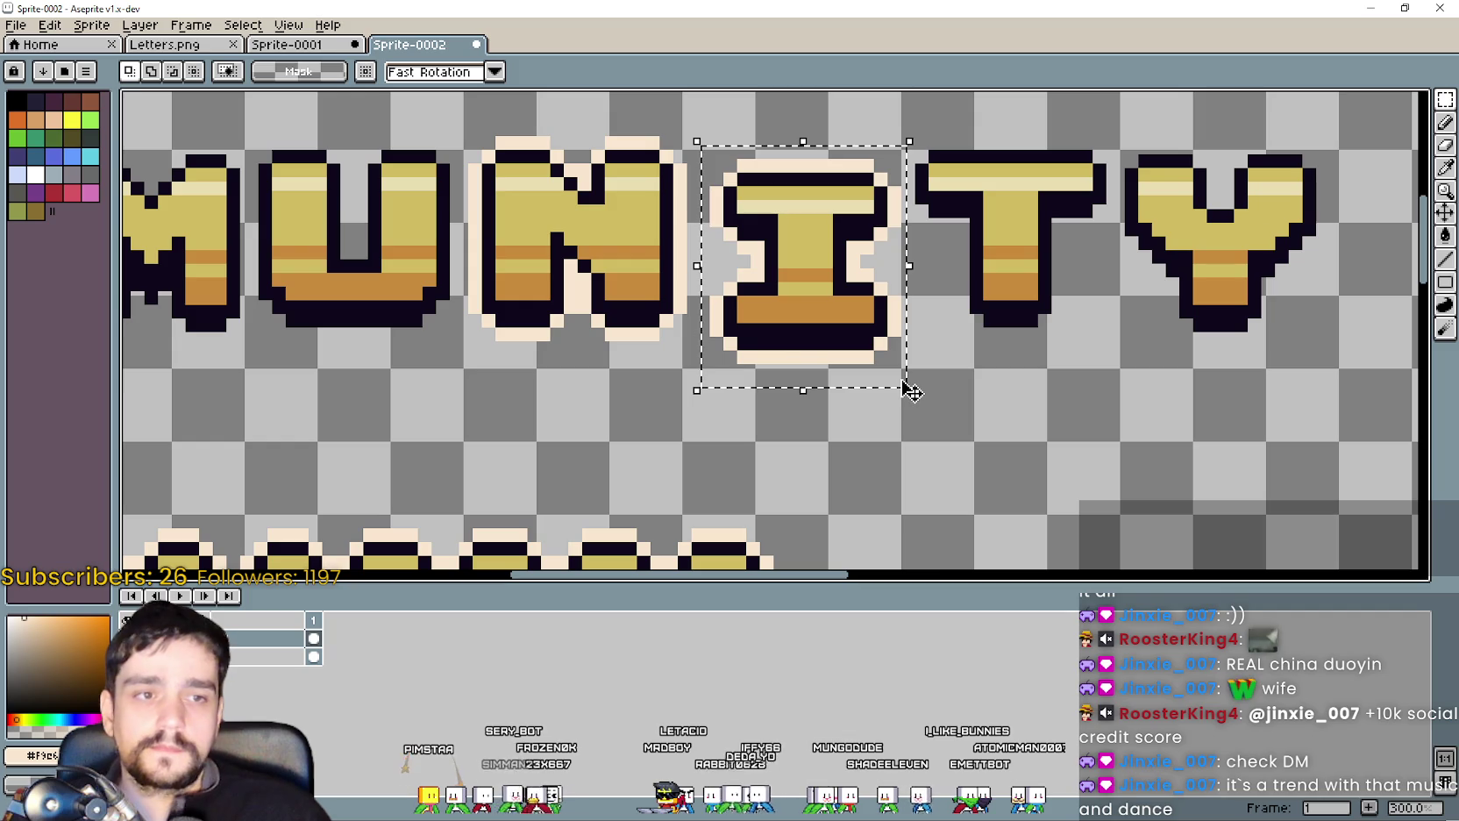
{"action": "scroll", "coordinate": [912, 386], "scroll_direction": "down", "scroll_amount": 1}
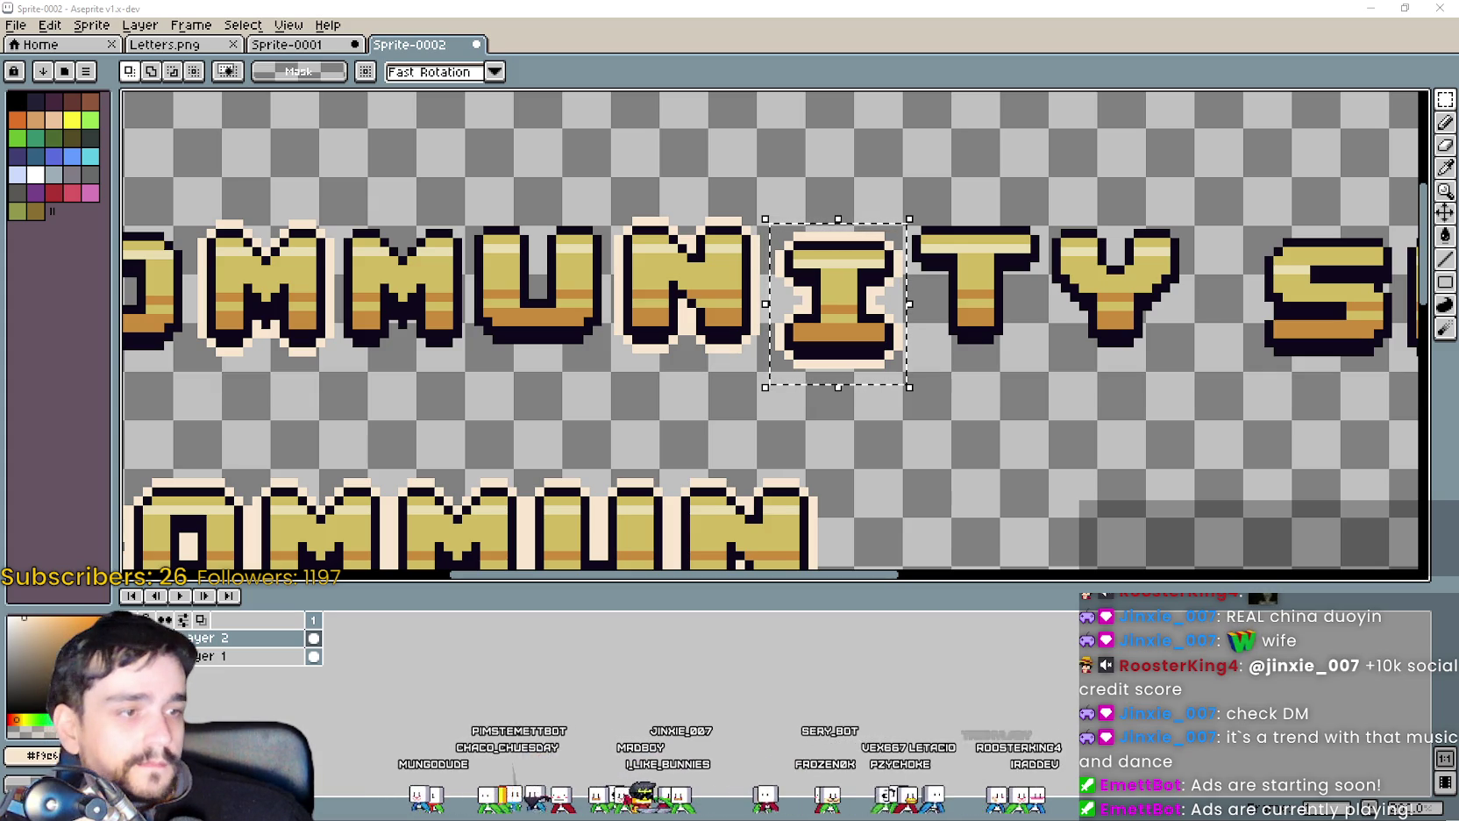
{"action": "scroll", "coordinate": [765, 392], "scroll_direction": "up", "scroll_amount": 2}
{"action": "key", "text": "b"}
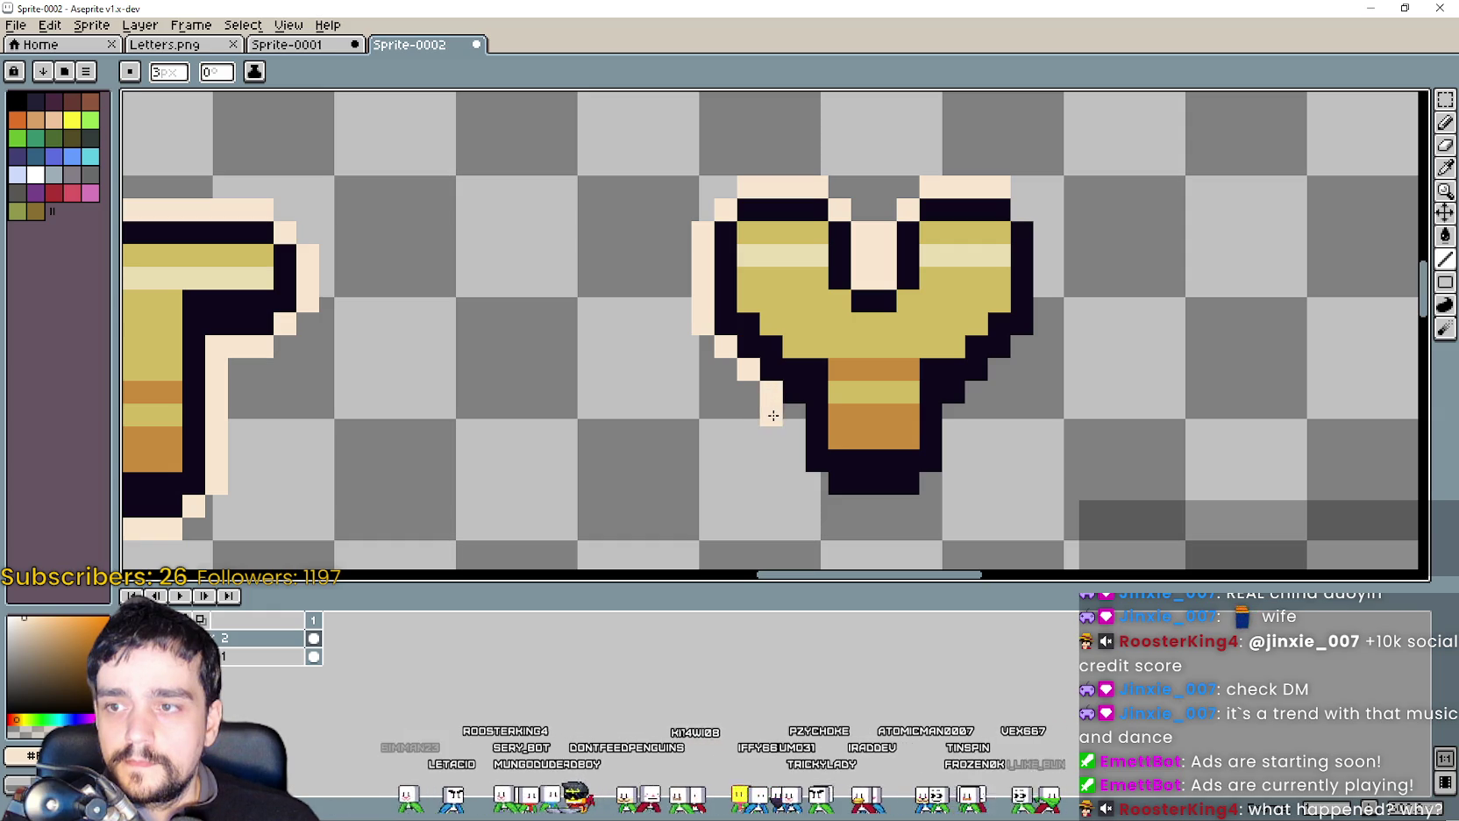
Paint cream outline pixels down the Y's stem and along its lower right side.
{"action": "left_click_drag", "start_coordinate": [792, 414], "coordinate": [792, 463]}
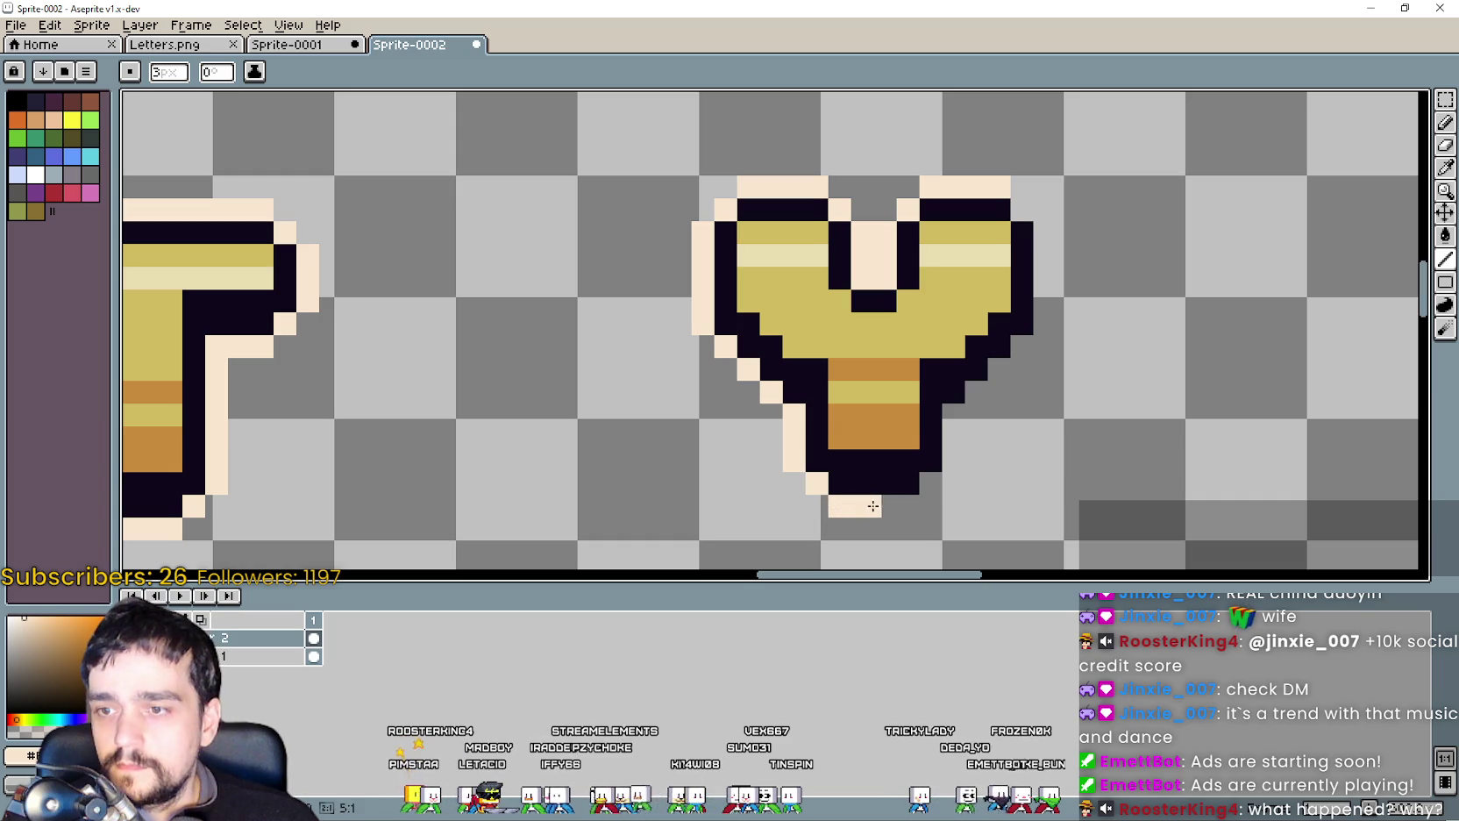
{"action": "scroll", "coordinate": [920, 500], "scroll_direction": "up", "scroll_amount": 1}
{"action": "mouse_move", "coordinate": [927, 476]}
{"action": "left_mouse_down"}
{"action": "mouse_move", "coordinate": [963, 435]}
{"action": "mouse_move", "coordinate": [964, 355]}
{"action": "left_mouse_up"}
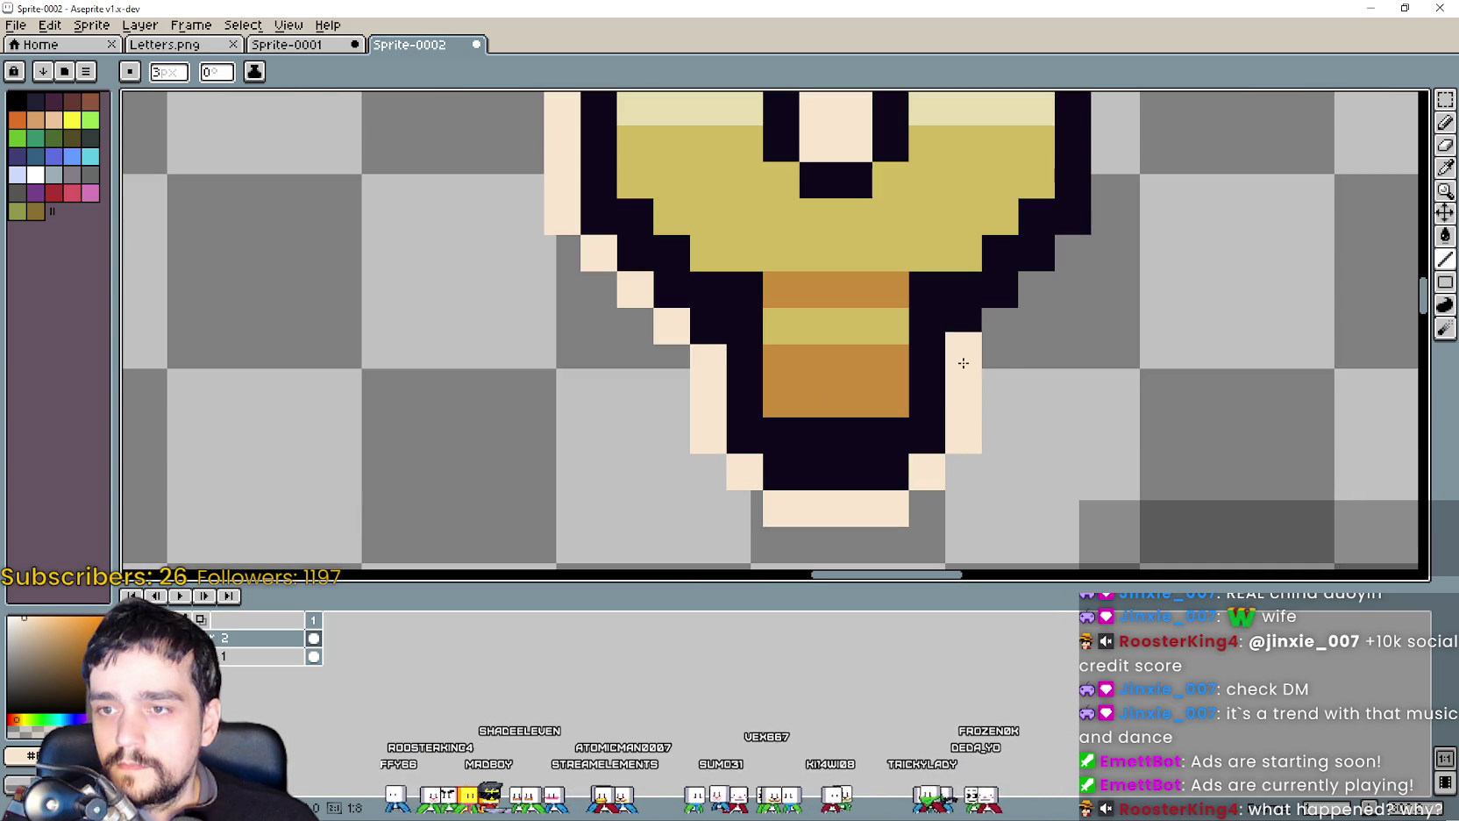
{"action": "left_click", "coordinate": [1000, 325]}
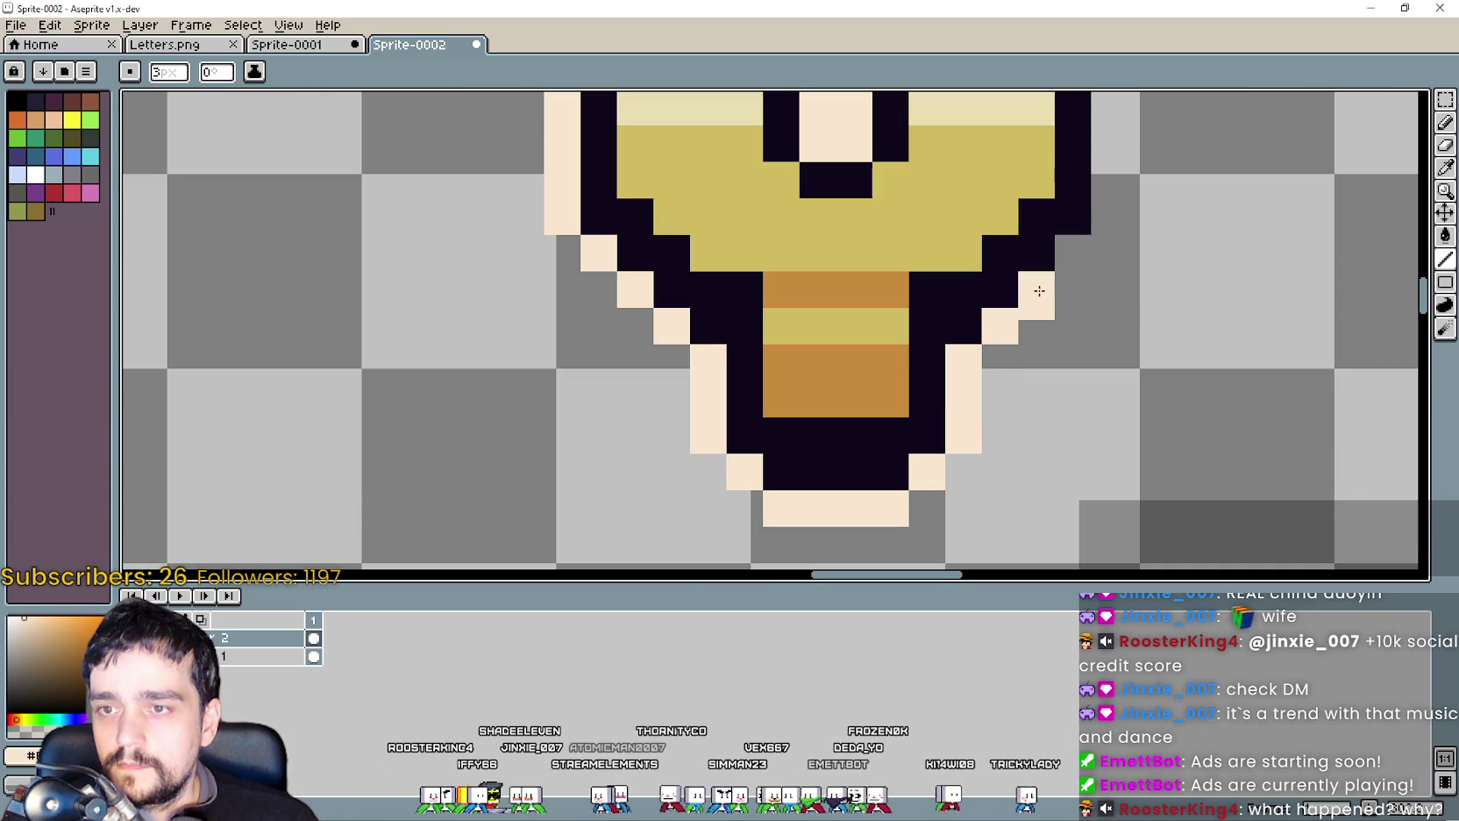
{"action": "mouse_move", "coordinate": [1049, 326]}
{"action": "left_mouse_down"}
{"action": "mouse_move", "coordinate": [1004, 392]}
{"action": "mouse_move", "coordinate": [1033, 175]}
{"action": "mouse_move", "coordinate": [1012, 283]}
{"action": "left_mouse_up"}
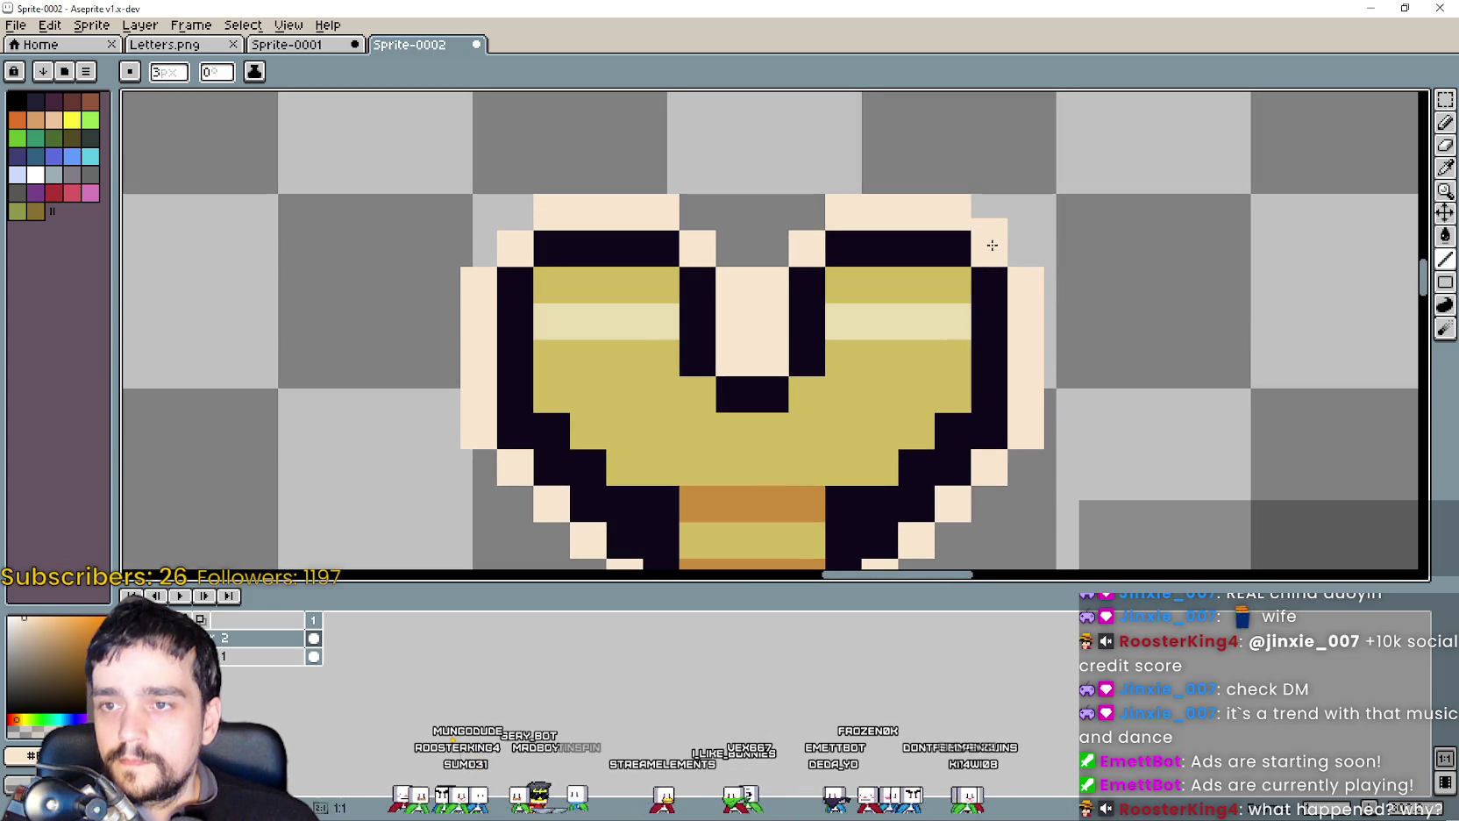
{"action": "scroll", "coordinate": [1096, 261], "scroll_direction": "down", "scroll_amount": 1}
{"action": "scroll", "coordinate": [1113, 261], "scroll_direction": "down", "scroll_amount": 1}
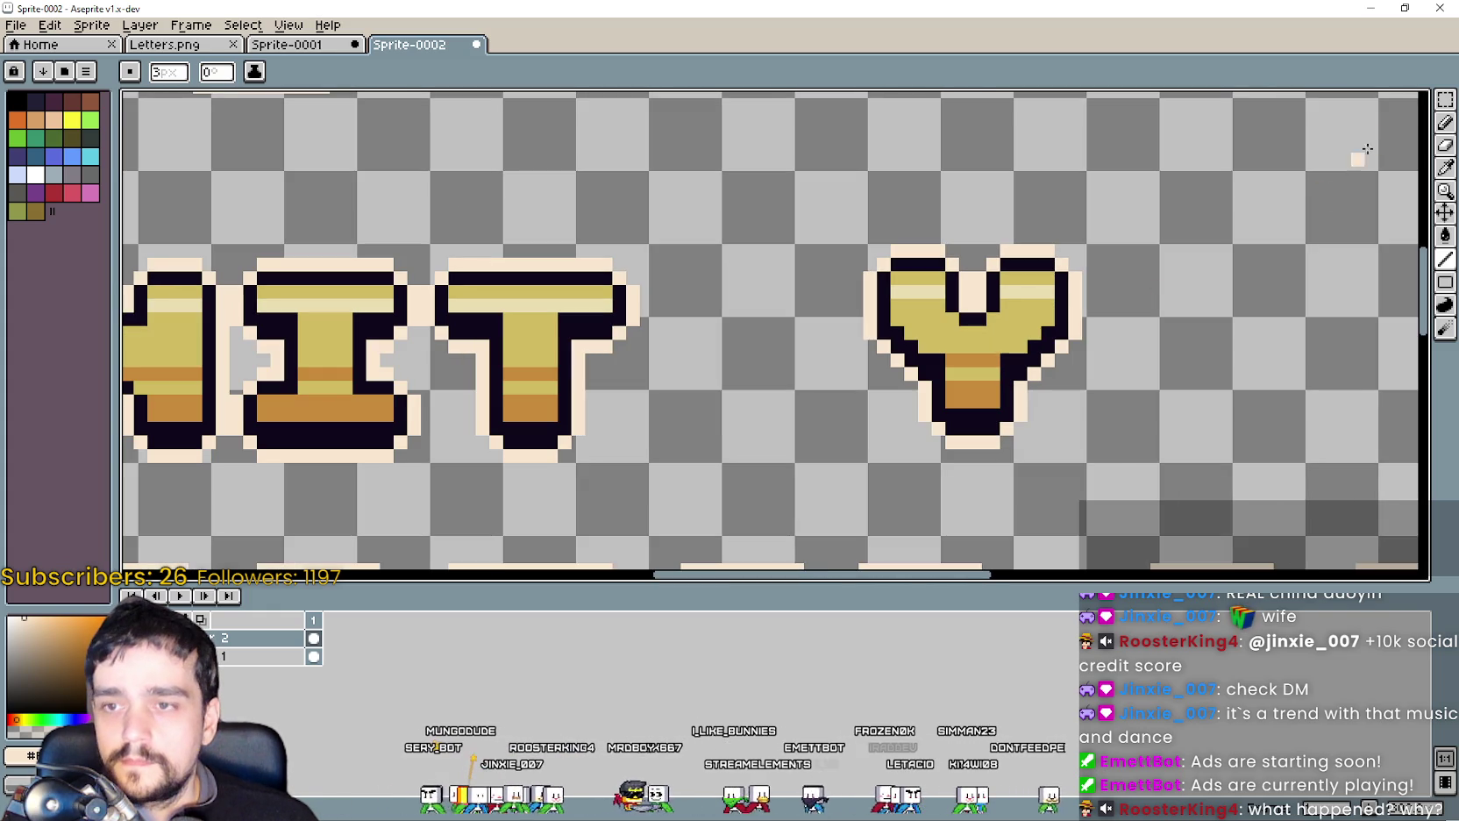
Marquee-select the loose Y and move it to a first new spot.
{"action": "left_click", "coordinate": [1443, 101]}
{"action": "mouse_move", "coordinate": [834, 223]}
{"action": "left_mouse_down"}
{"action": "mouse_move", "coordinate": [1132, 446]}
{"action": "mouse_move", "coordinate": [1125, 481]}
{"action": "mouse_move", "coordinate": [1061, 377]}
{"action": "left_mouse_up"}
{"action": "scroll", "coordinate": [1061, 377], "scroll_direction": "down", "scroll_amount": 3}
{"action": "scroll", "coordinate": [909, 393], "scroll_direction": "up", "scroll_amount": 2}
{"action": "scroll", "coordinate": [908, 394], "scroll_direction": "up", "scroll_amount": 1}
{"action": "scroll", "coordinate": [872, 338], "scroll_direction": "down", "scroll_amount": 1}
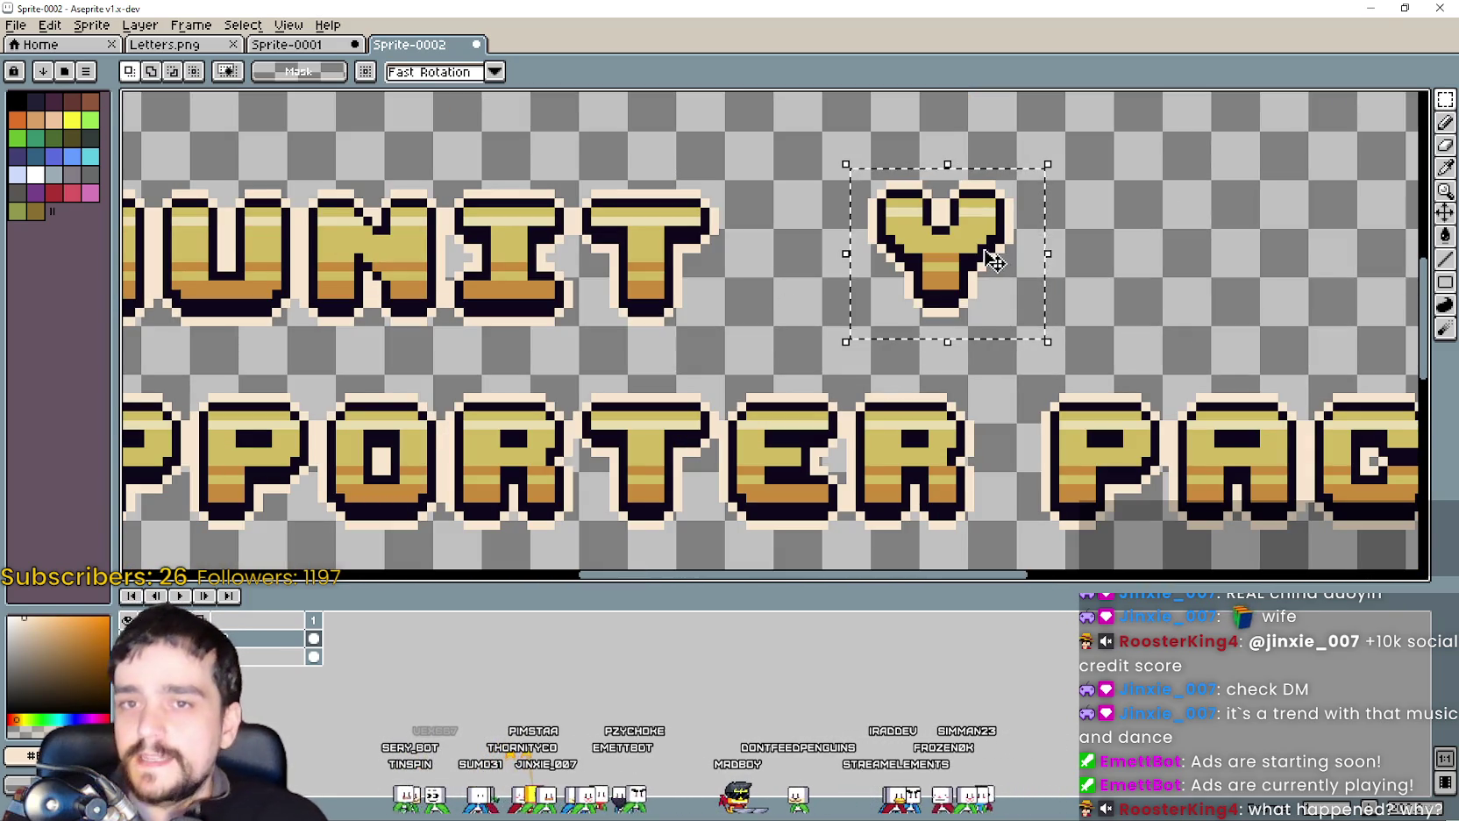
{"action": "left_click", "coordinate": [962, 281]}
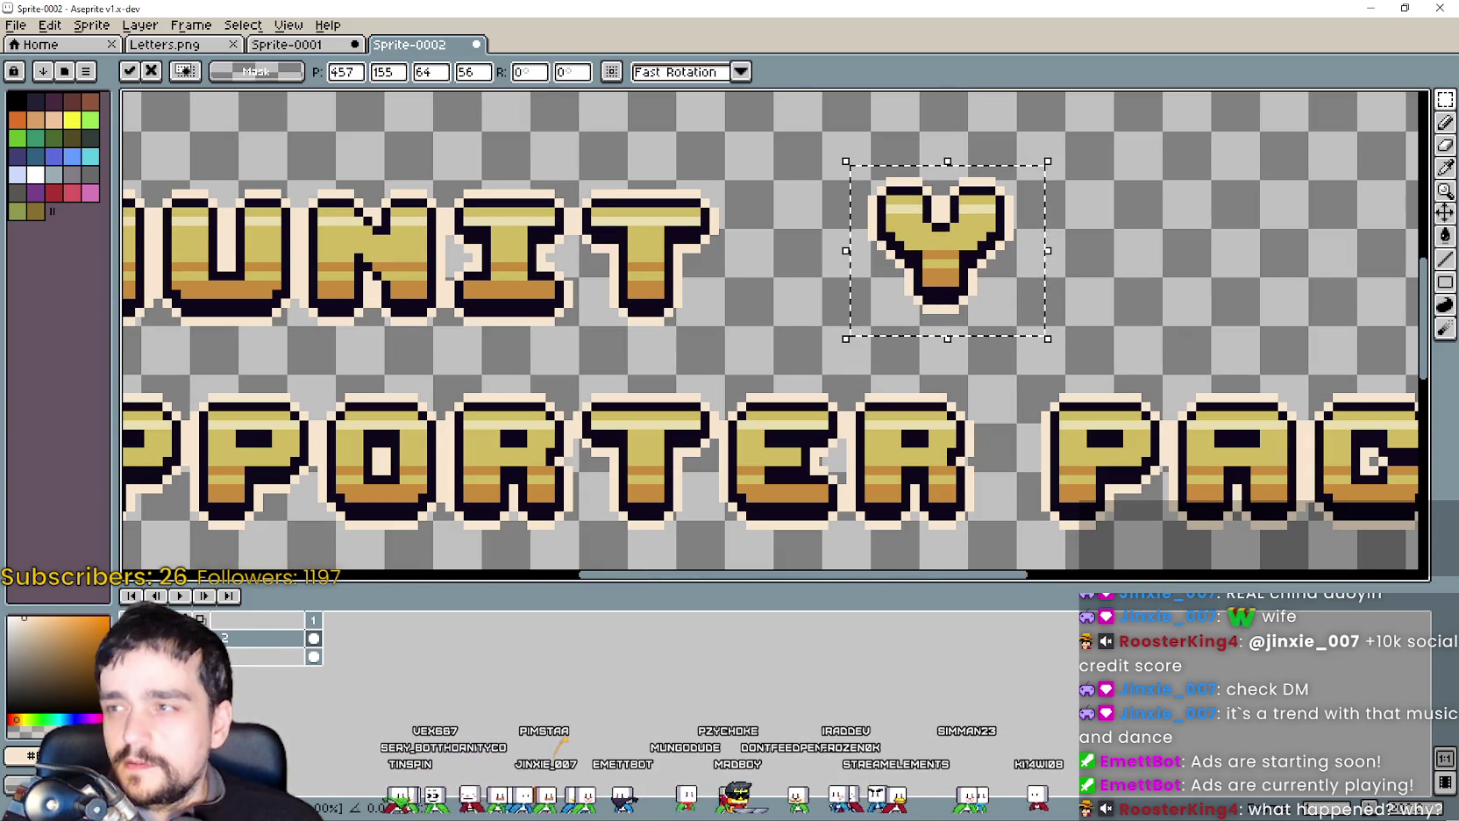
{"action": "left_click", "coordinate": [550, 309]}
Reselect the Y and try it in the top row beside SHOWCAS.
{"action": "left_click_drag", "start_coordinate": [832, 143], "coordinate": [1073, 344]}
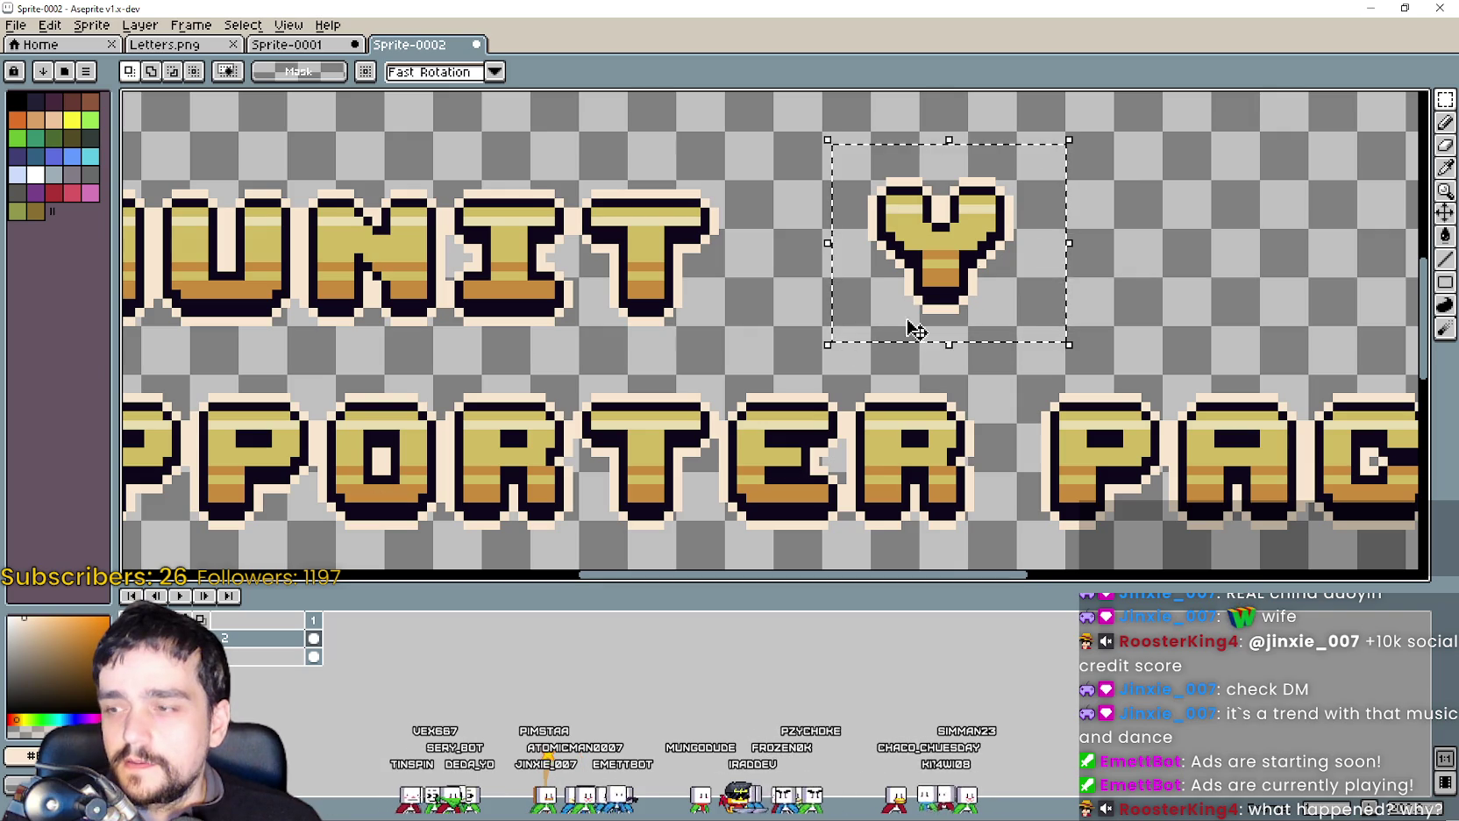
{"action": "scroll", "coordinate": [978, 308], "scroll_direction": "up", "scroll_amount": 2}
{"action": "left_click", "coordinate": [978, 309]}
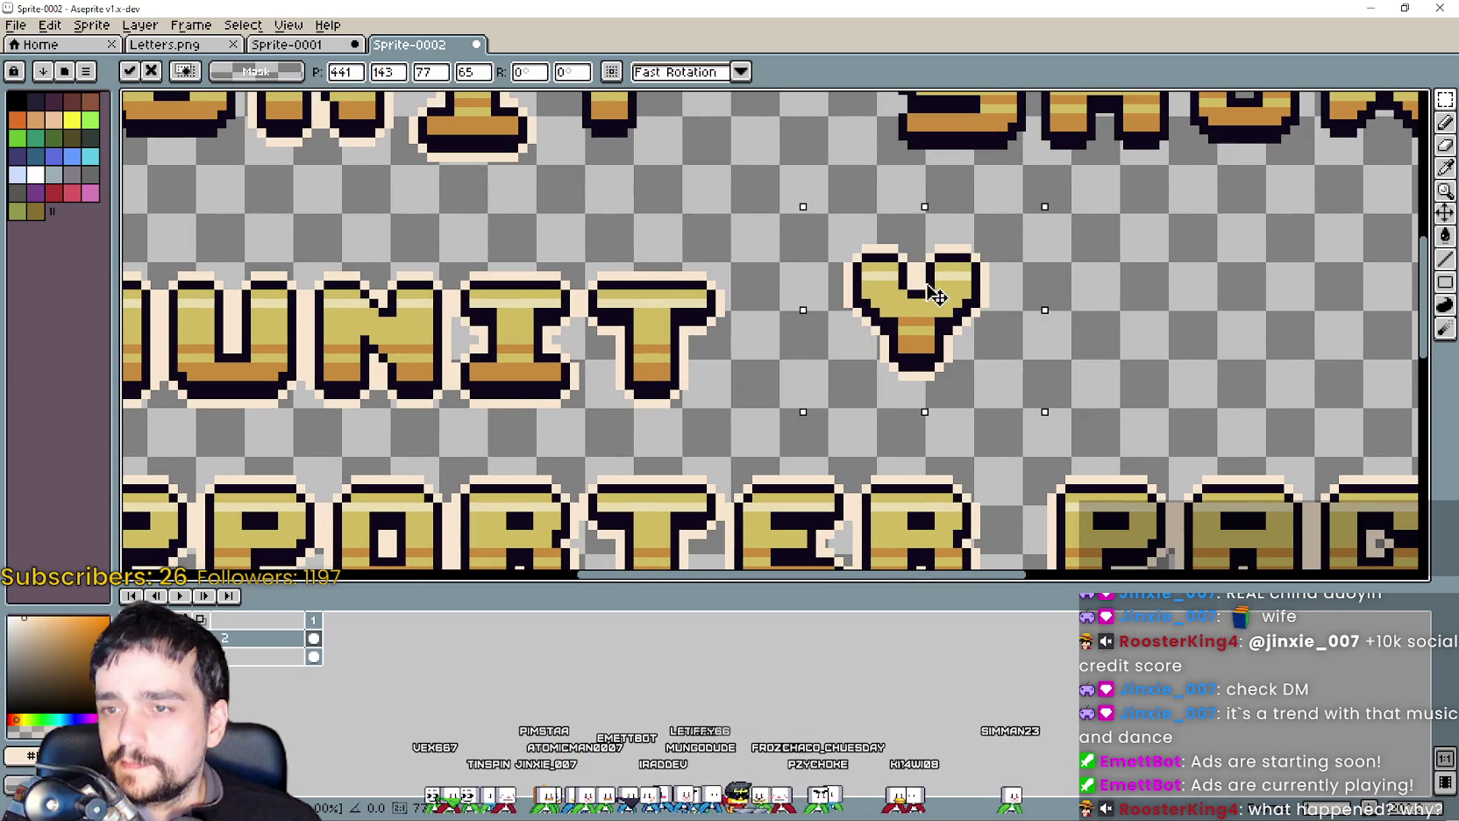
{"action": "scroll", "coordinate": [973, 306], "scroll_direction": "down", "scroll_amount": 2}
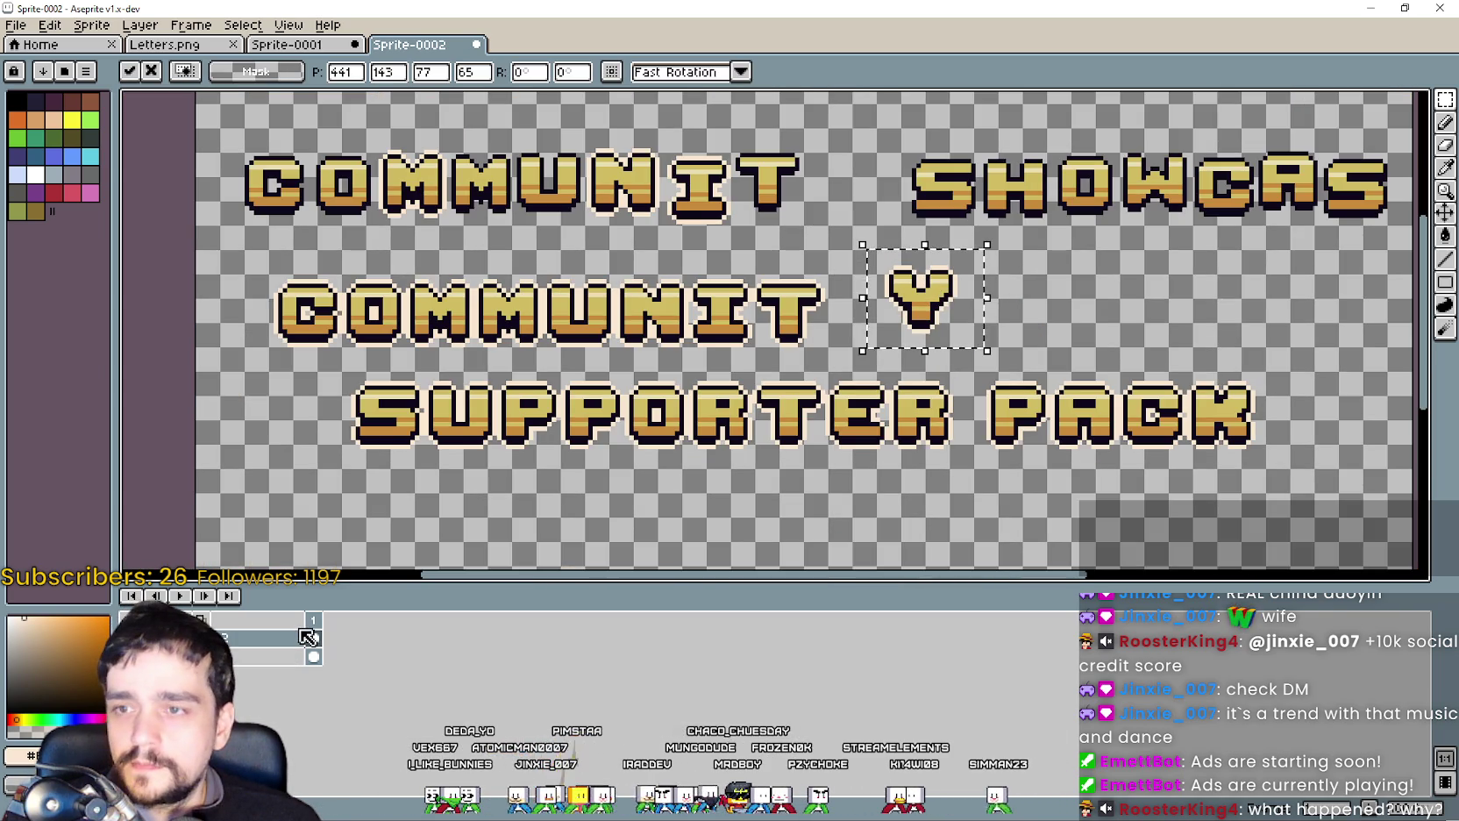
{"action": "scroll", "coordinate": [930, 266], "scroll_direction": "up", "scroll_amount": 2}
{"action": "left_click_drag", "start_coordinate": [927, 263], "coordinate": [886, 278]}
{"action": "scroll", "coordinate": [885, 277], "scroll_direction": "up", "scroll_amount": 3}
{"action": "mouse_move", "coordinate": [934, 419]}
{"action": "left_mouse_down"}
{"action": "mouse_move", "coordinate": [839, 231]}
{"action": "mouse_move", "coordinate": [1084, 449]}
{"action": "left_mouse_up"}
{"action": "scroll", "coordinate": [1084, 449], "scroll_direction": "down", "scroll_amount": 1}
{"action": "scroll", "coordinate": [1085, 449], "scroll_direction": "down", "scroll_amount": 2}
{"action": "mouse_move", "coordinate": [883, 360]}
{"action": "left_mouse_down"}
{"action": "mouse_move", "coordinate": [912, 544]}
{"action": "mouse_move", "coordinate": [949, 261]}
{"action": "mouse_move", "coordinate": [923, 221]}
{"action": "left_mouse_up"}
Bring the Y down right after COMMUNIT so the middle line reads COMMUNITY, and commit it.
{"action": "scroll", "coordinate": [930, 233], "scroll_direction": "up", "scroll_amount": 5}
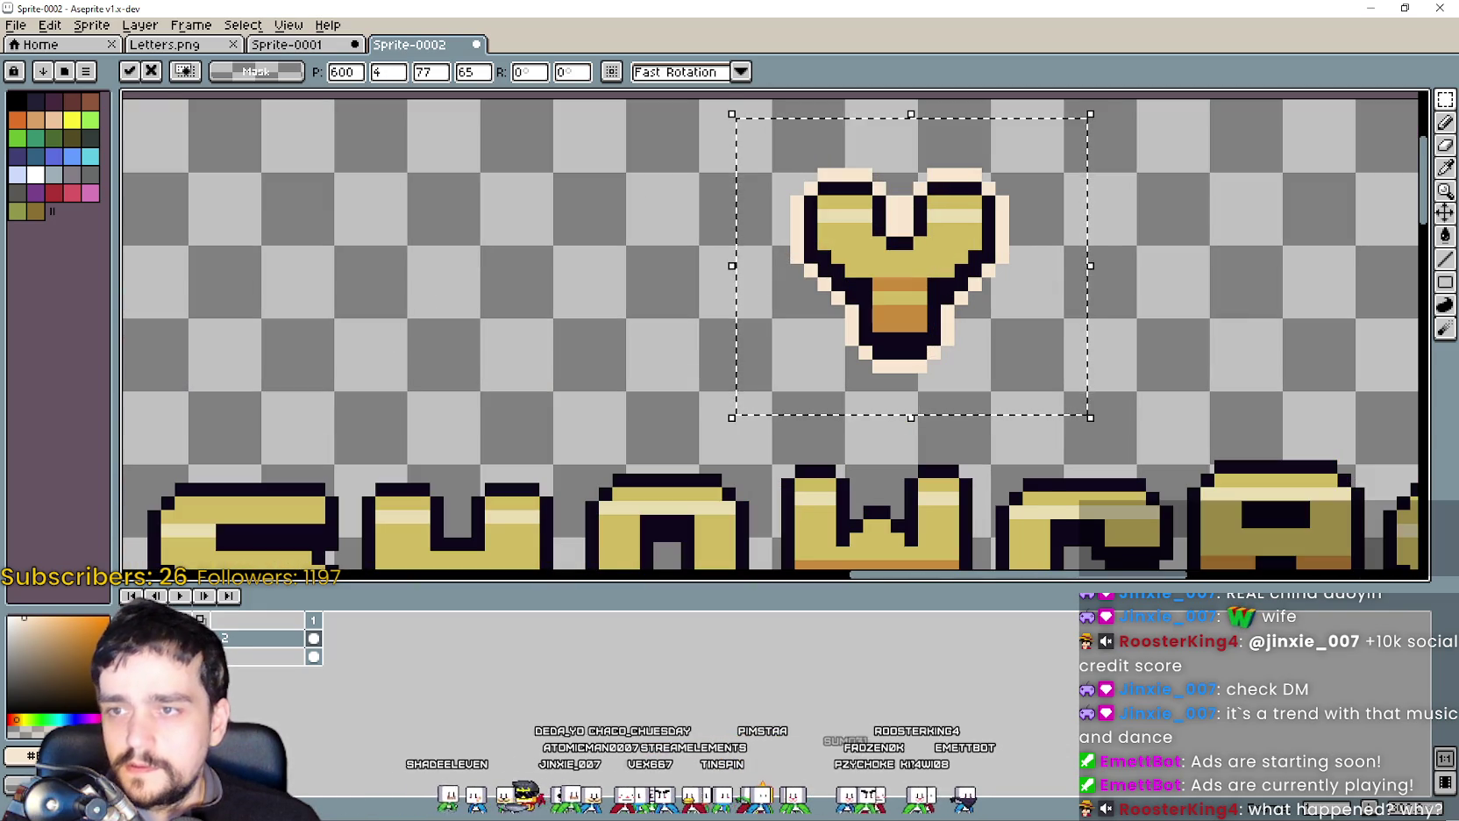
{"action": "scroll", "coordinate": [876, 263], "scroll_direction": "down", "scroll_amount": 1}
{"action": "scroll", "coordinate": [876, 263], "scroll_direction": "down", "scroll_amount": 2}
{"action": "left_click_drag", "start_coordinate": [830, 261], "coordinate": [830, 377]}
{"action": "scroll", "coordinate": [830, 377], "scroll_direction": "up", "scroll_amount": 3}
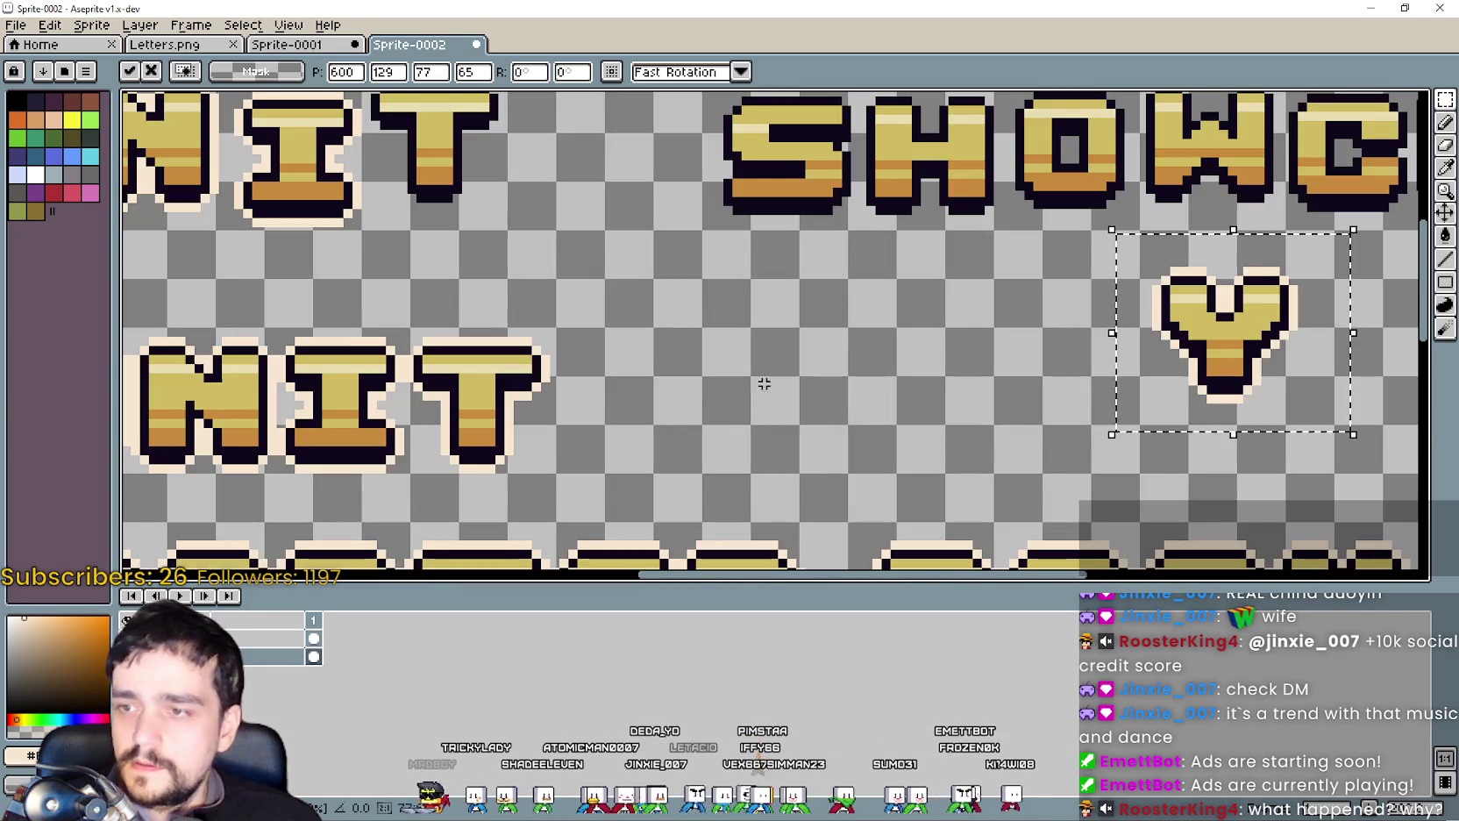
{"action": "left_click_drag", "start_coordinate": [1226, 369], "coordinate": [623, 415]}
{"action": "scroll", "coordinate": [628, 417], "scroll_direction": "up", "scroll_amount": 3}
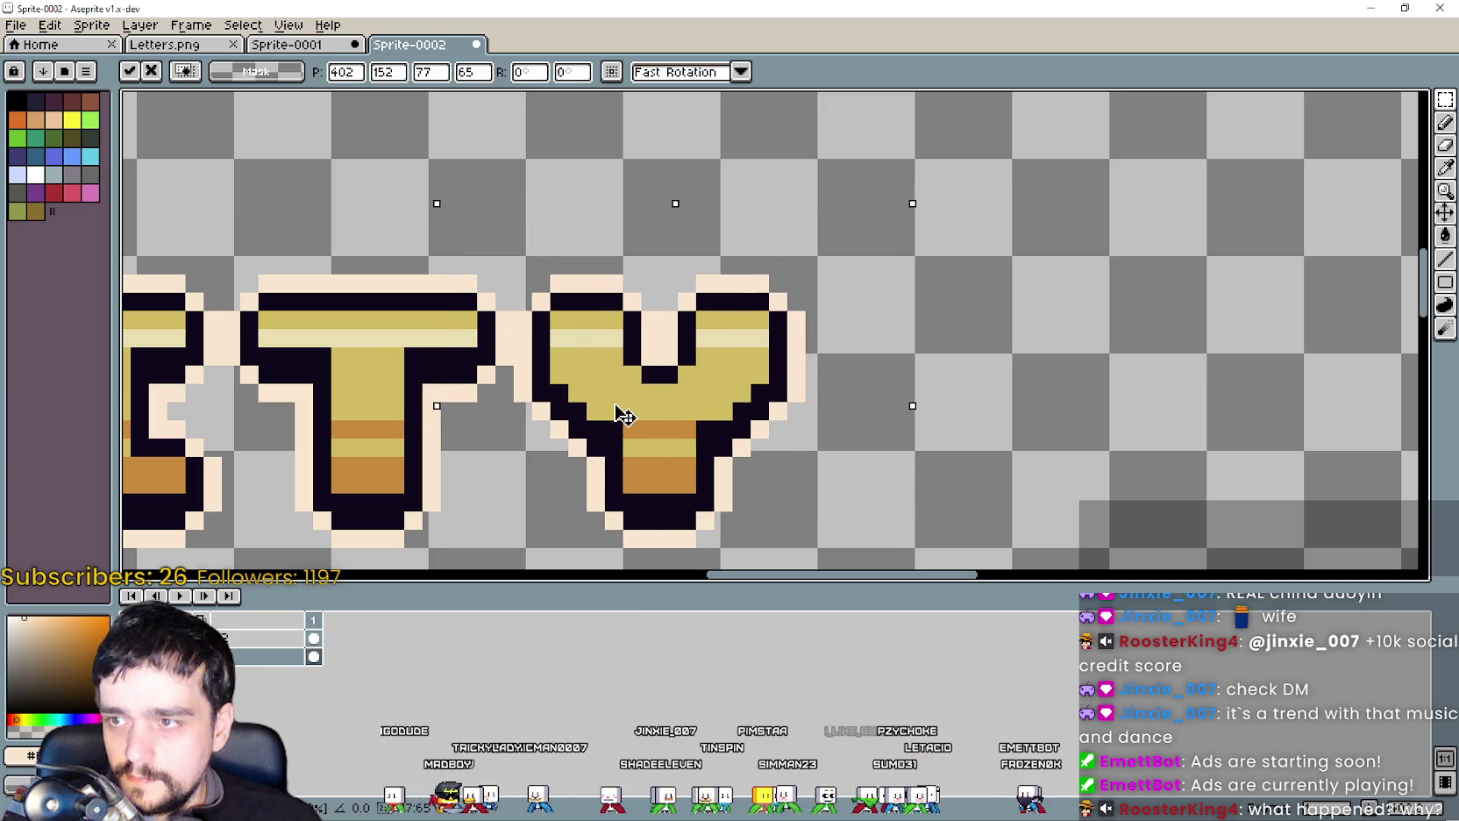
{"action": "left_click", "coordinate": [1112, 453]}
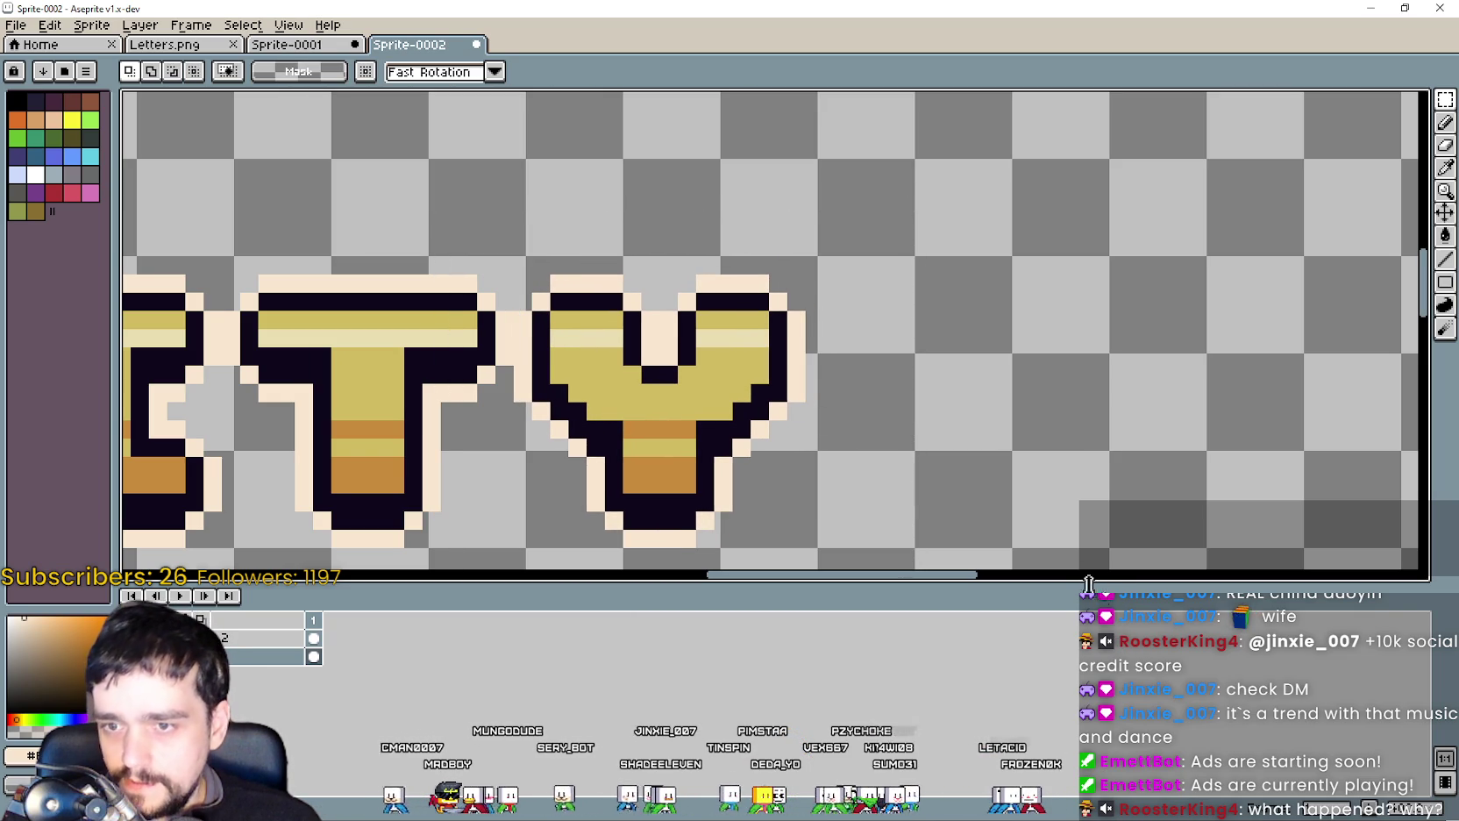
{"action": "left_click_drag", "start_coordinate": [1097, 589], "coordinate": [1098, 619]}
{"action": "scroll", "coordinate": [849, 338], "scroll_direction": "down", "scroll_amount": 2}
{"action": "scroll", "coordinate": [849, 338], "scroll_direction": "up", "scroll_amount": 1}
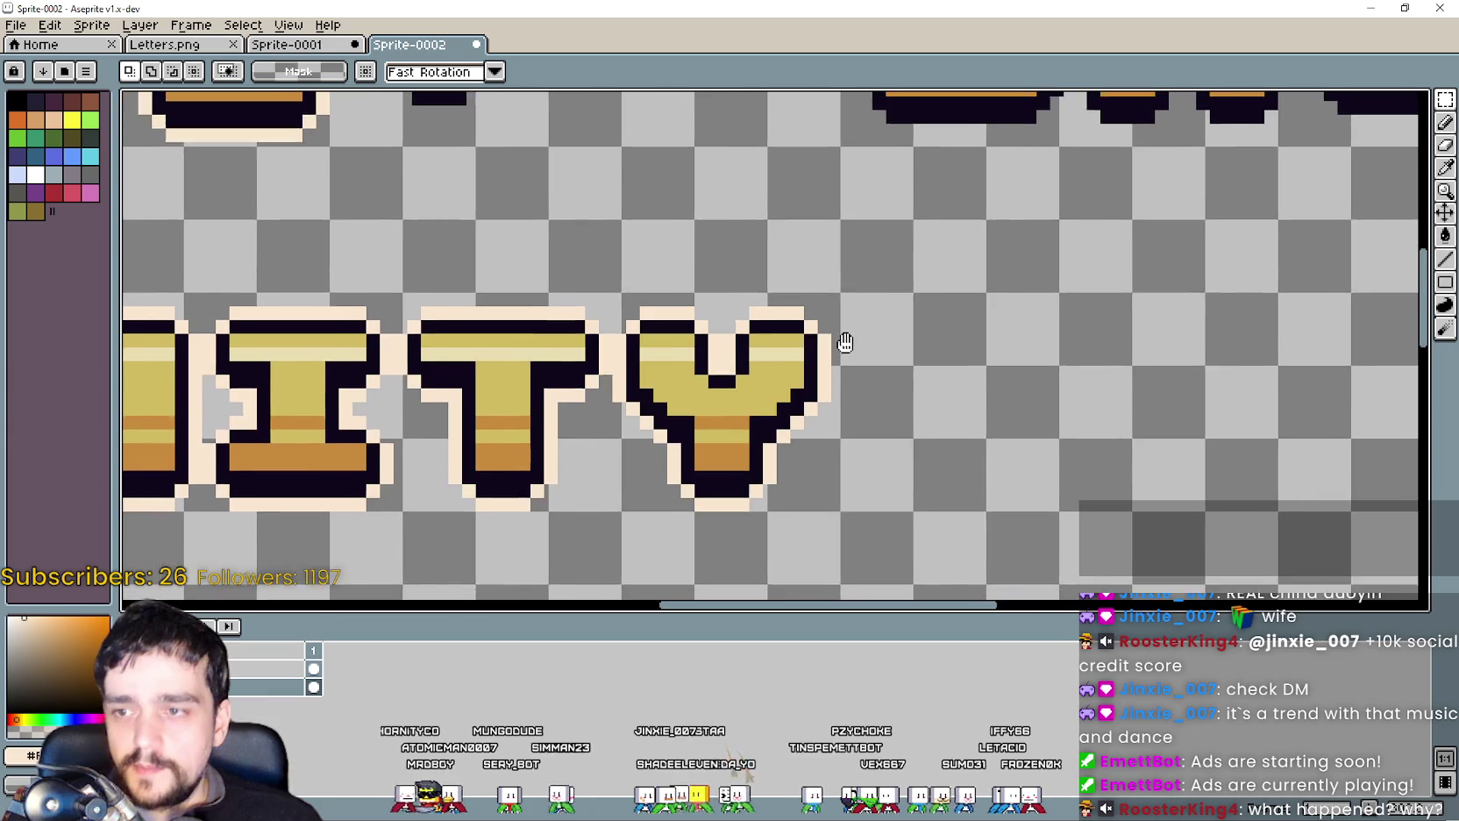
{"action": "scroll", "coordinate": [848, 337], "scroll_direction": "down", "scroll_amount": 1}
{"action": "scroll", "coordinate": [849, 338], "scroll_direction": "down", "scroll_amount": 2}
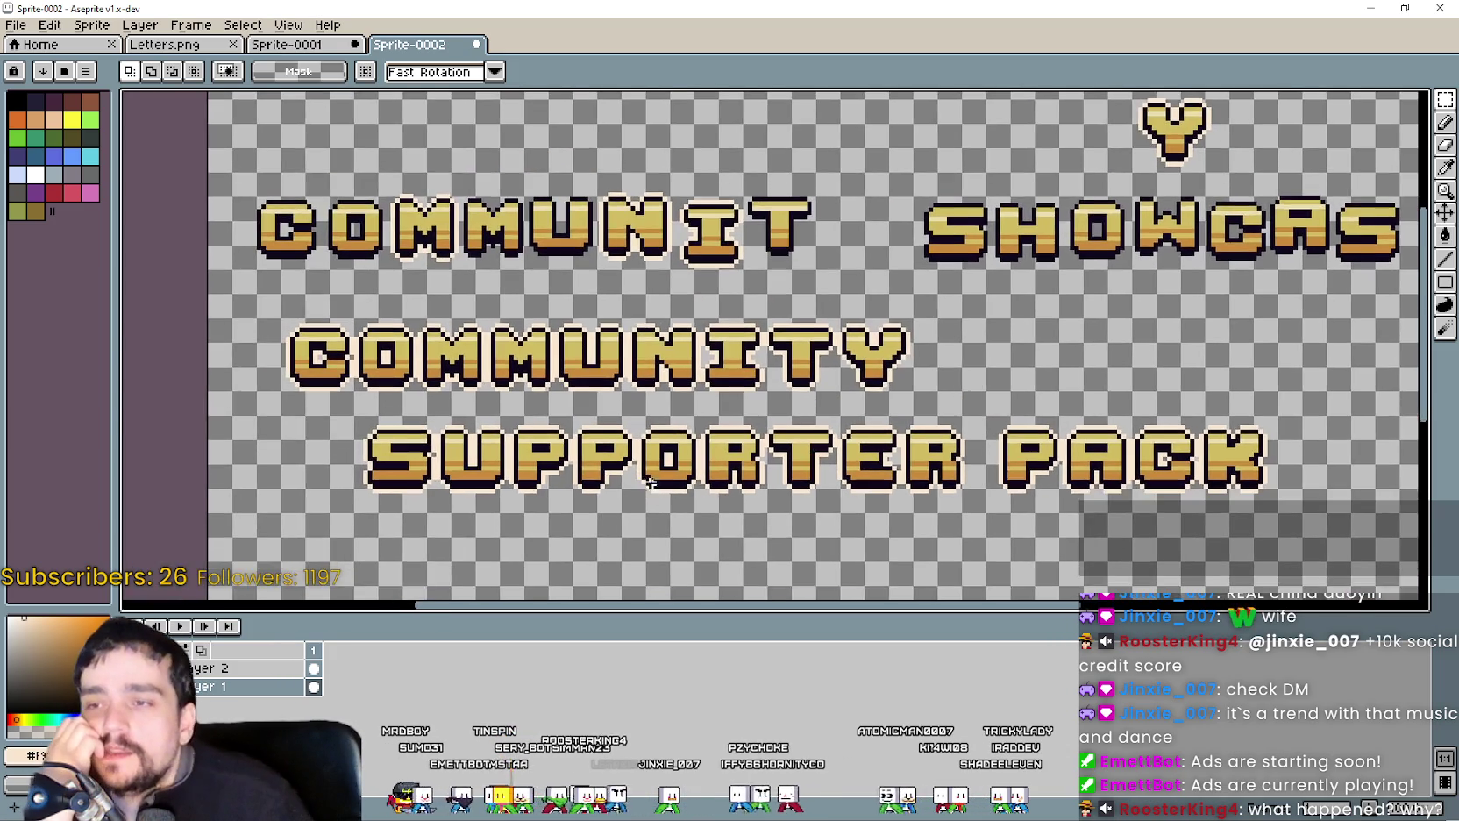
Select around the N of COMMUNITY, then drop that selection.
{"action": "scroll", "coordinate": [527, 347], "scroll_direction": "up", "scroll_amount": 2}
{"action": "scroll", "coordinate": [855, 480], "scroll_direction": "down", "scroll_amount": 3}
{"action": "scroll", "coordinate": [847, 473], "scroll_direction": "up", "scroll_amount": 3}
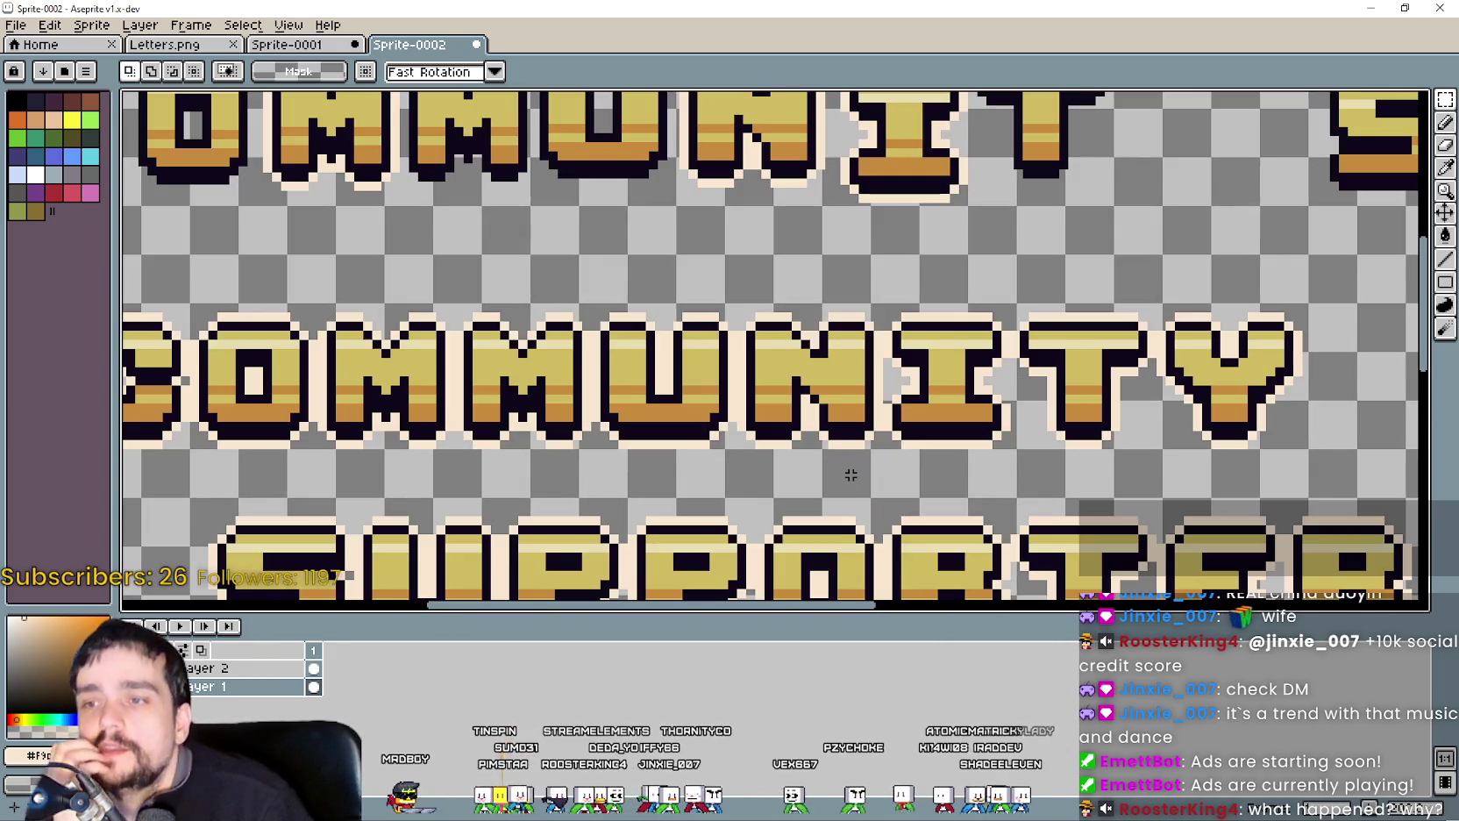
{"action": "scroll", "coordinate": [838, 453], "scroll_direction": "down", "scroll_amount": 1}
{"action": "scroll", "coordinate": [612, 342], "scroll_direction": "up", "scroll_amount": 3}
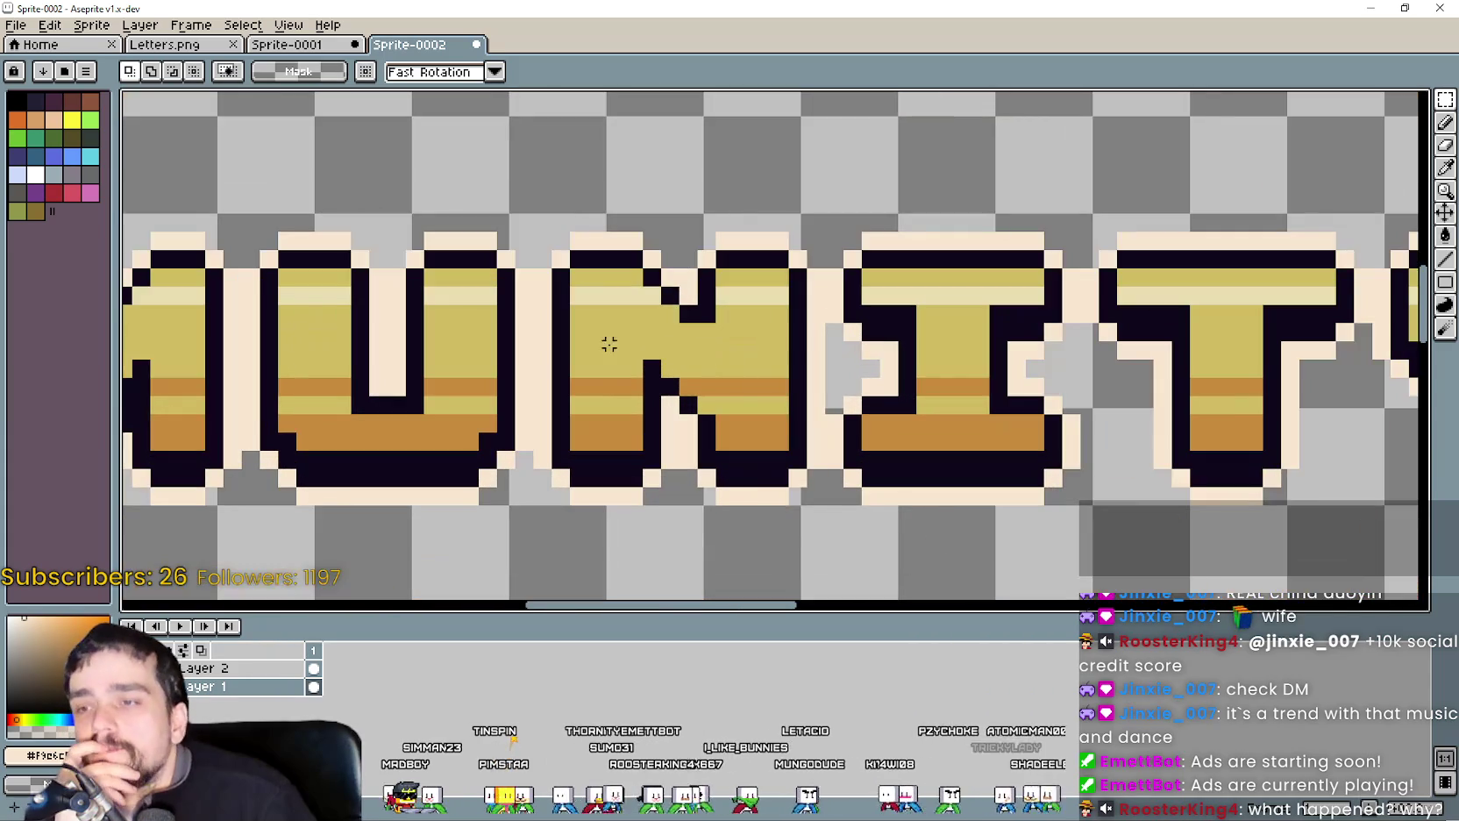
{"action": "left_click_drag", "start_coordinate": [536, 210], "coordinate": [826, 505]}
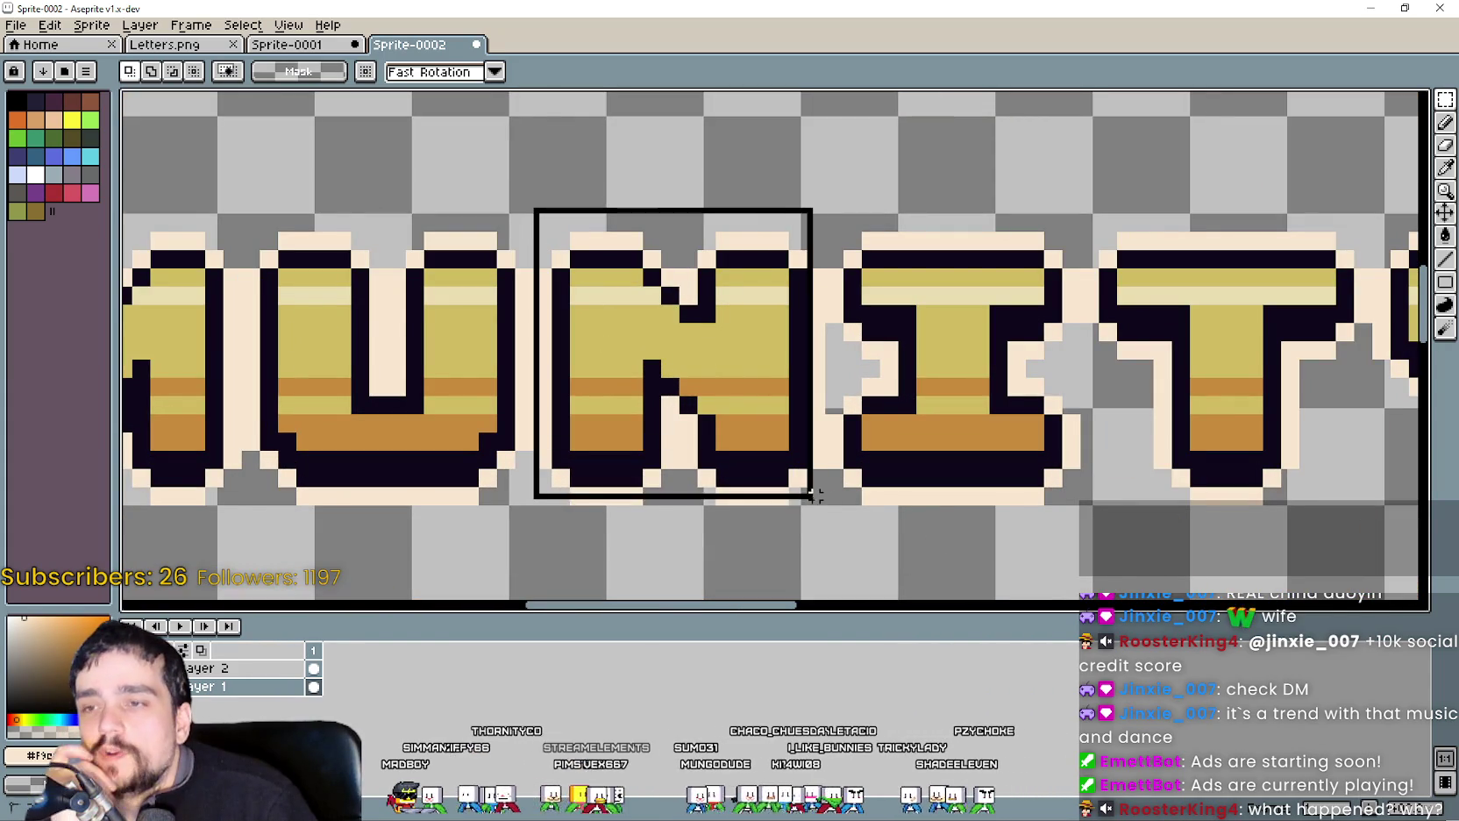
{"action": "scroll", "coordinate": [638, 446], "scroll_direction": "down", "scroll_amount": 2}
{"action": "scroll", "coordinate": [638, 447], "scroll_direction": "up", "scroll_amount": 1}
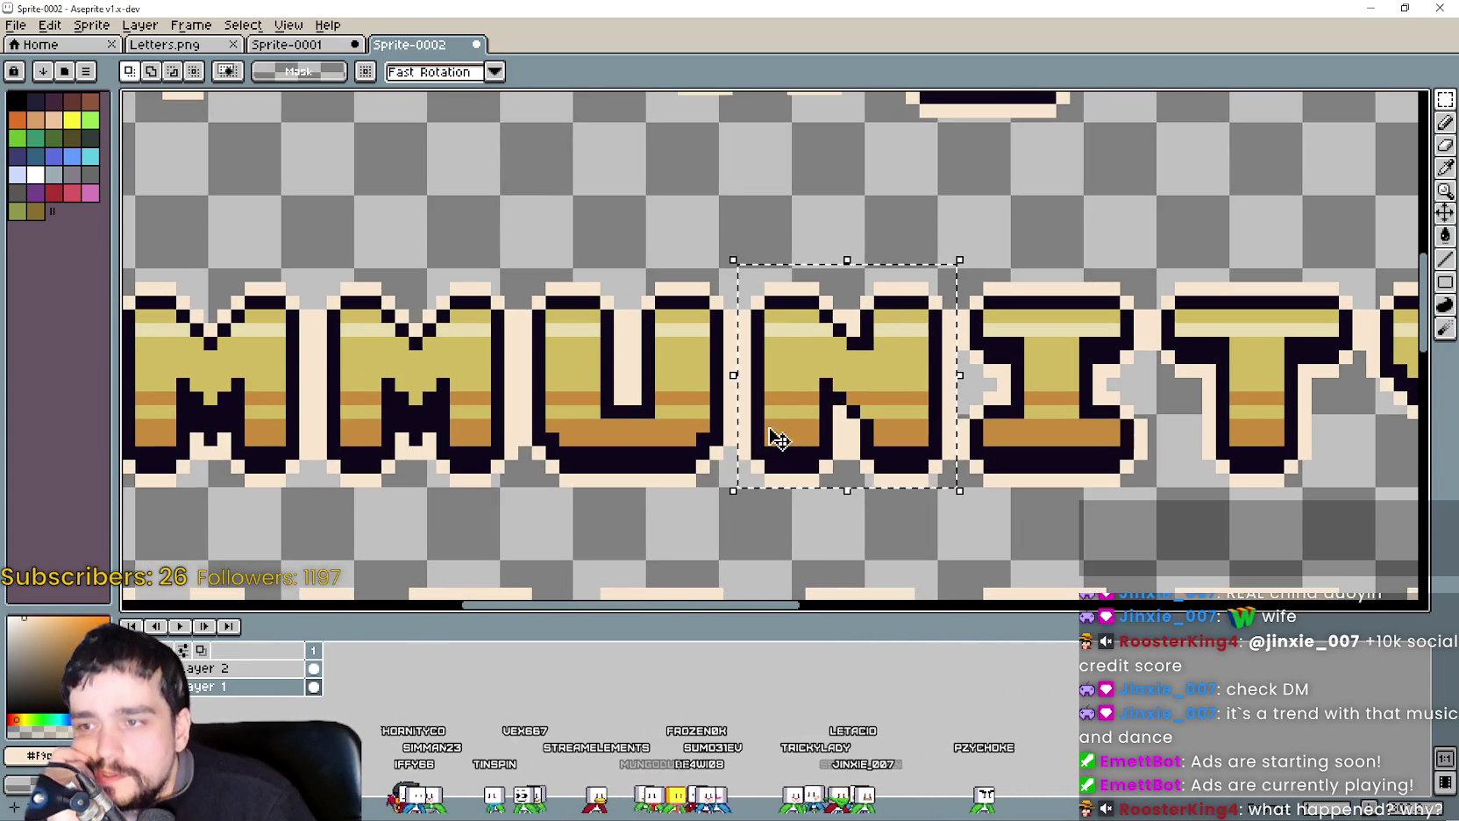
{"action": "left_click", "coordinate": [706, 449]}
{"action": "scroll", "coordinate": [706, 449], "scroll_direction": "down", "scroll_amount": 1}
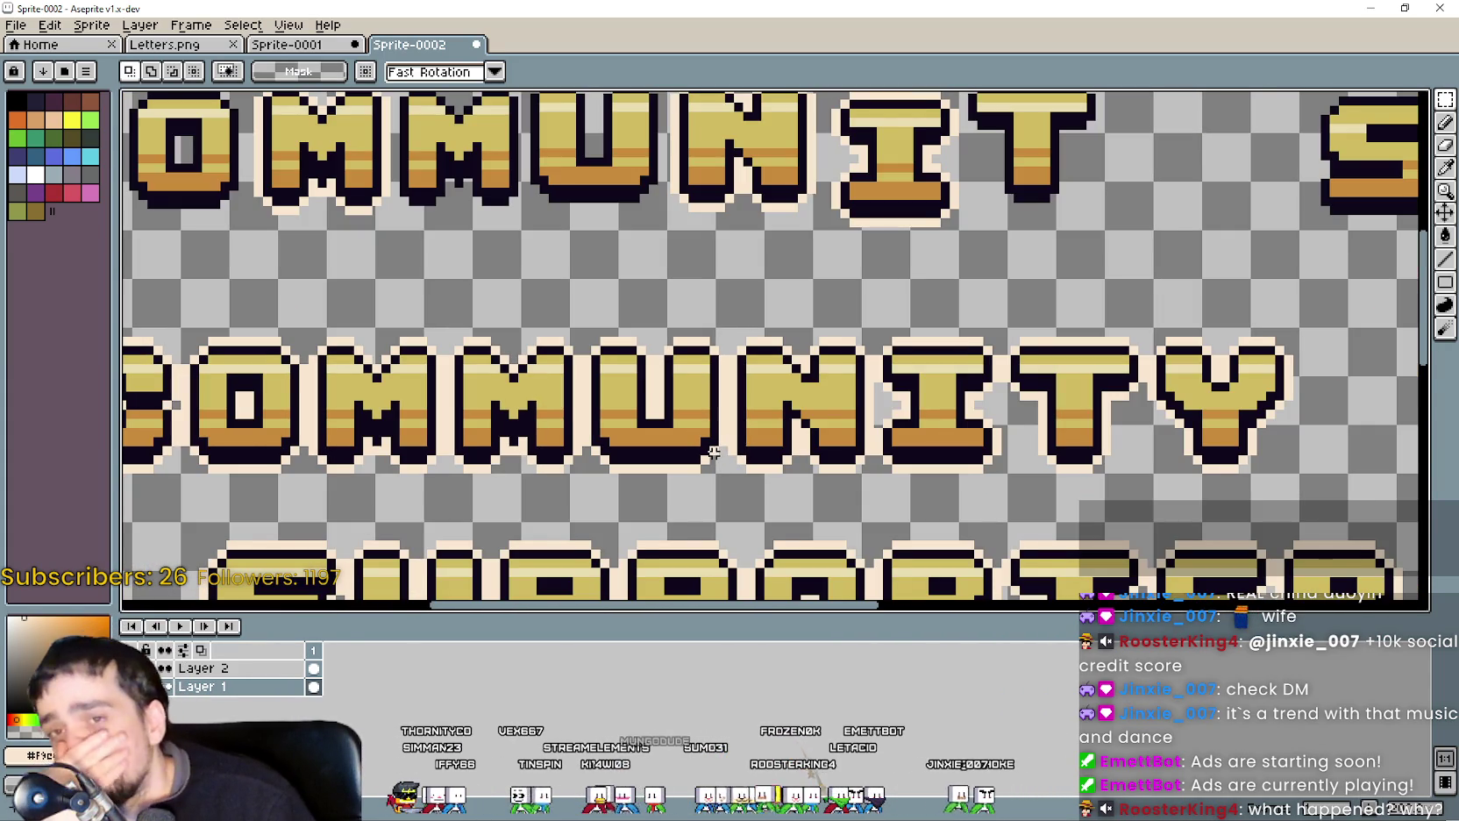
{"action": "scroll", "coordinate": [925, 369], "scroll_direction": "right", "scroll_amount": 3}
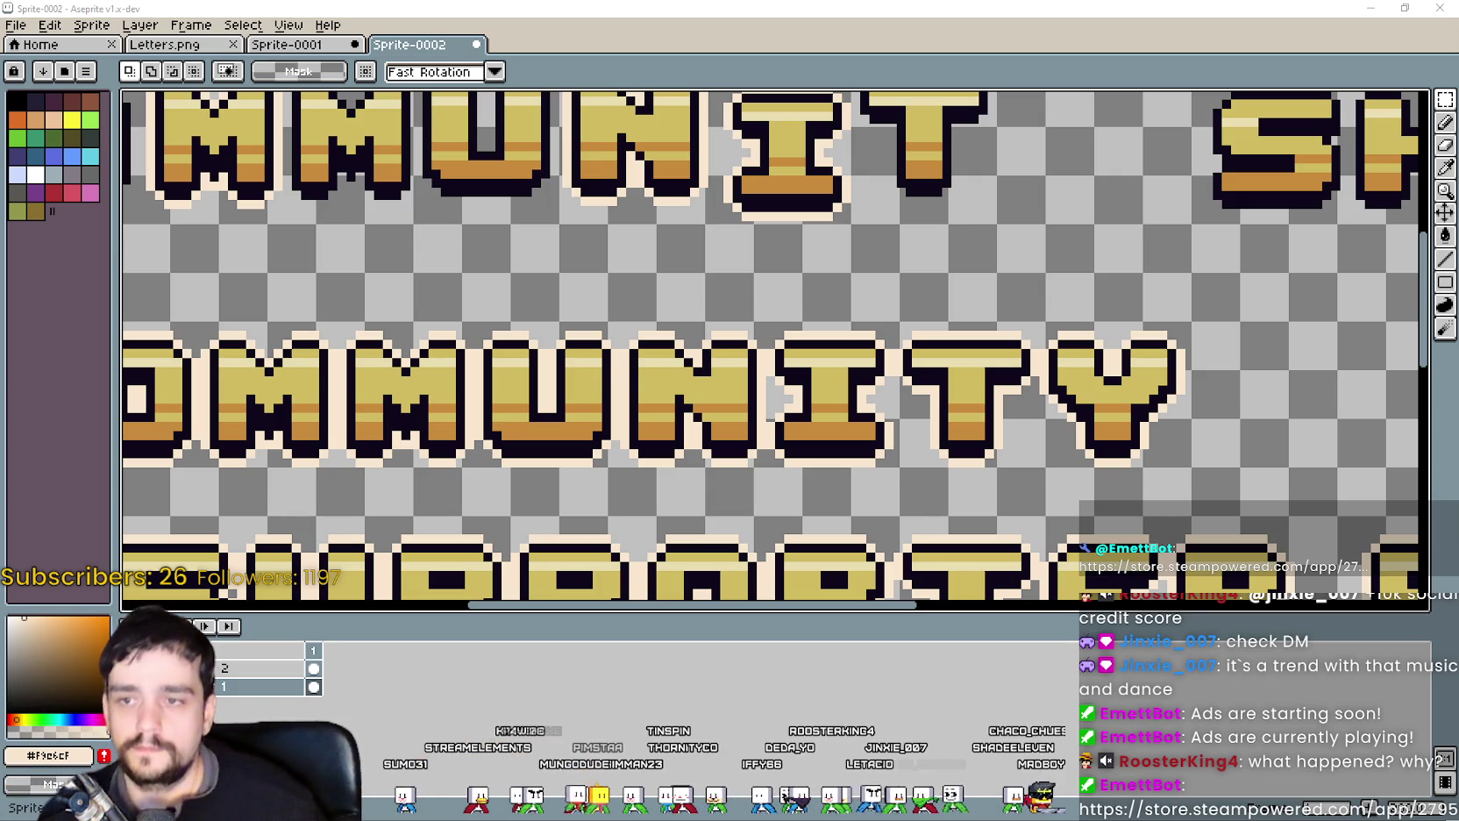
Select the whole middle COMMUNITY line and drag it left toward the sprite's edge.
{"action": "scroll", "coordinate": [973, 211], "scroll_direction": "down", "scroll_amount": 3}
{"action": "scroll", "coordinate": [900, 341], "scroll_direction": "up", "scroll_amount": 2}
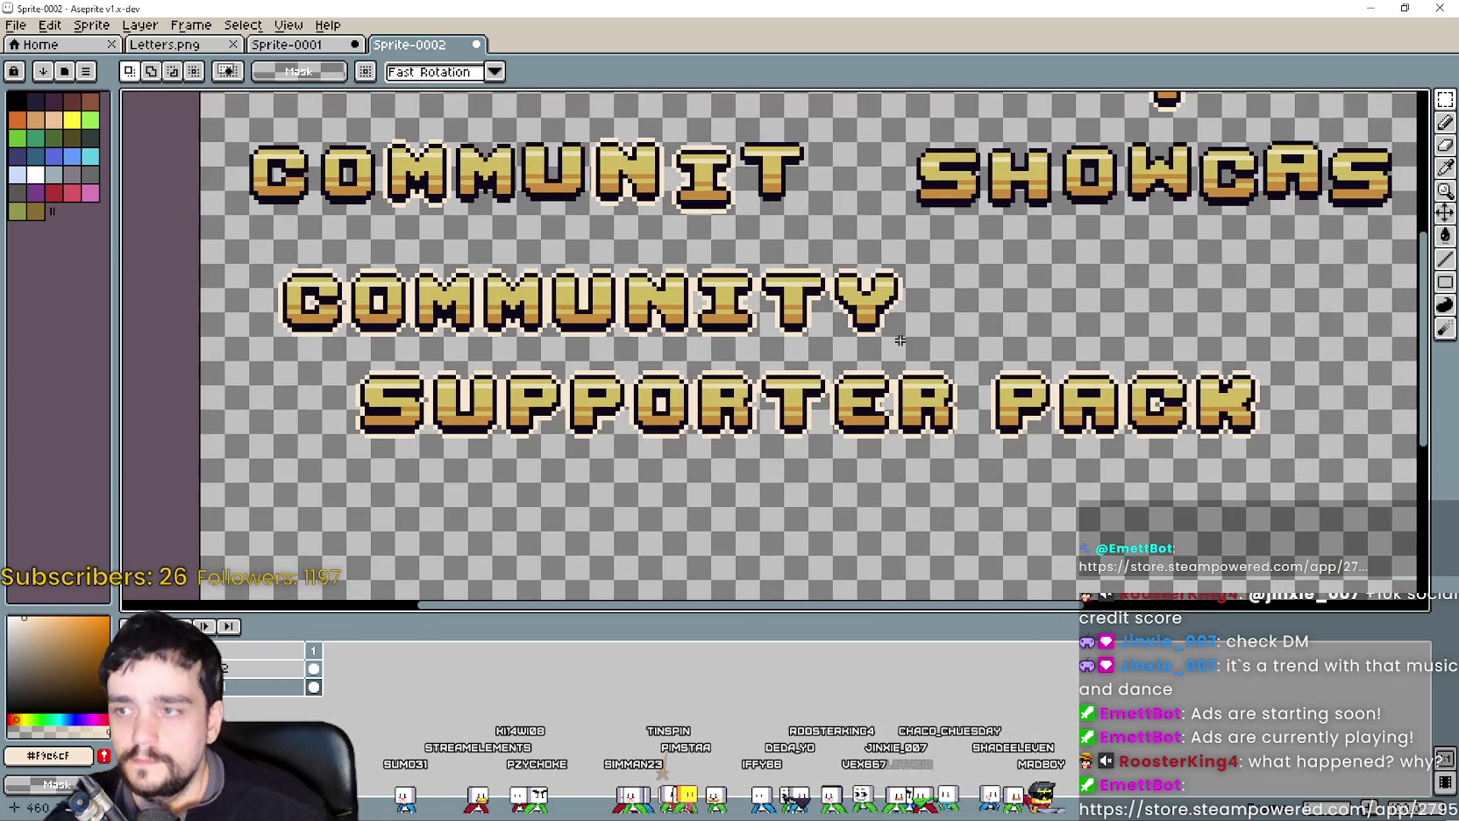
{"action": "mouse_move", "coordinate": [1444, 100]}
{"action": "left_click_drag", "start_coordinate": [221, 245], "coordinate": [922, 344]}
{"action": "scroll", "coordinate": [254, 279], "scroll_direction": "up", "scroll_amount": 2}
{"action": "mouse_move", "coordinate": [508, 295]}
{"action": "left_mouse_down"}
{"action": "mouse_move", "coordinate": [558, 345]}
{"action": "mouse_move", "coordinate": [488, 339]}
{"action": "left_mouse_up"}
Commit the moved COMMUNITY line in its further-left spot, overhanging the sprite's left edge.
{"action": "scroll", "coordinate": [505, 342], "scroll_direction": "down", "scroll_amount": 2}
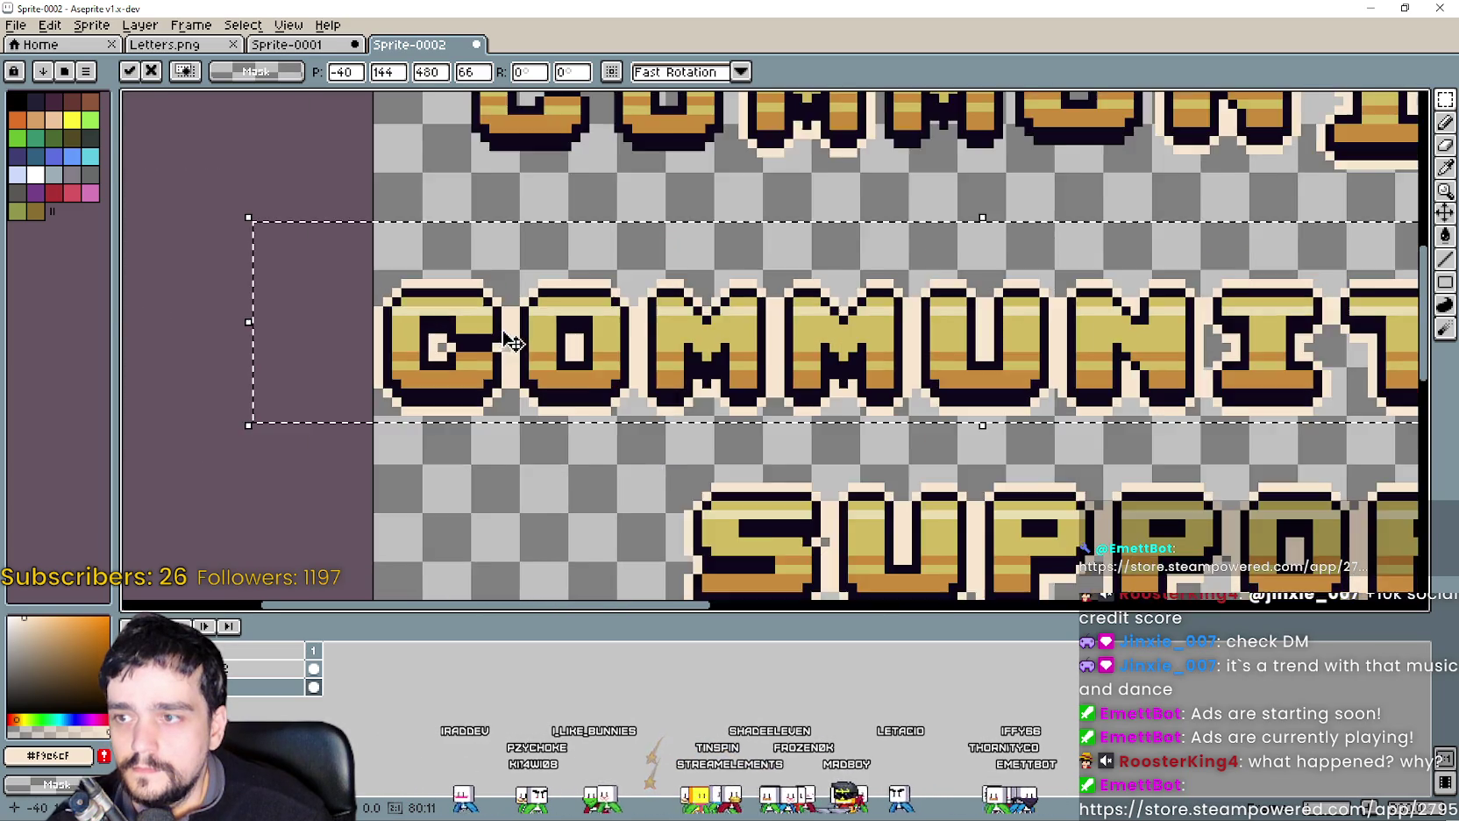
{"action": "scroll", "coordinate": [677, 324], "scroll_direction": "down", "scroll_amount": 1}
{"action": "scroll", "coordinate": [678, 324], "scroll_direction": "up", "scroll_amount": 2}
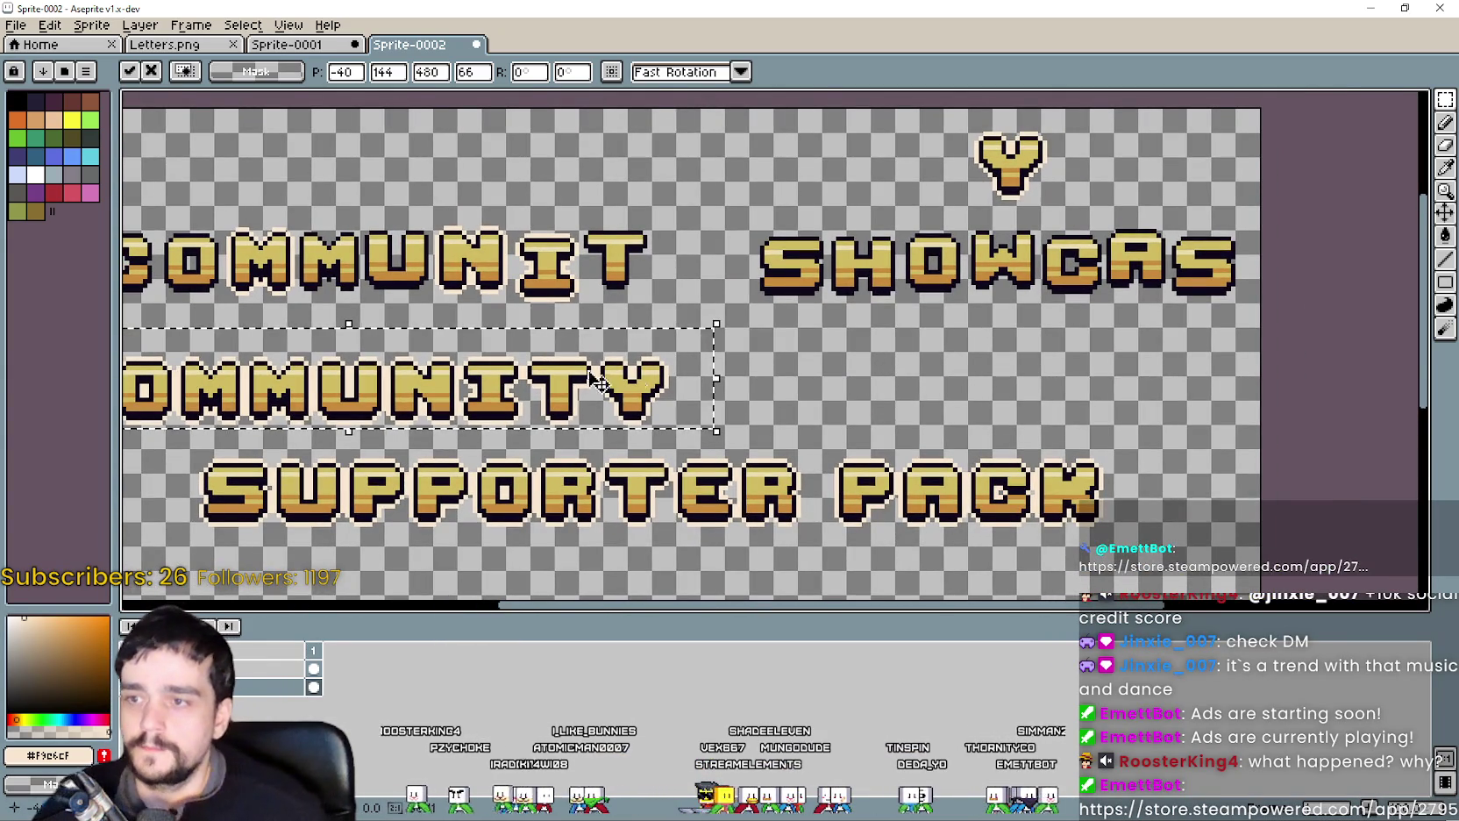
{"action": "scroll", "coordinate": [579, 372], "scroll_direction": "up", "scroll_amount": 2}
{"action": "scroll", "coordinate": [759, 423], "scroll_direction": "down", "scroll_amount": 2}
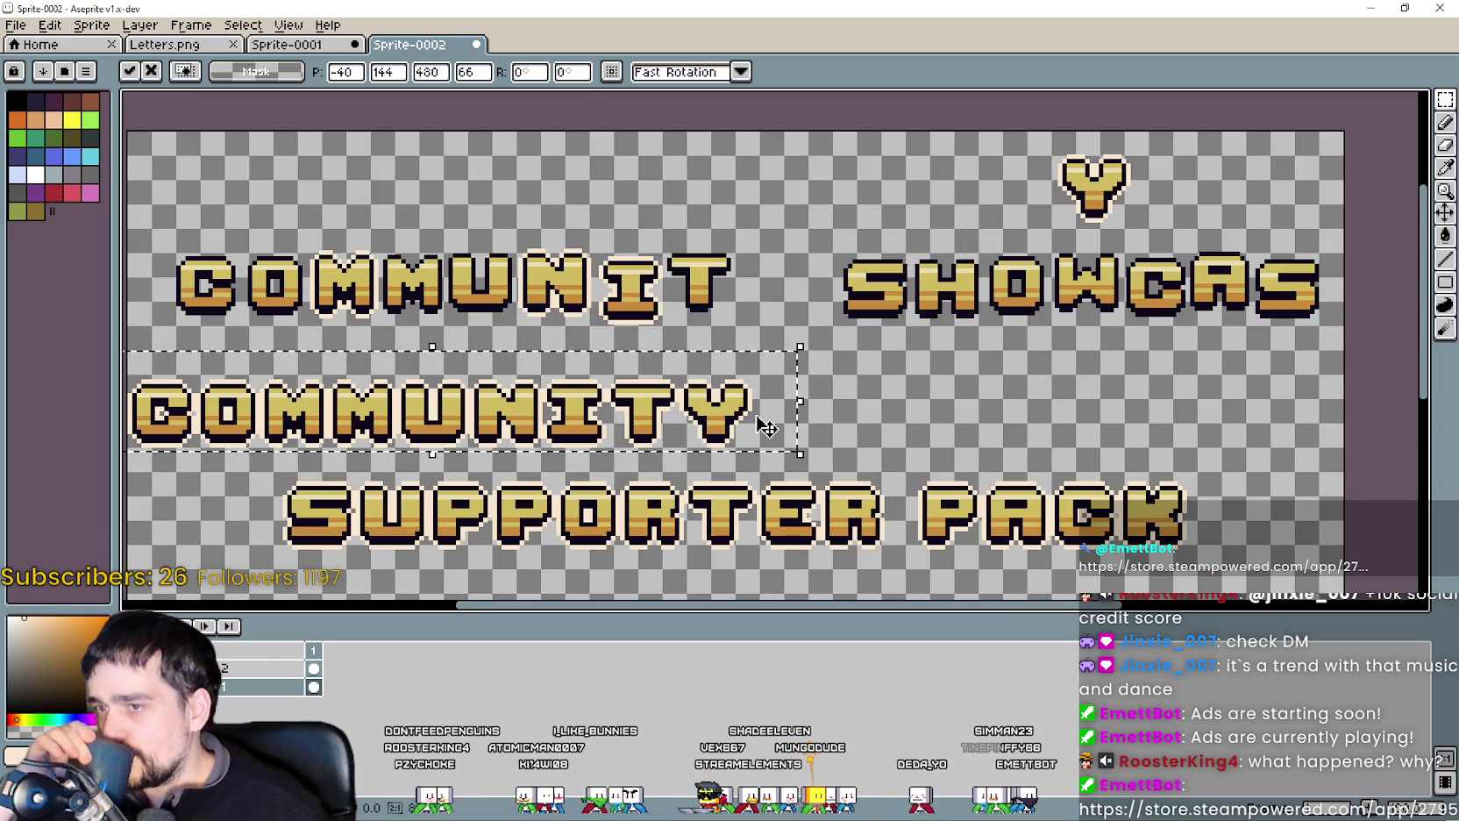
{"action": "scroll", "coordinate": [765, 427], "scroll_direction": "down", "scroll_amount": 1}
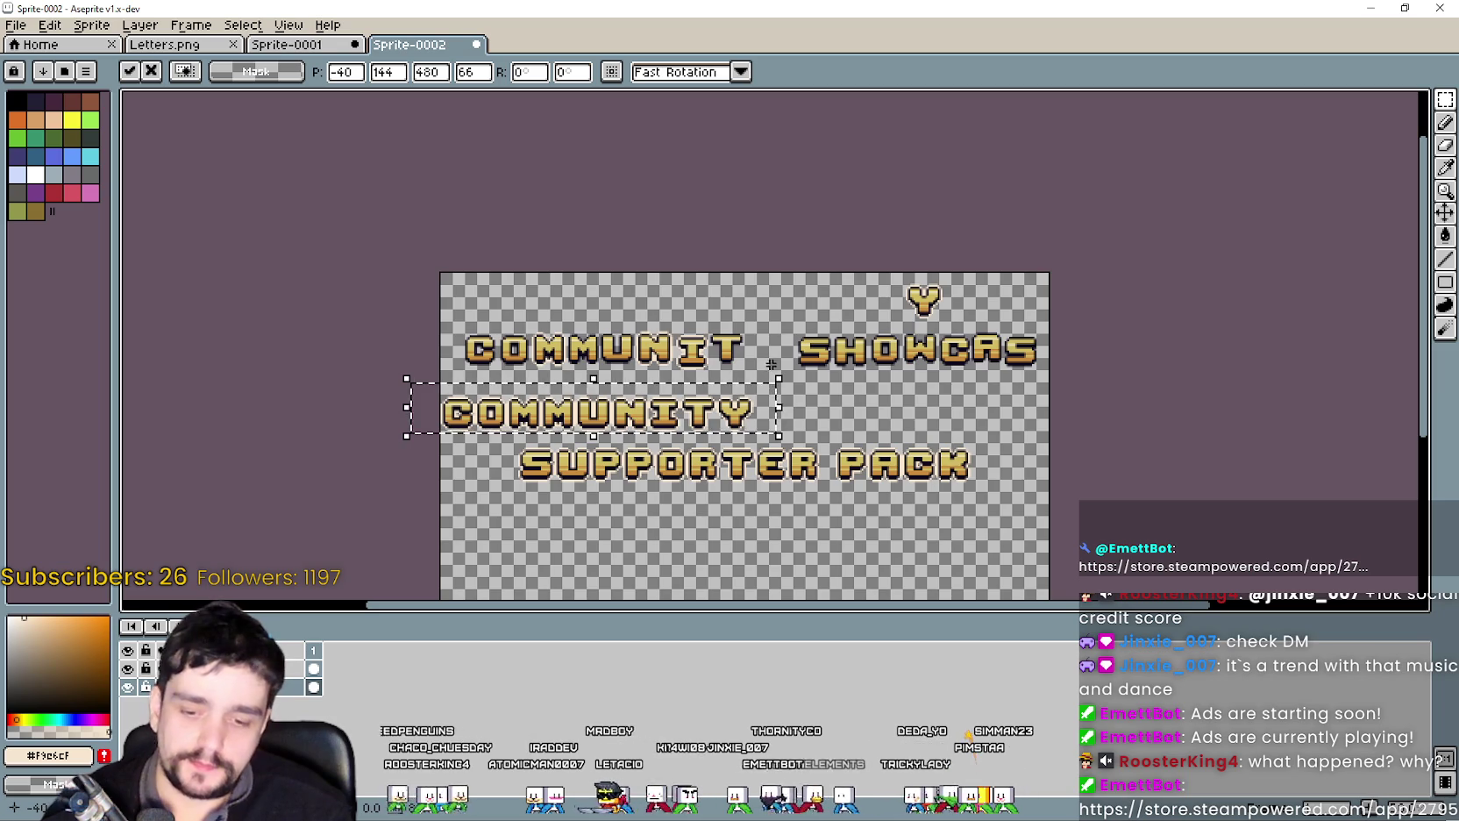
{"action": "scroll", "coordinate": [766, 370], "scroll_direction": "up", "scroll_amount": 1}
{"action": "mouse_move", "coordinate": [767, 369]}
{"action": "left_mouse_down"}
{"action": "mouse_move", "coordinate": [921, 298]}
{"action": "mouse_move", "coordinate": [903, 289]}
{"action": "left_mouse_up"}
{"action": "scroll", "coordinate": [888, 384], "scroll_direction": "up", "scroll_amount": 1}
{"action": "scroll", "coordinate": [888, 384], "scroll_direction": "down", "scroll_amount": 1}
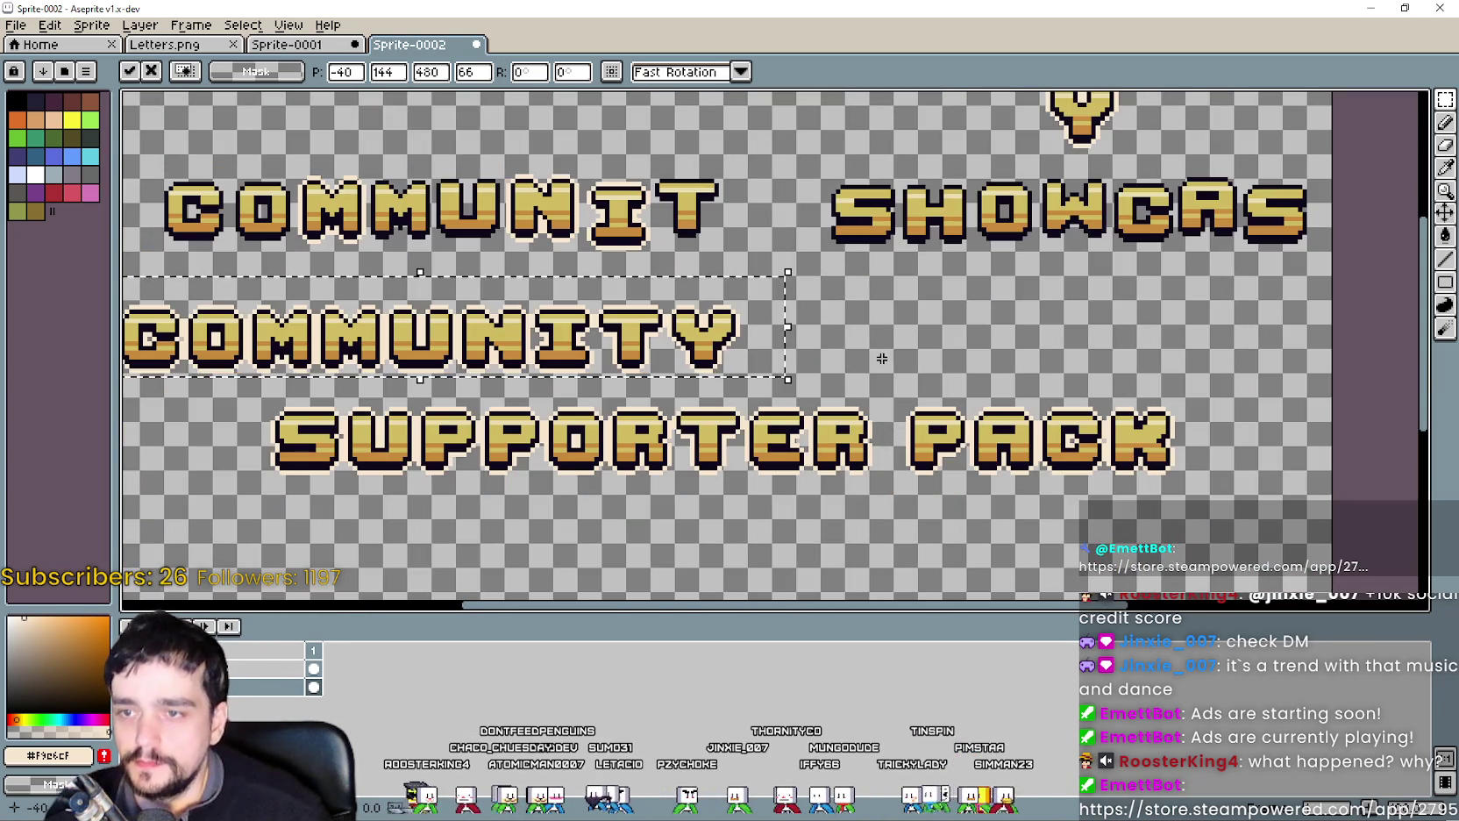
{"action": "left_click", "coordinate": [881, 326]}
{"action": "scroll", "coordinate": [213, 444], "scroll_direction": "up", "scroll_amount": 1}
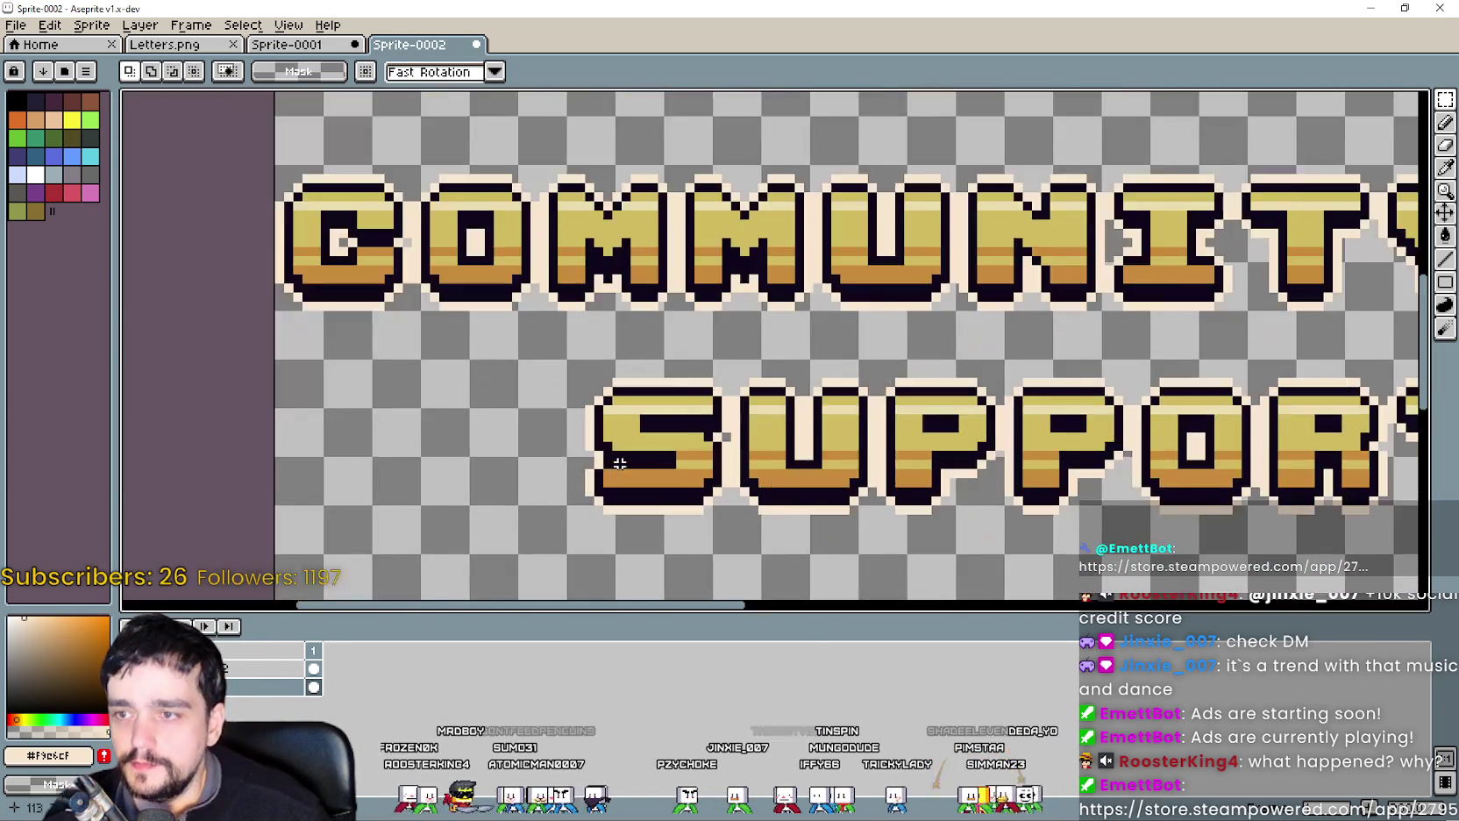
Copy the S of SUPPORTER and paste it after COMMUNITY on the middle row.
{"action": "scroll", "coordinate": [602, 466], "scroll_direction": "down", "scroll_amount": 1}
{"action": "mouse_move", "coordinate": [691, 434]}
{"action": "left_mouse_down"}
{"action": "mouse_move", "coordinate": [436, 434]}
{"action": "mouse_move", "coordinate": [586, 434]}
{"action": "left_mouse_up"}
{"action": "scroll", "coordinate": [538, 358], "scroll_direction": "up", "scroll_amount": 1}
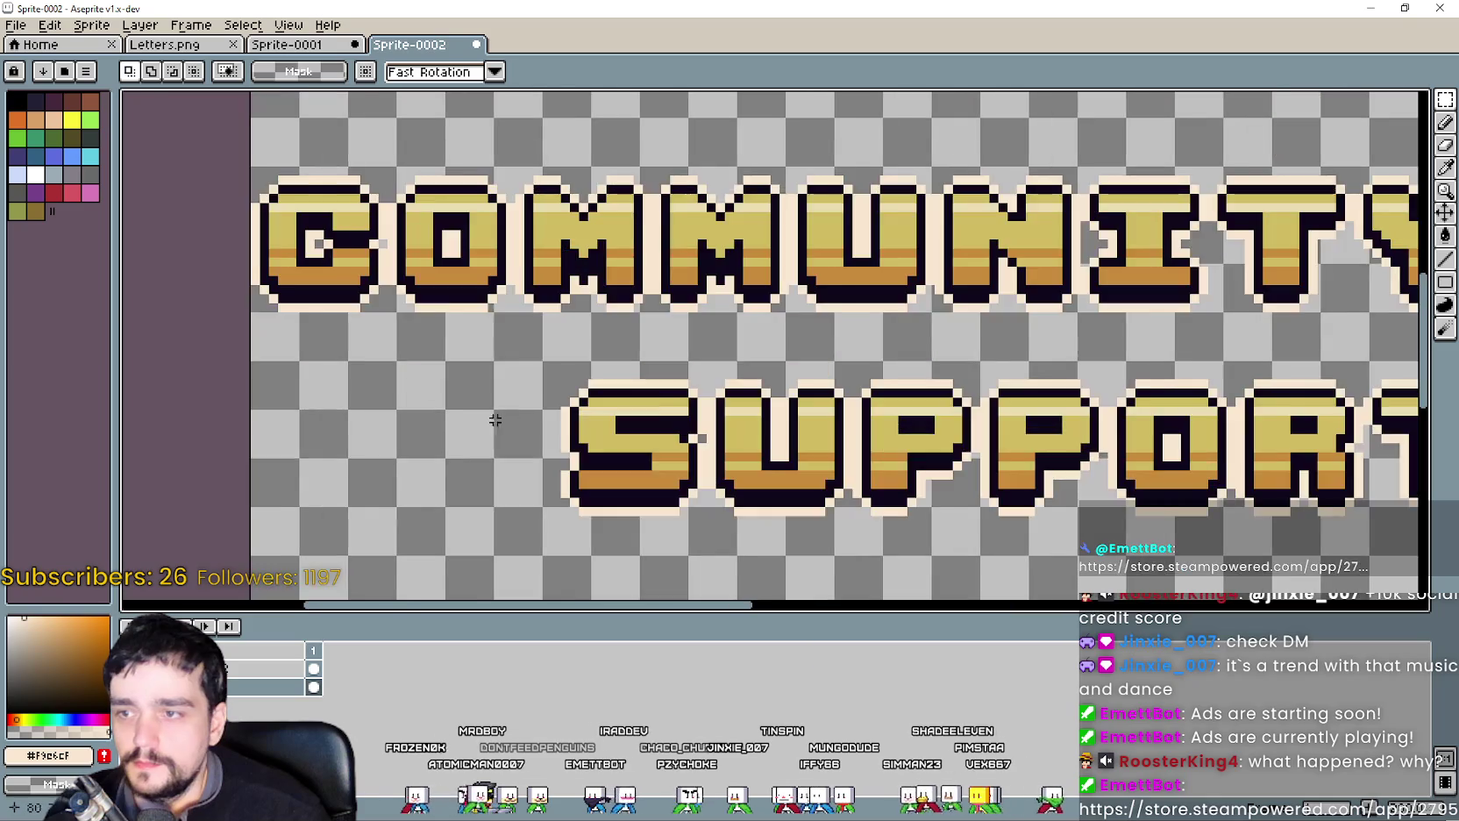
{"action": "scroll", "coordinate": [537, 358], "scroll_direction": "up", "scroll_amount": 1}
{"action": "left_click_drag", "start_coordinate": [524, 342], "coordinate": [799, 581]}
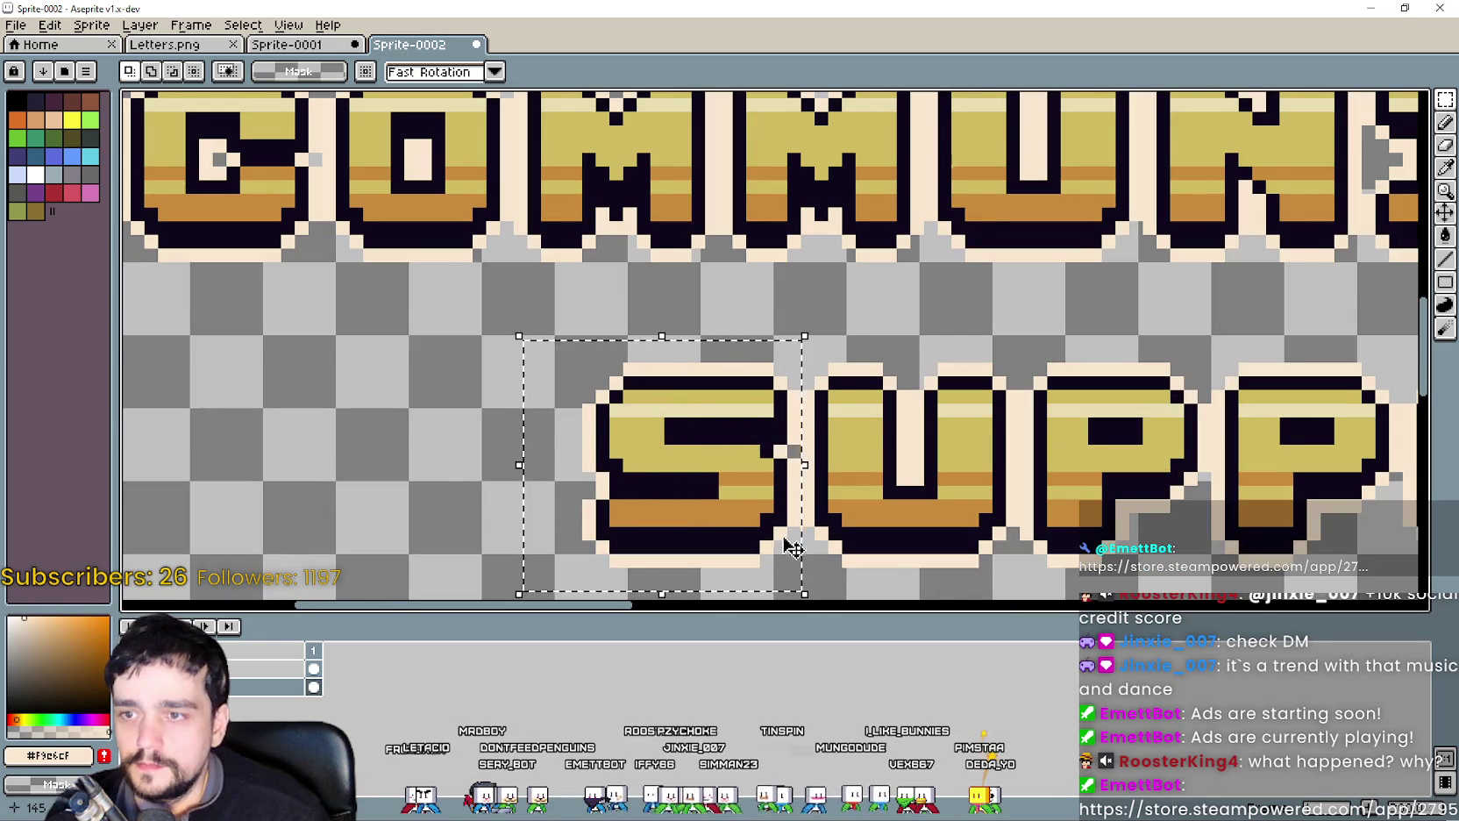
{"action": "scroll", "coordinate": [789, 561], "scroll_direction": "down", "scroll_amount": 4}
{"action": "scroll", "coordinate": [1031, 410], "scroll_direction": "up", "scroll_amount": 2}
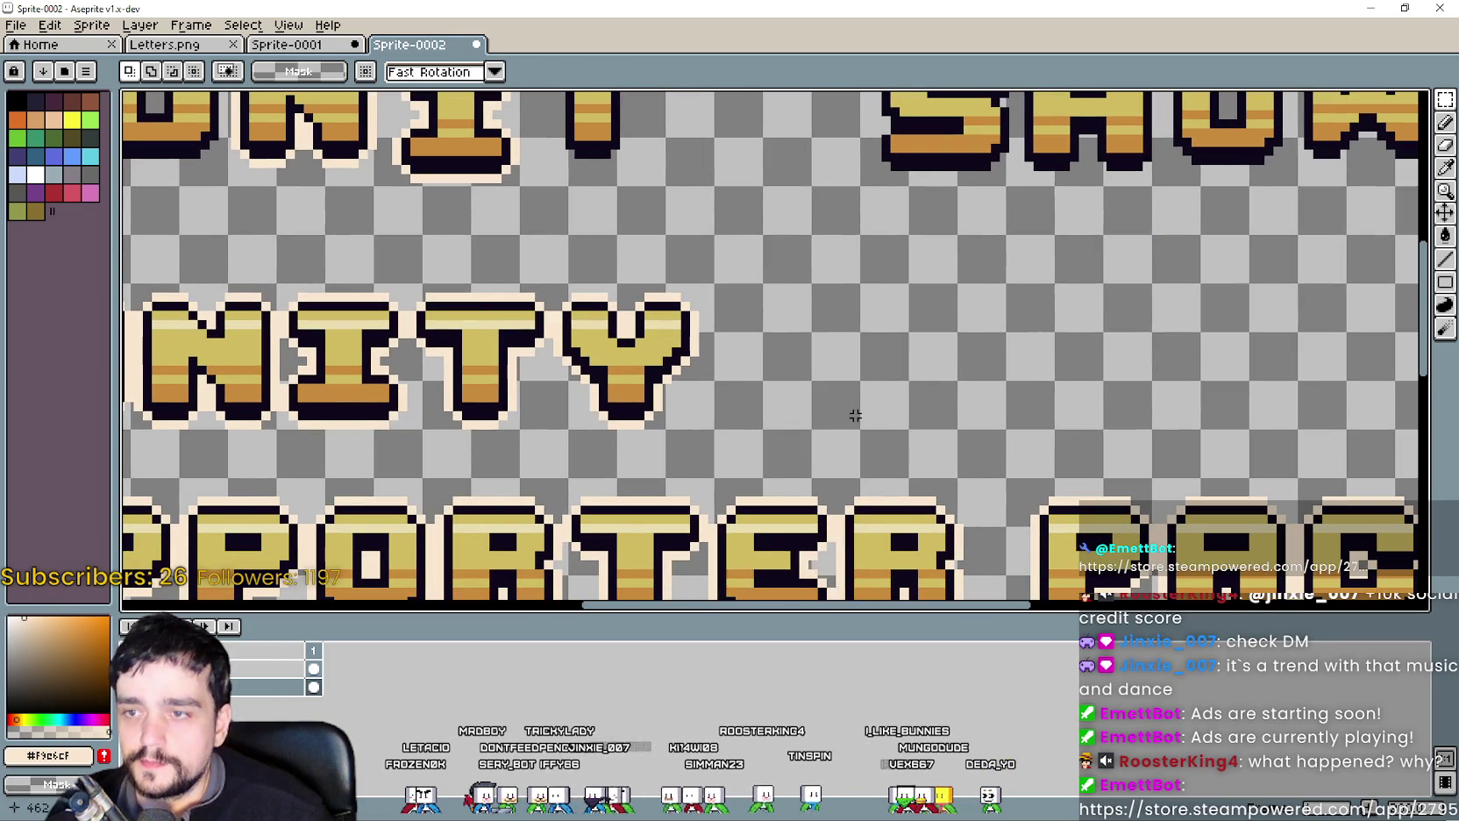
{"action": "key", "text": "ctrl+v"}
{"action": "left_click_drag", "start_coordinate": [873, 531], "coordinate": [929, 360]}
{"action": "scroll", "coordinate": [925, 338], "scroll_direction": "down", "scroll_amount": 2}
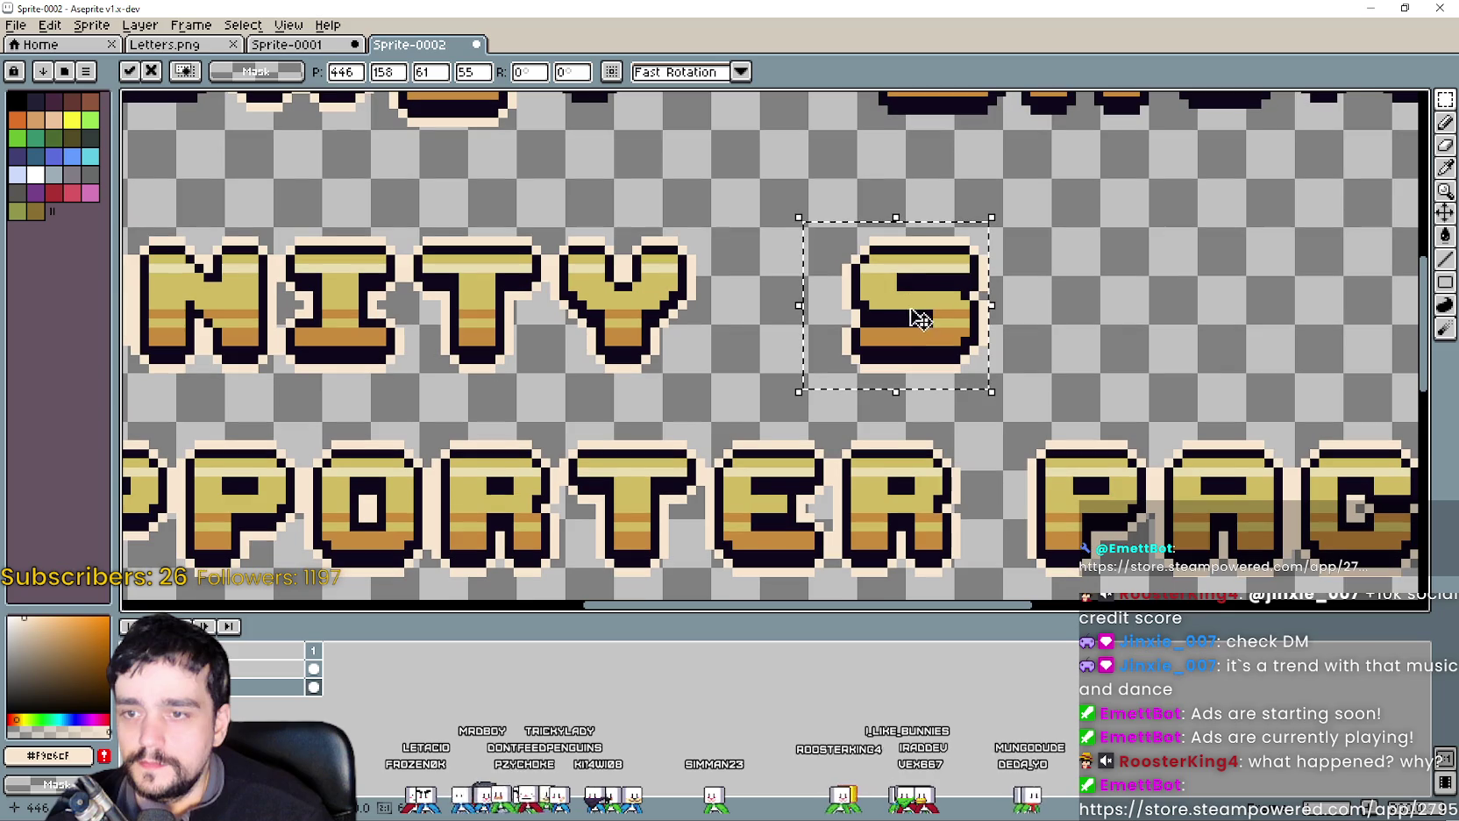
{"action": "left_click_drag", "start_coordinate": [895, 322], "coordinate": [932, 319]}
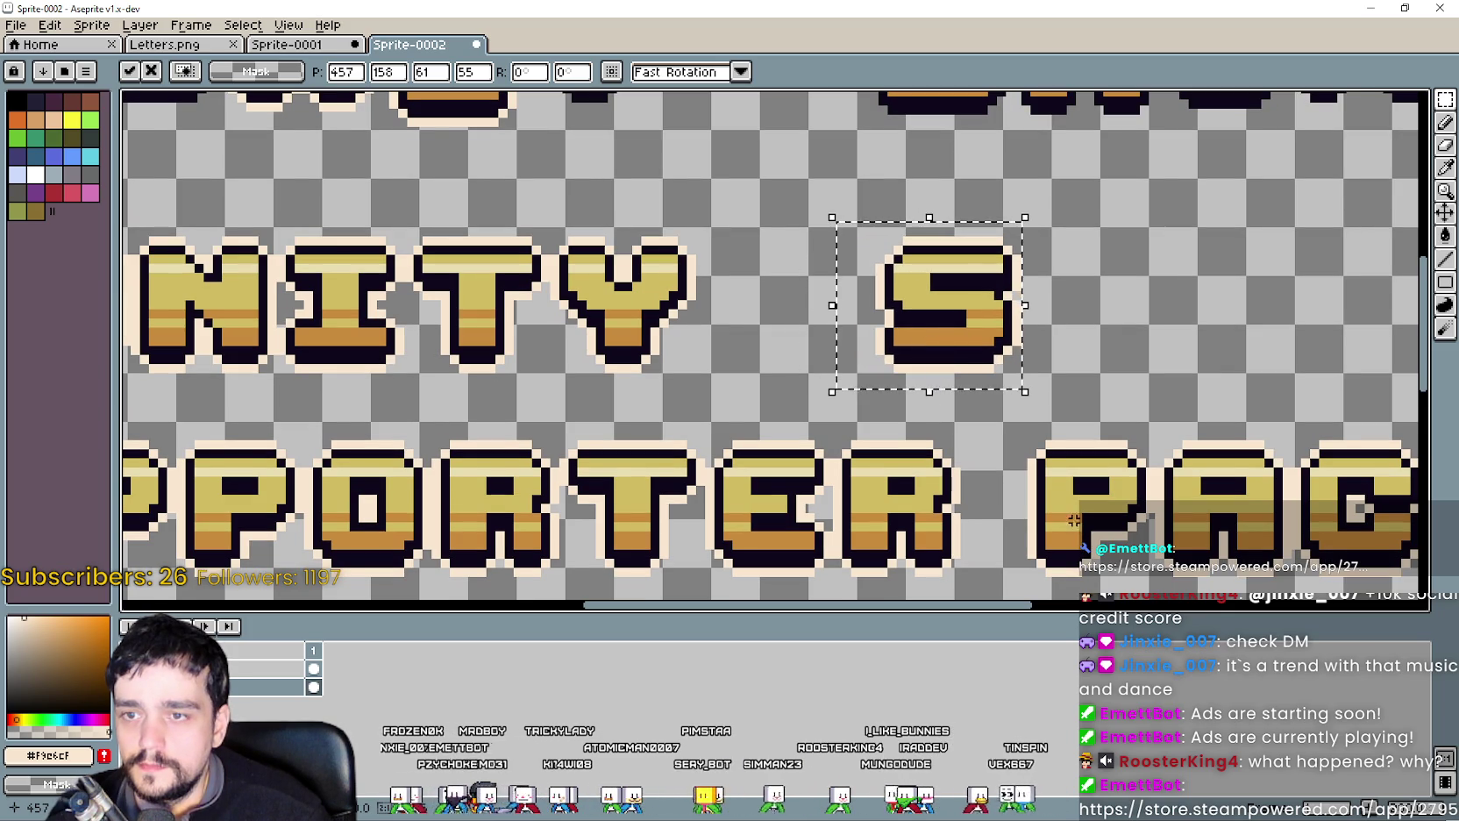
{"action": "left_click", "coordinate": [1006, 511]}
Reposition the new S to leave a clear word gap after COMMUNITY, then deselect.
{"action": "scroll", "coordinate": [1006, 512], "scroll_direction": "up", "scroll_amount": 1}
{"action": "left_click_drag", "start_coordinate": [998, 495], "coordinate": [1075, 531]}
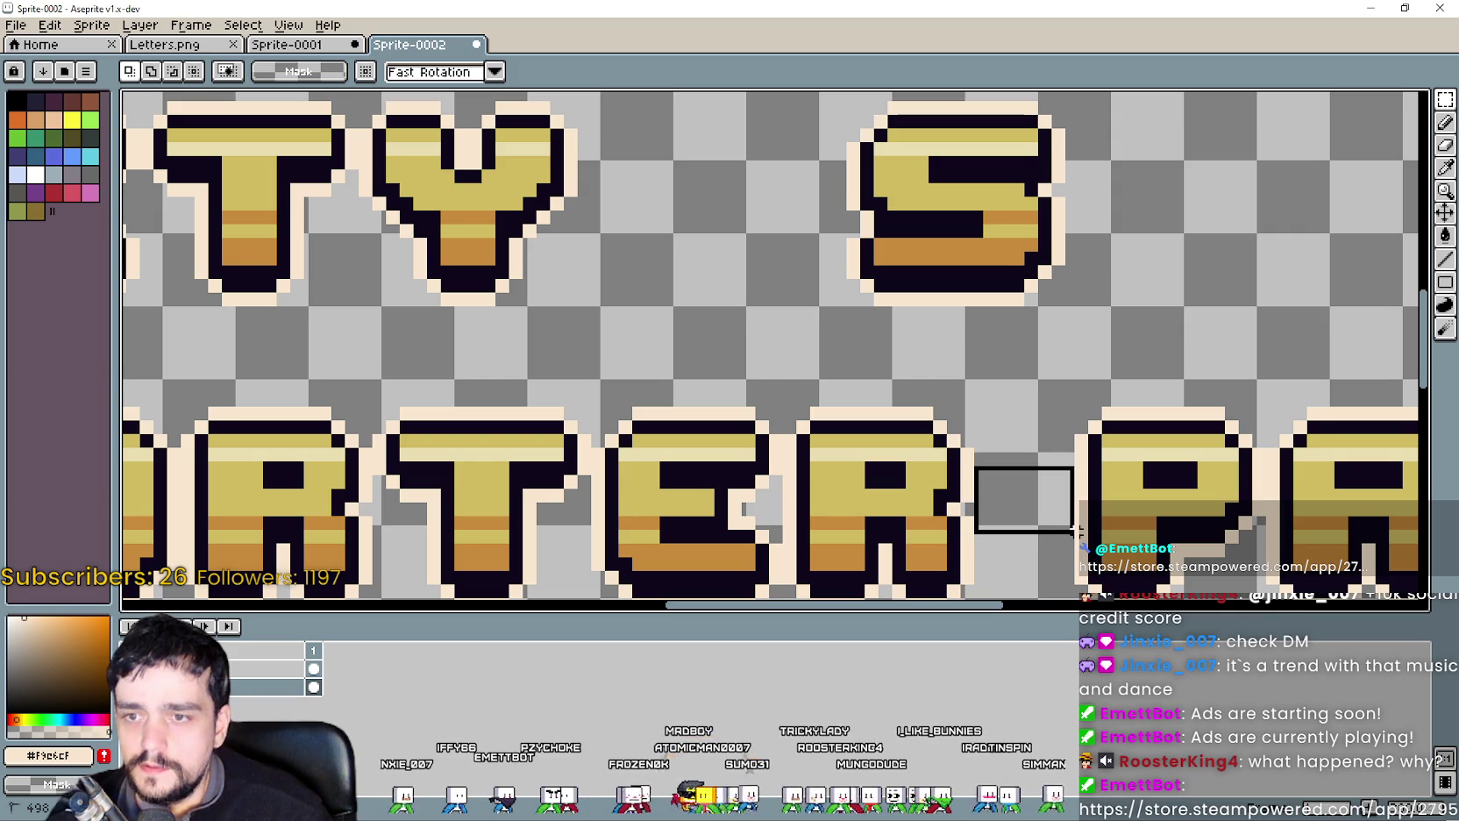
{"action": "scroll", "coordinate": [824, 342], "scroll_direction": "down", "scroll_amount": 1}
{"action": "mouse_move", "coordinate": [863, 407]}
{"action": "left_mouse_down"}
{"action": "mouse_move", "coordinate": [1156, 221]}
{"action": "mouse_move", "coordinate": [1194, 145]}
{"action": "left_mouse_up"}
{"action": "mouse_move", "coordinate": [1024, 248]}
{"action": "left_mouse_down"}
{"action": "mouse_move", "coordinate": [824, 271]}
{"action": "mouse_move", "coordinate": [864, 277]}
{"action": "left_mouse_up"}
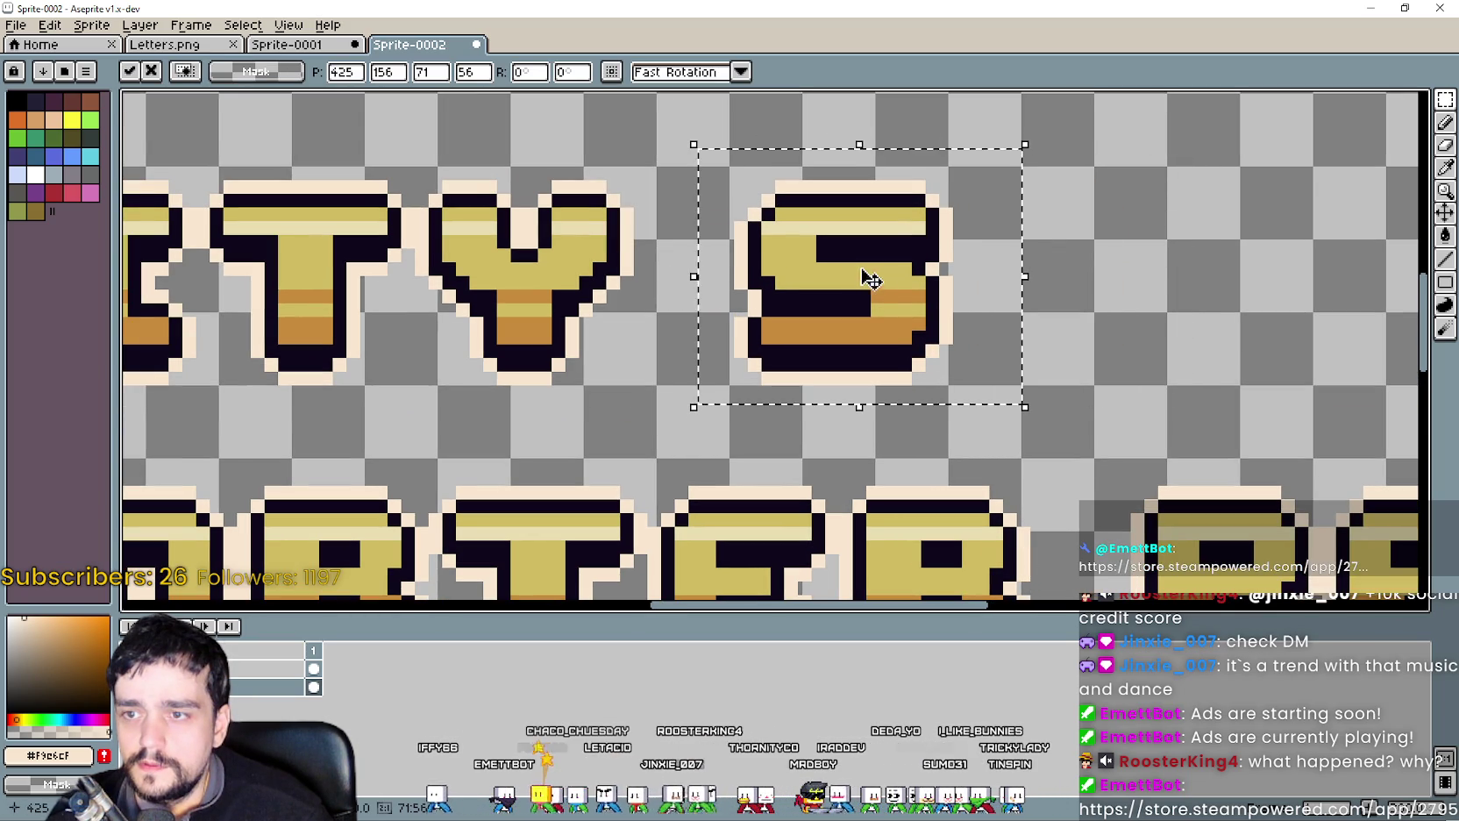
{"action": "left_click", "coordinate": [498, 341]}
{"action": "left_click_drag", "start_coordinate": [636, 251], "coordinate": [728, 324]}
{"action": "scroll", "coordinate": [912, 331], "scroll_direction": "down", "scroll_amount": 3}
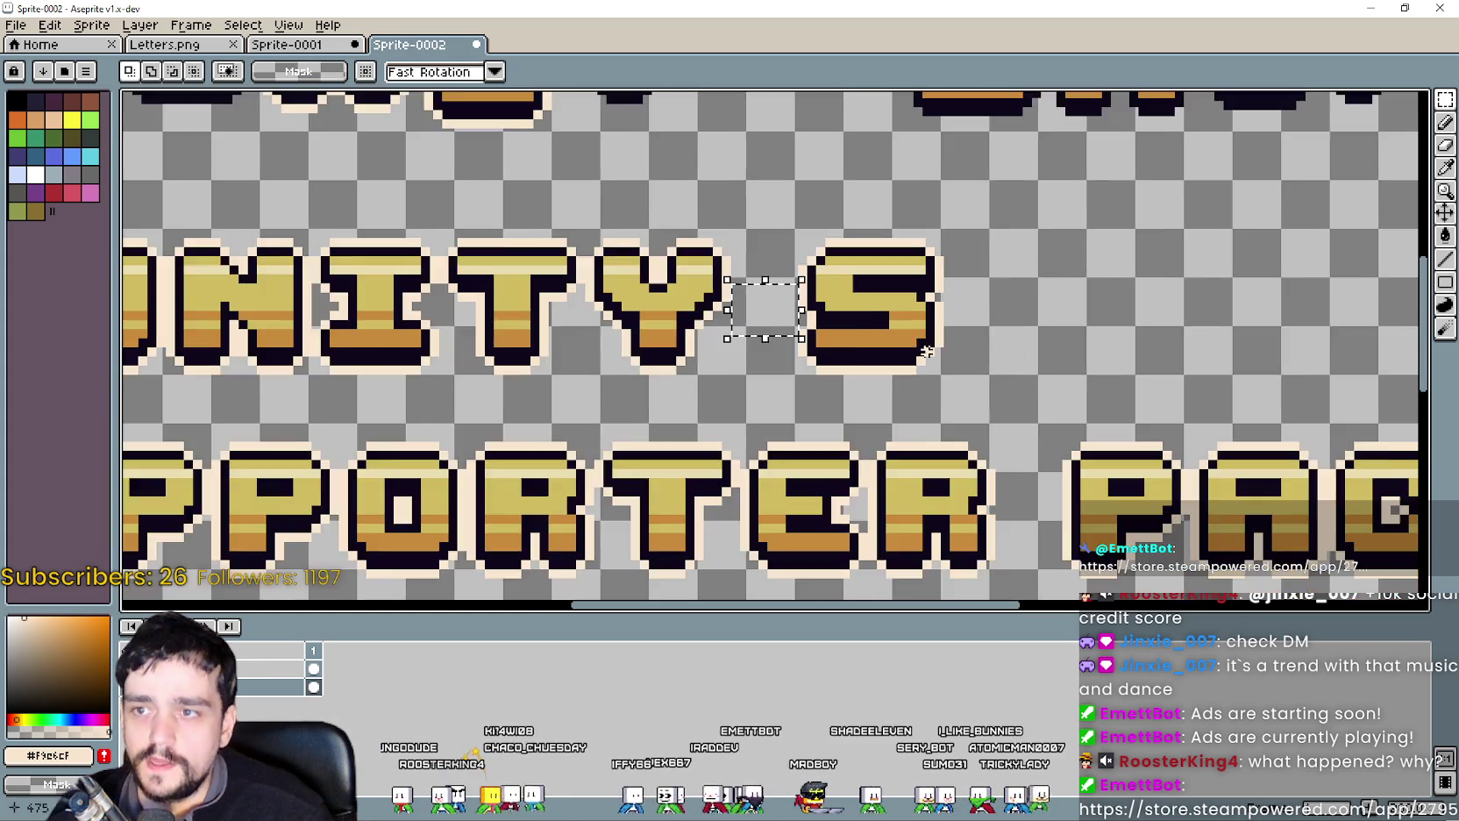
{"action": "scroll", "coordinate": [912, 332], "scroll_direction": "down", "scroll_amount": 2}
{"action": "scroll", "coordinate": [953, 336], "scroll_direction": "up", "scroll_amount": 2}
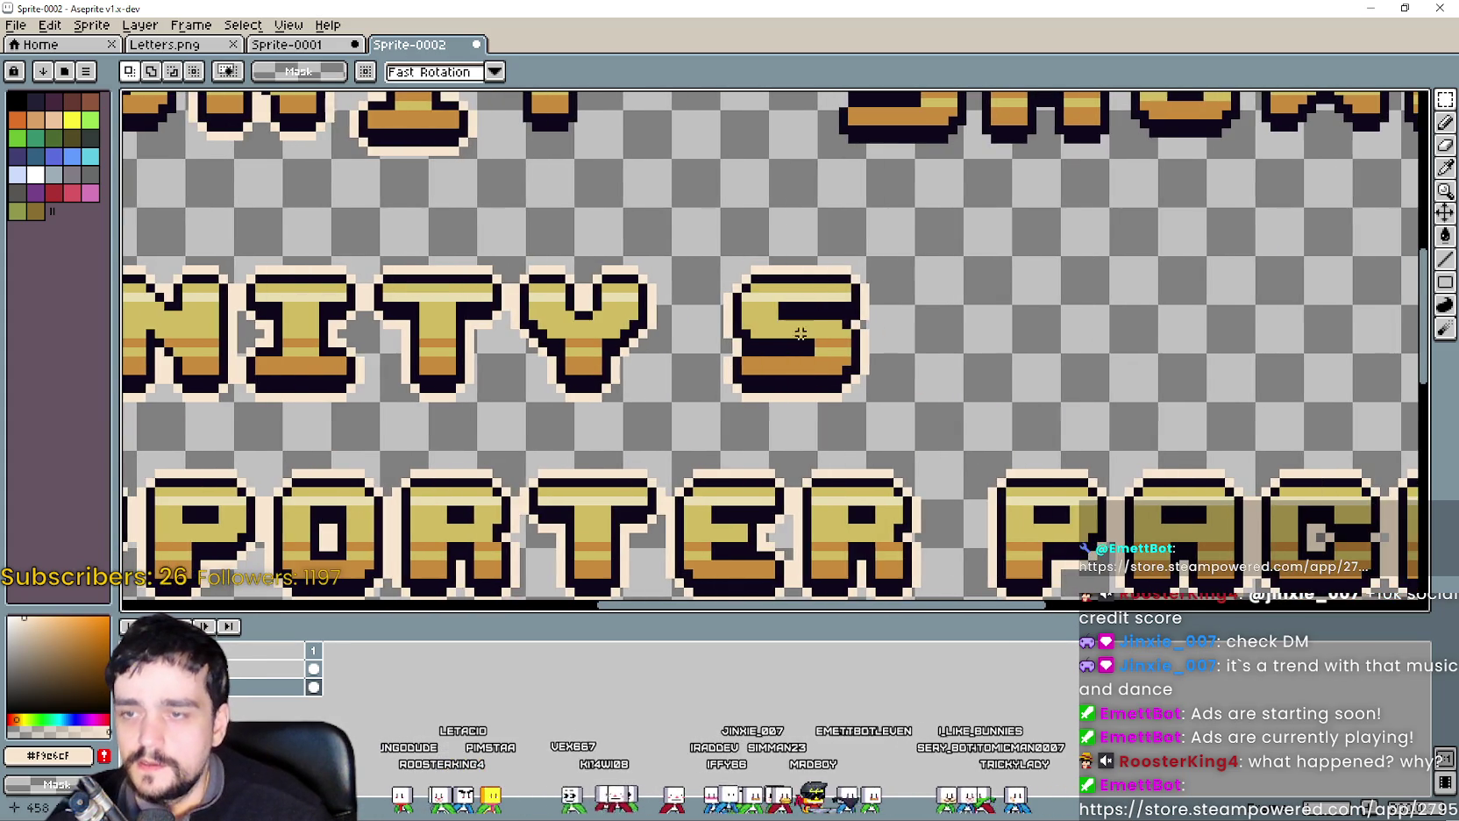
{"action": "scroll", "coordinate": [837, 369], "scroll_direction": "down", "scroll_amount": 2}
{"action": "key", "text": "ctrl+d"}
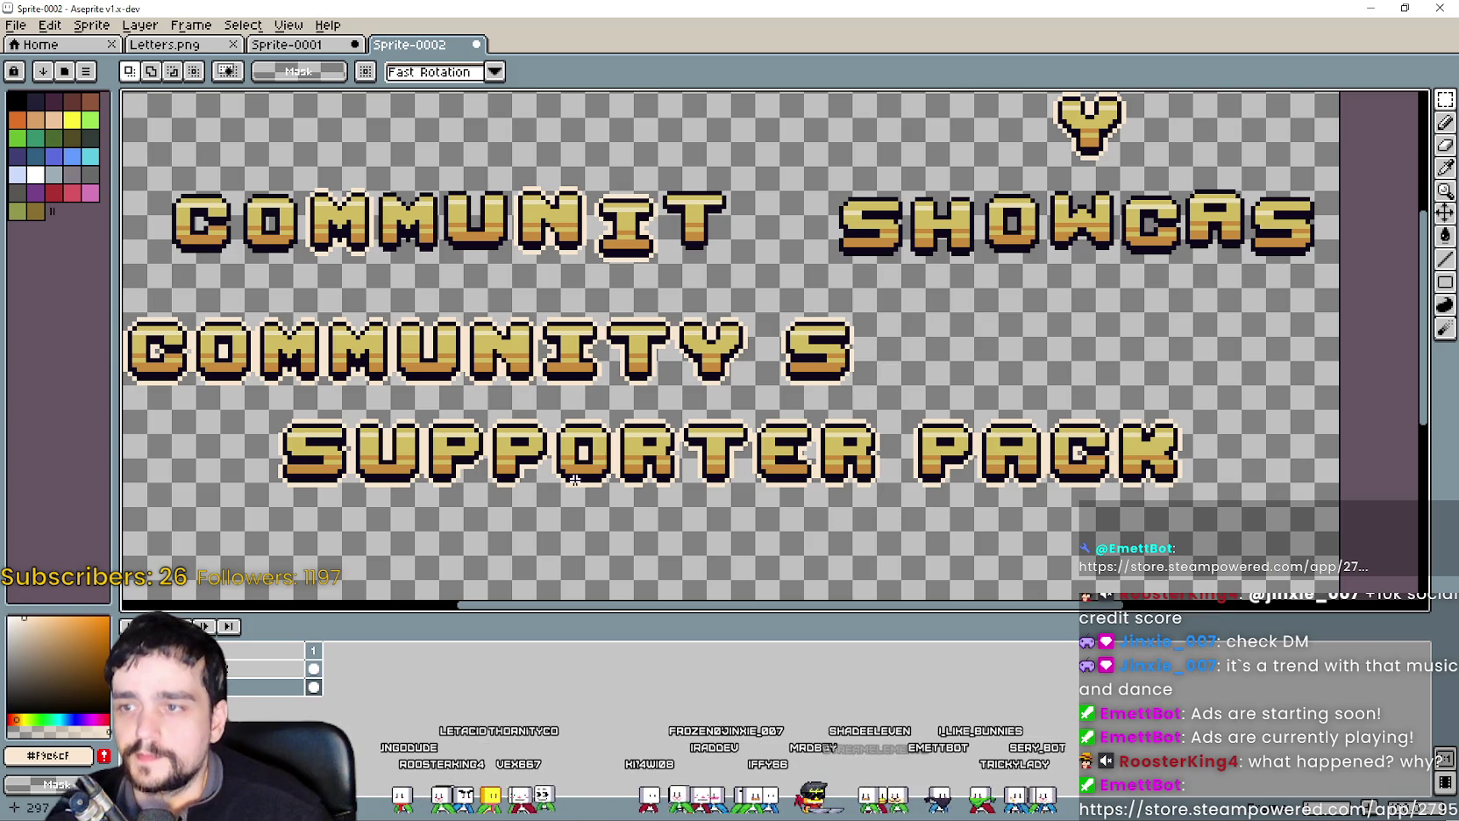
{"action": "scroll", "coordinate": [927, 224], "scroll_direction": "up", "scroll_amount": 2}
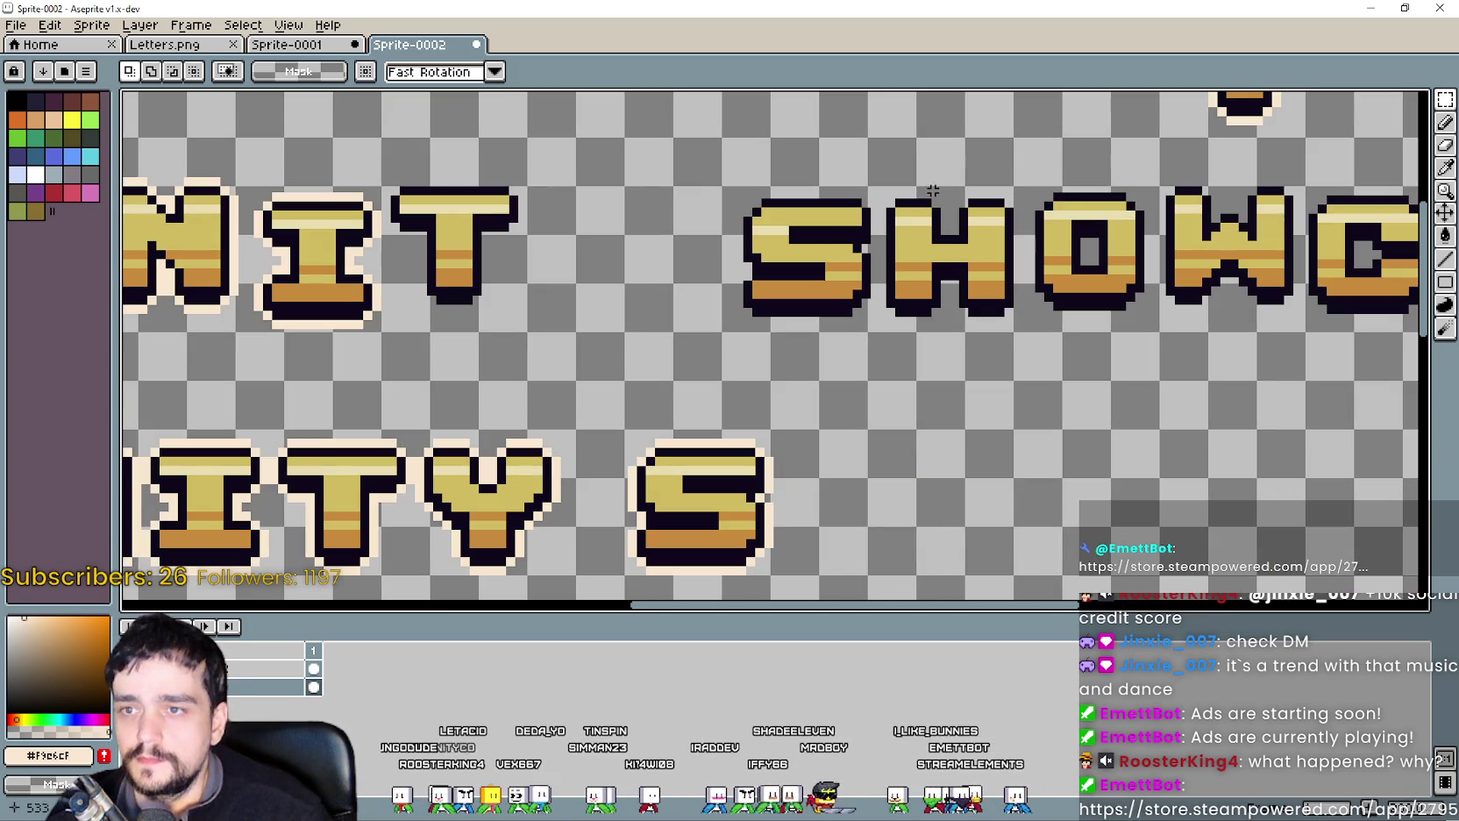
On the letters layer, draw cream lines along the H's top, left side, bottom notch and right leg.
{"action": "left_click", "coordinate": [275, 664]}
{"action": "scroll", "coordinate": [894, 218], "scroll_direction": "up", "scroll_amount": 1}
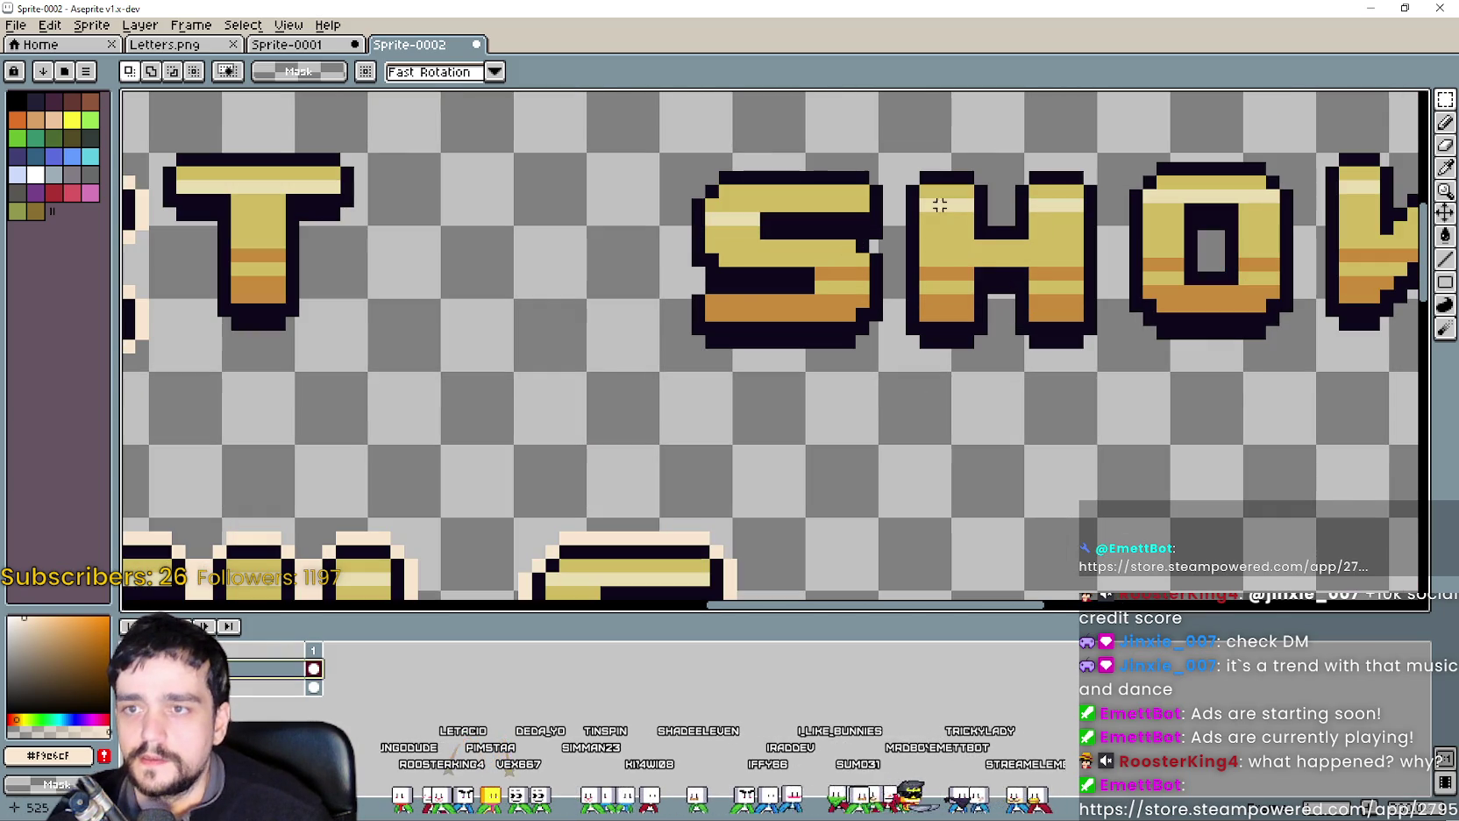
{"action": "left_click", "coordinate": [1445, 259]}
{"action": "scroll", "coordinate": [911, 154], "scroll_direction": "down", "scroll_amount": 1}
{"action": "scroll", "coordinate": [1006, 172], "scroll_direction": "up", "scroll_amount": 2}
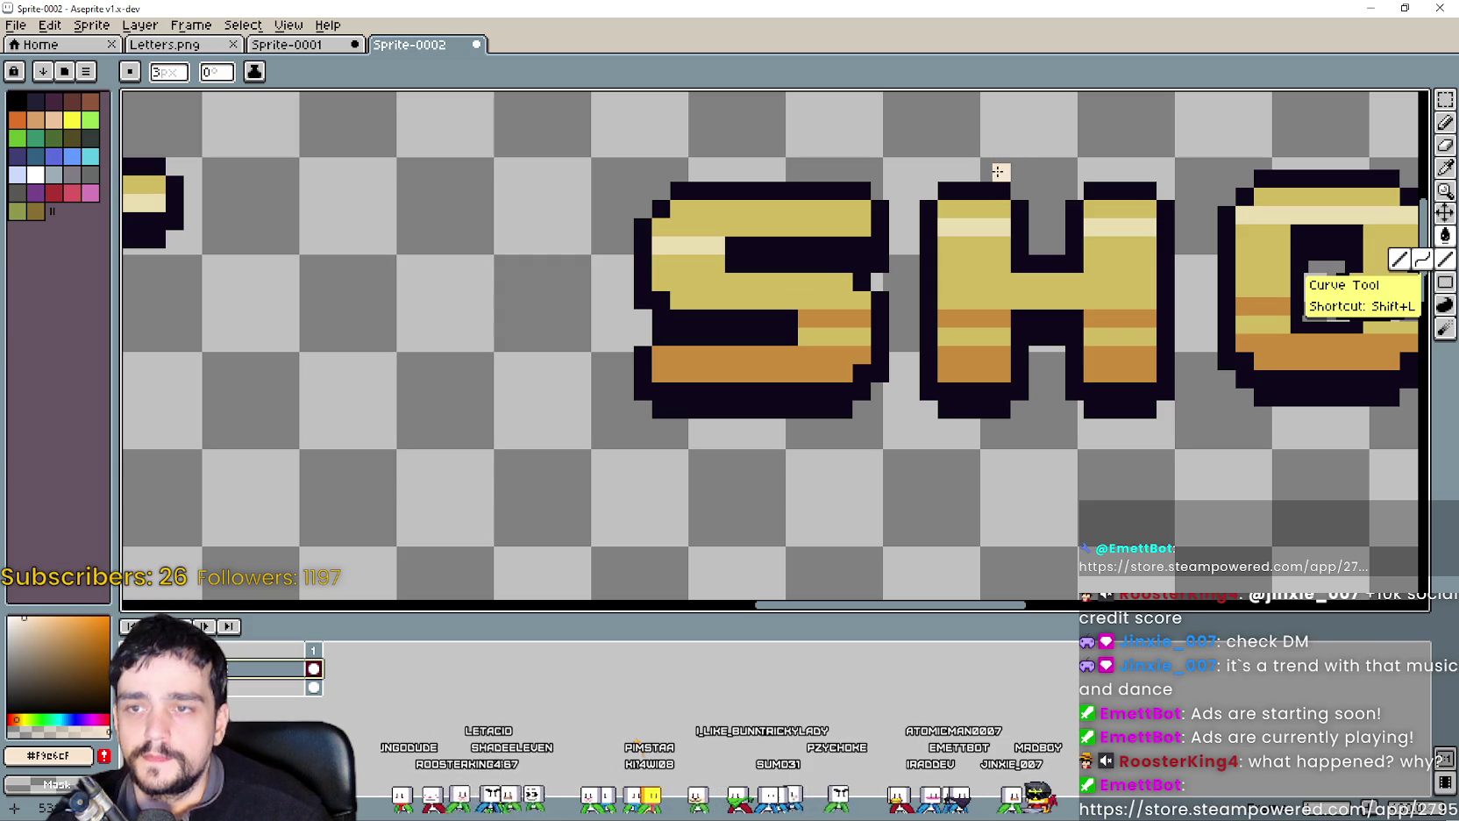
{"action": "left_click_drag", "start_coordinate": [999, 172], "coordinate": [896, 179]}
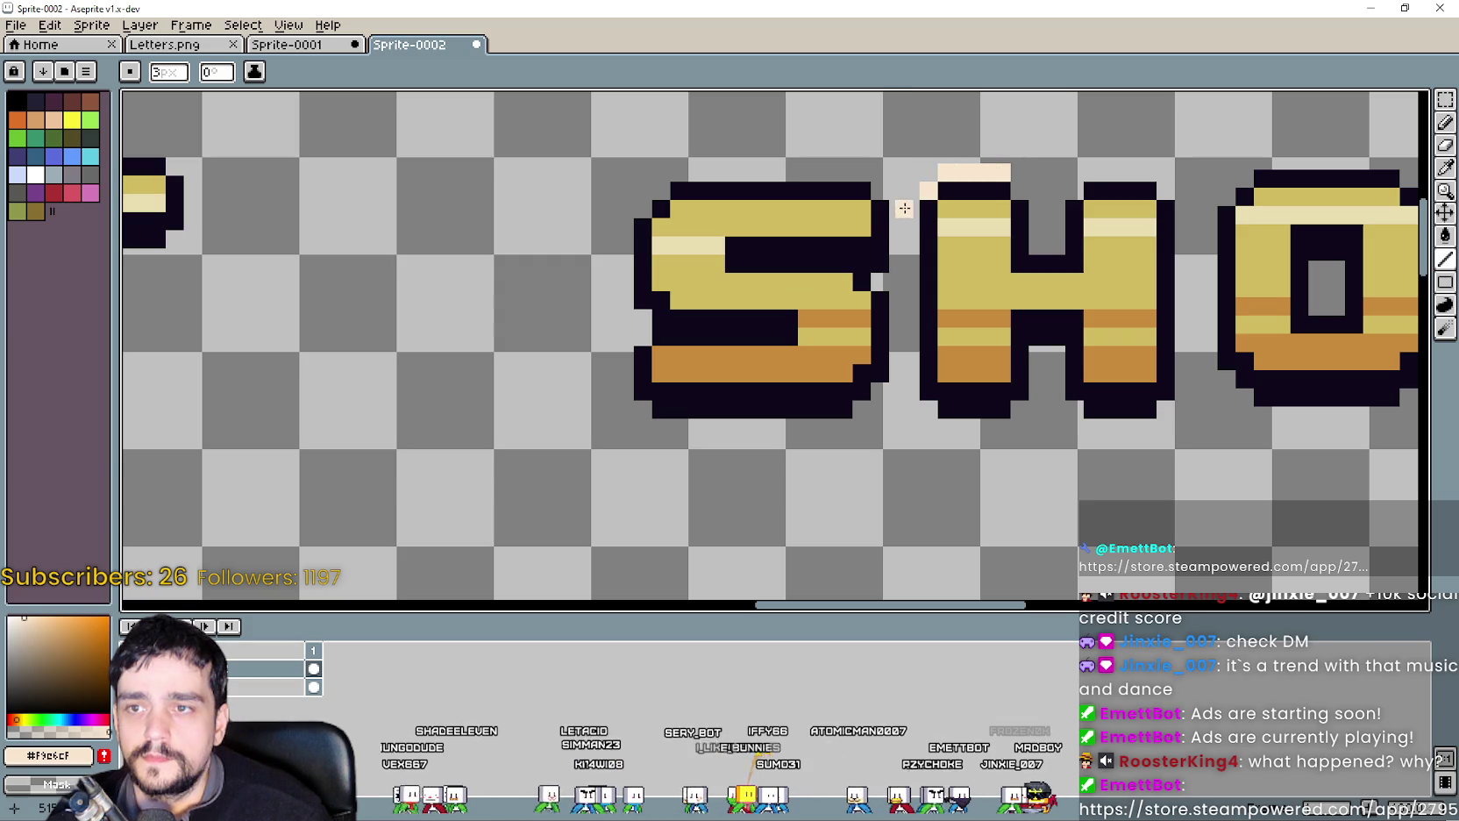
{"action": "left_click_drag", "start_coordinate": [911, 216], "coordinate": [914, 391]}
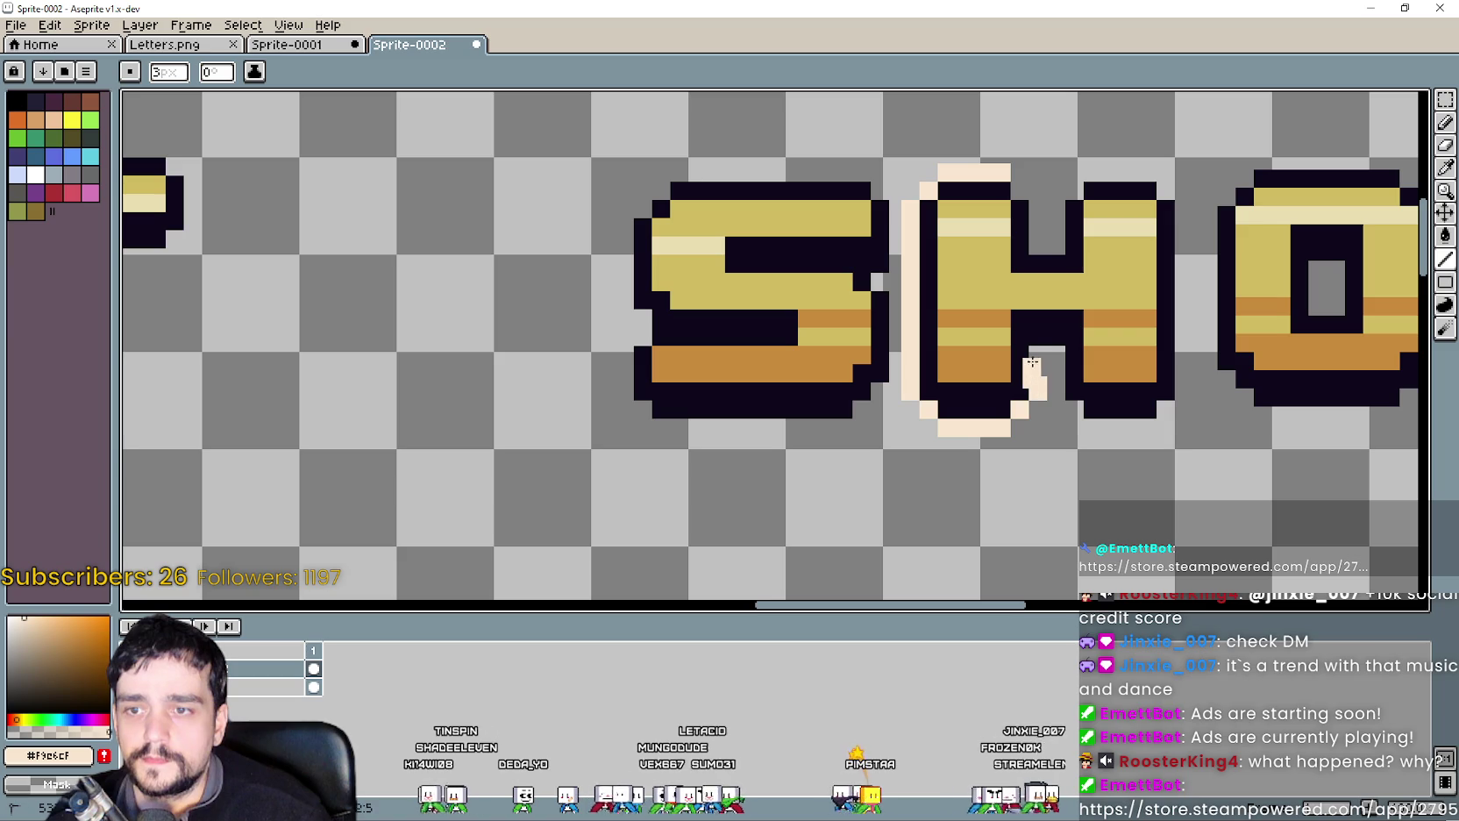
{"action": "left_click_drag", "start_coordinate": [1033, 353], "coordinate": [1053, 358]}
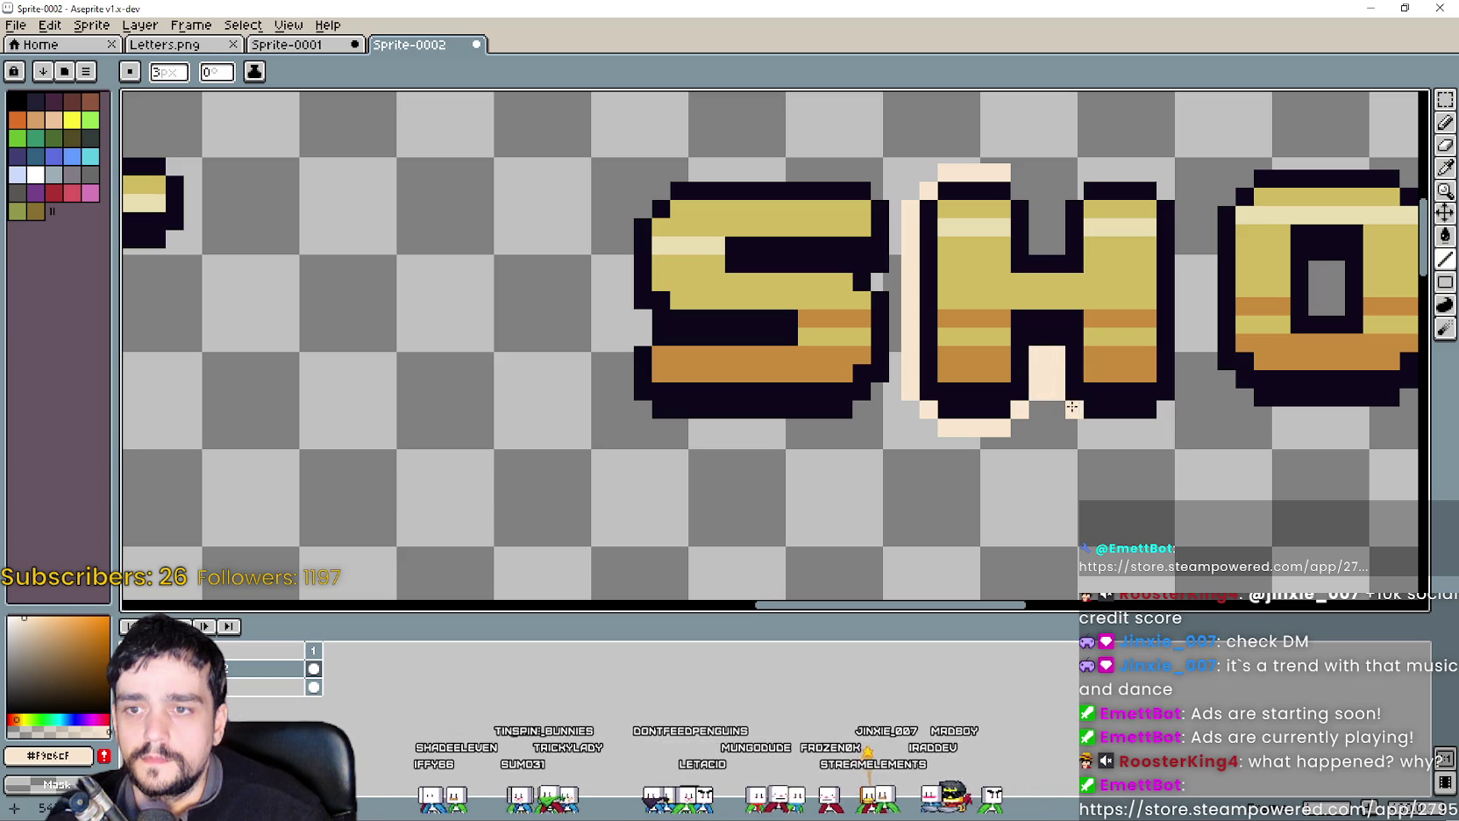
{"action": "mouse_move", "coordinate": [1133, 426]}
{"action": "left_mouse_down"}
{"action": "mouse_move", "coordinate": [1147, 423]}
{"action": "mouse_move", "coordinate": [987, 449]}
{"action": "mouse_move", "coordinate": [1037, 247]}
{"action": "left_mouse_up"}
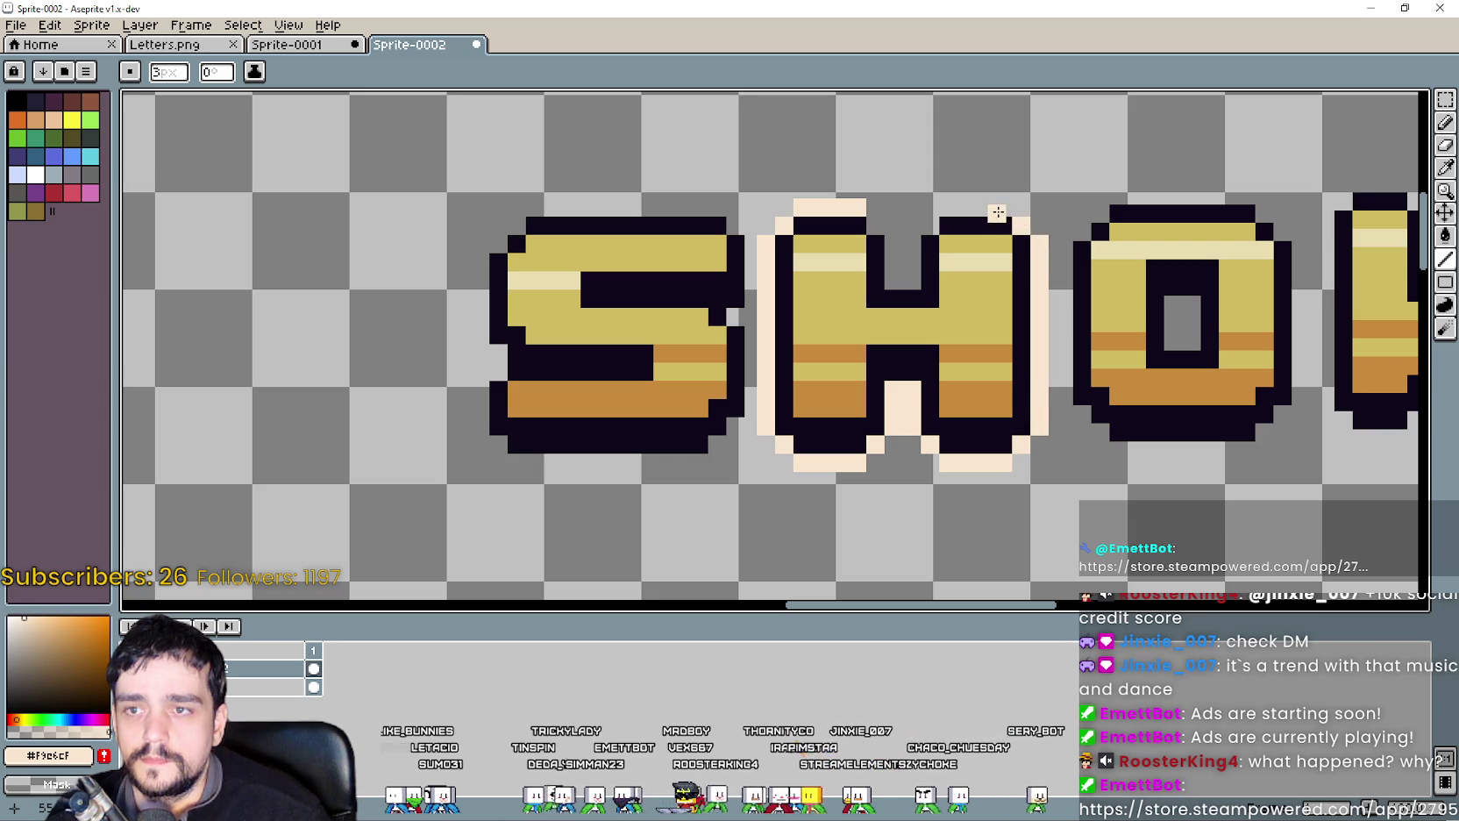
{"action": "left_click_drag", "start_coordinate": [973, 208], "coordinate": [948, 211]}
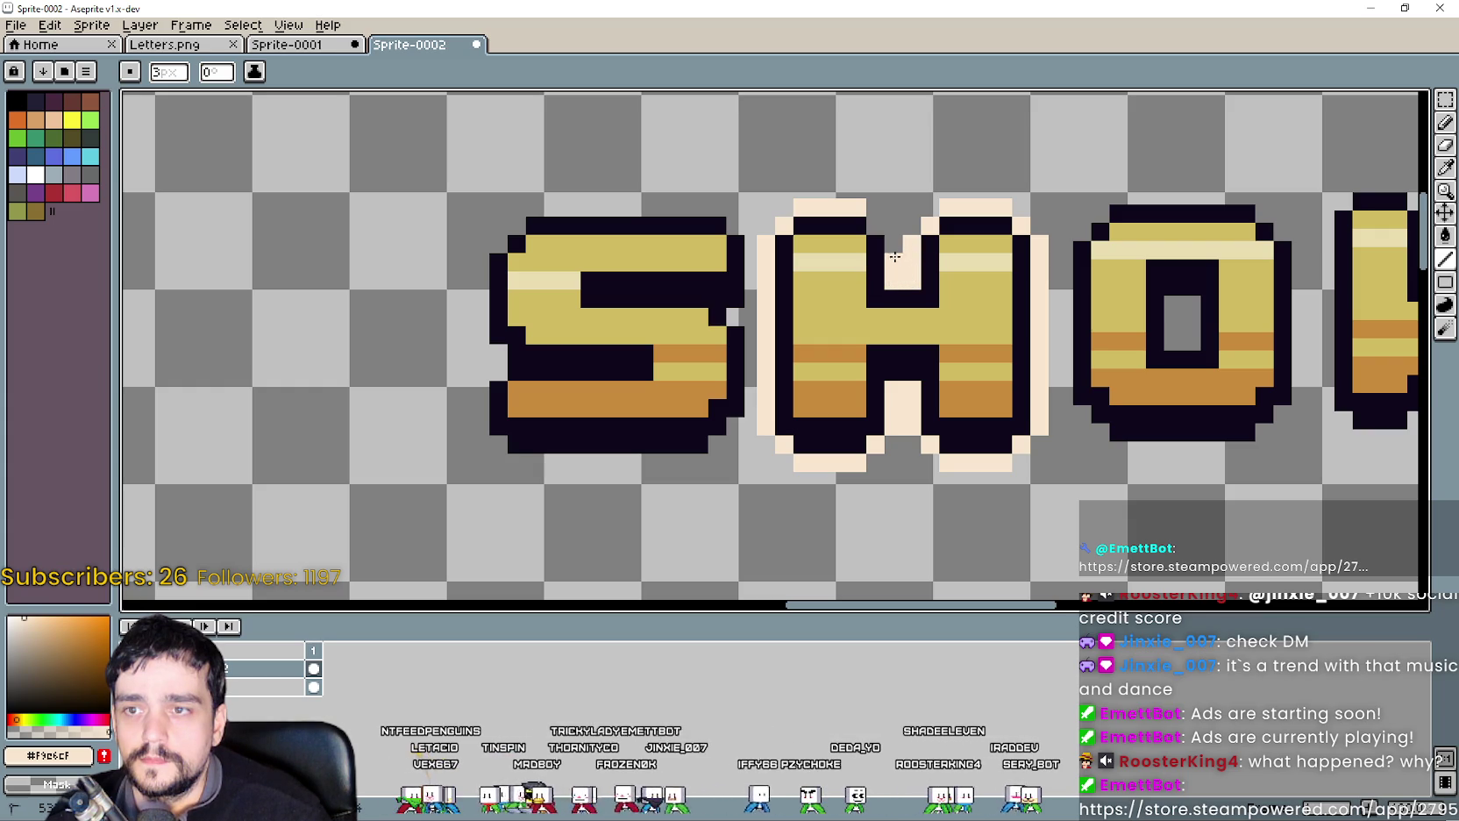
{"action": "scroll", "coordinate": [896, 240], "scroll_direction": "down", "scroll_amount": 5}
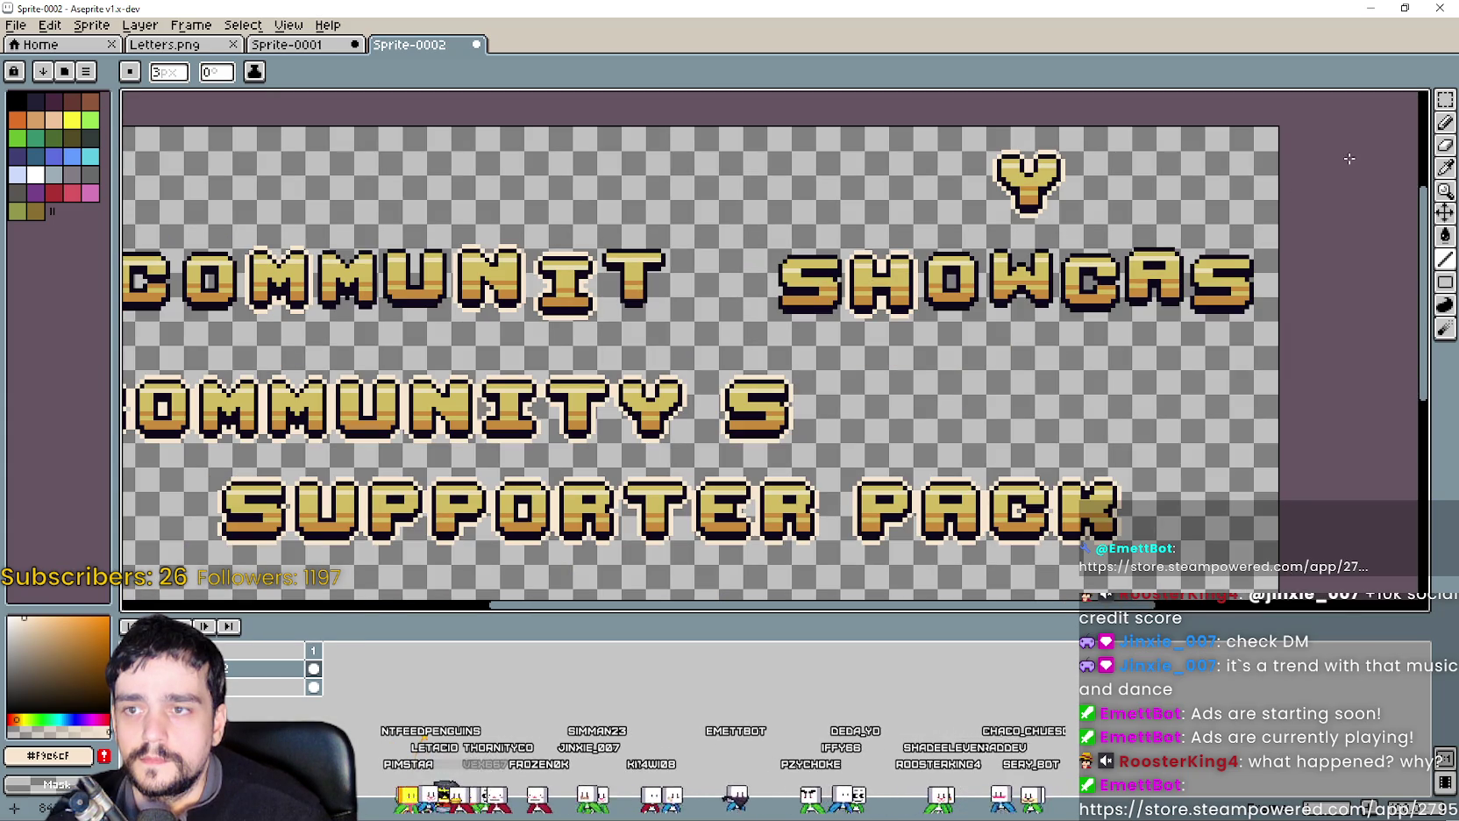
{"action": "left_click", "coordinate": [1445, 99]}
Copy the H from the upper SHOWCAS and place it after the S on row two.
{"action": "mouse_move", "coordinate": [713, 333]}
{"action": "left_mouse_down"}
{"action": "mouse_move", "coordinate": [866, 271]}
{"action": "mouse_move", "coordinate": [749, 338]}
{"action": "left_mouse_up"}
{"action": "scroll", "coordinate": [867, 272], "scroll_direction": "up", "scroll_amount": 2}
{"action": "mouse_move", "coordinate": [1025, 132]}
{"action": "left_mouse_down"}
{"action": "mouse_move", "coordinate": [1191, 326]}
{"action": "mouse_move", "coordinate": [928, 205]}
{"action": "left_mouse_up"}
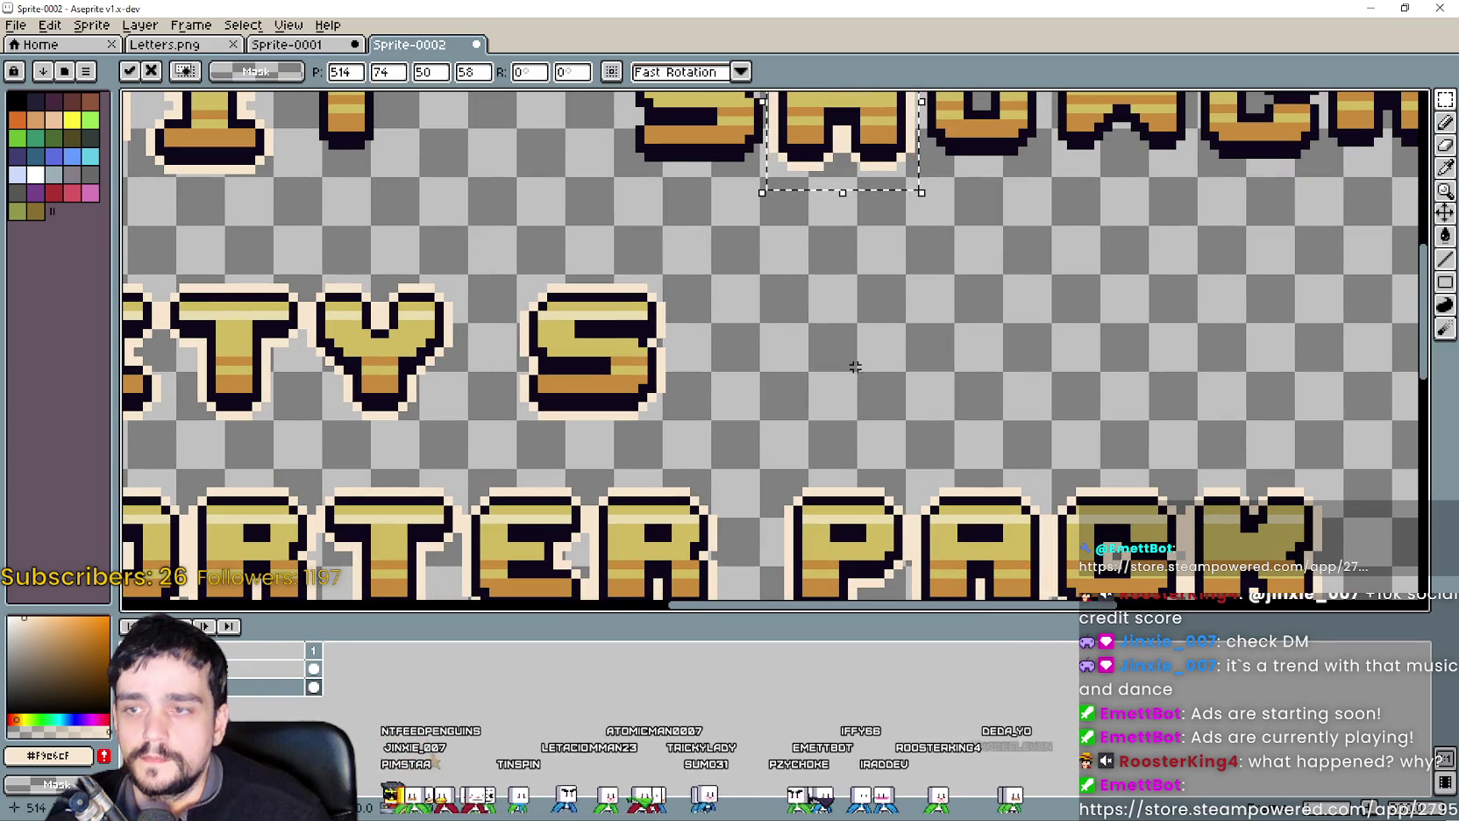
{"action": "left_click_drag", "start_coordinate": [841, 149], "coordinate": [1007, 421]}
{"action": "scroll", "coordinate": [1007, 421], "scroll_direction": "down", "scroll_amount": 1}
{"action": "scroll", "coordinate": [868, 290], "scroll_direction": "down", "scroll_amount": 1}
{"action": "mouse_move", "coordinate": [833, 294]}
{"action": "left_mouse_down"}
{"action": "mouse_move", "coordinate": [738, 285]}
{"action": "mouse_move", "coordinate": [668, 307]}
{"action": "left_mouse_up"}
{"action": "scroll", "coordinate": [739, 285], "scroll_direction": "up", "scroll_amount": 4}
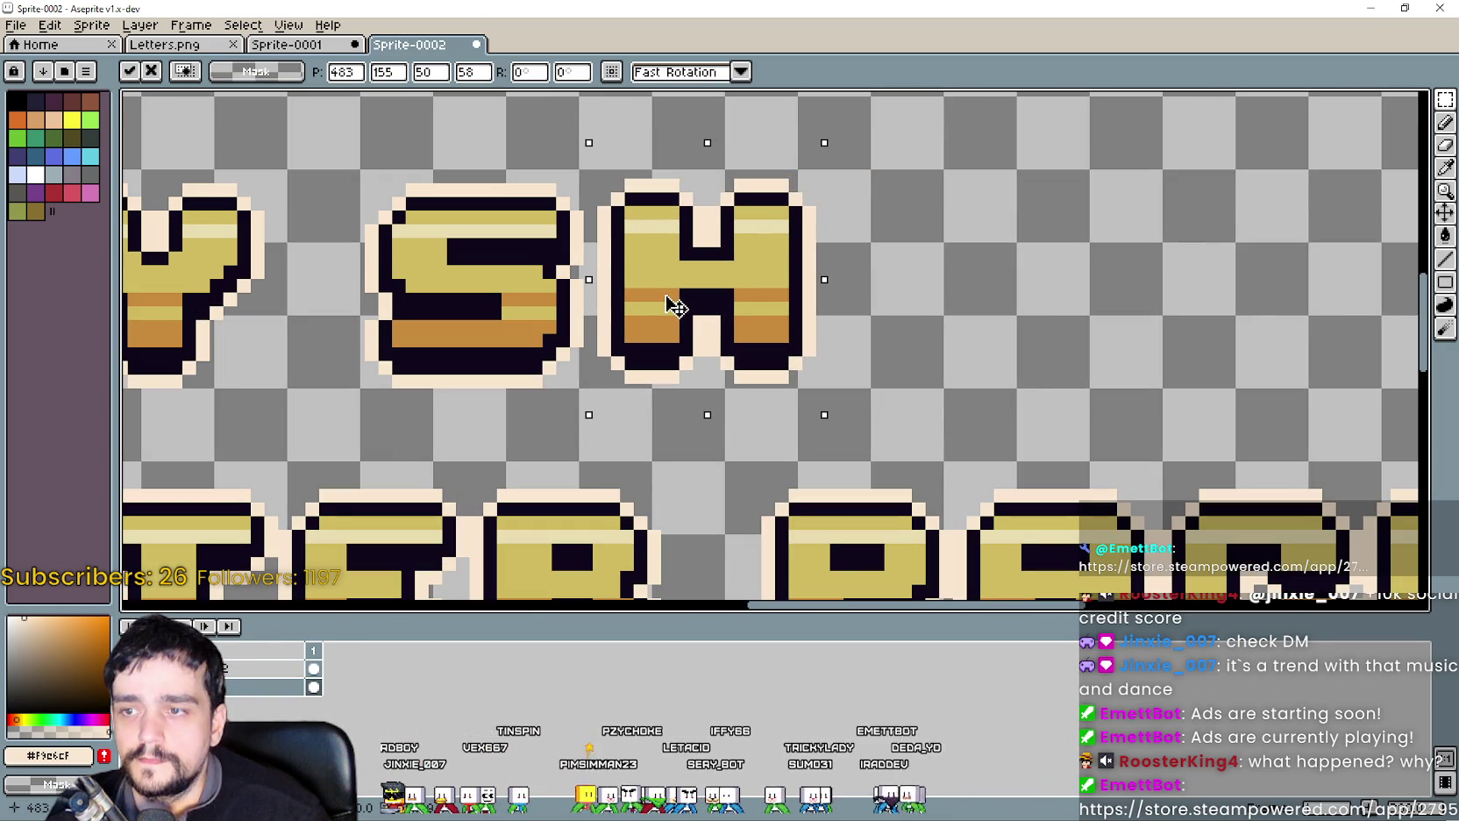
{"action": "left_click", "coordinate": [954, 328]}
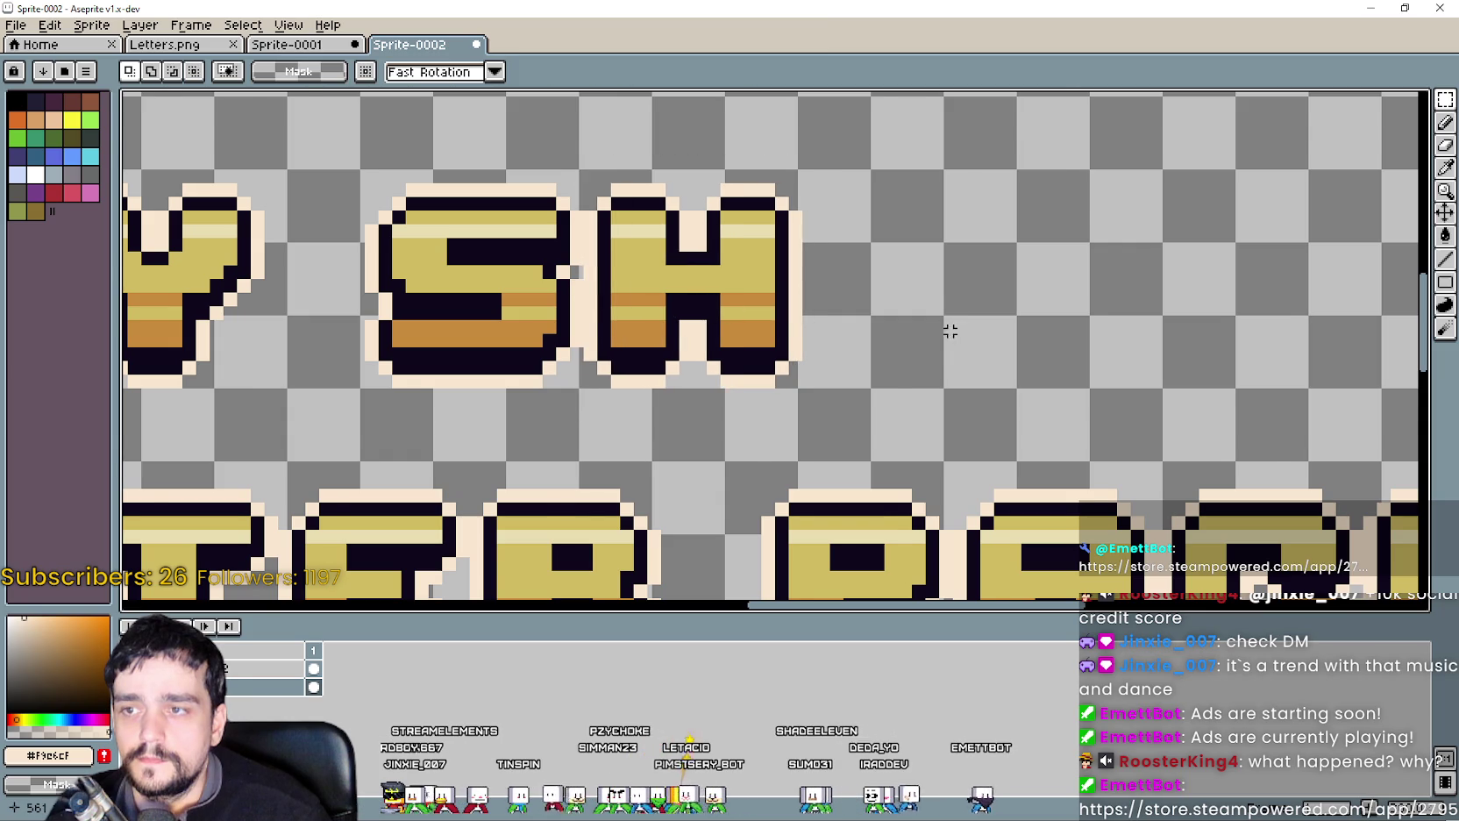
{"action": "scroll", "coordinate": [868, 403], "scroll_direction": "down", "scroll_amount": 3}
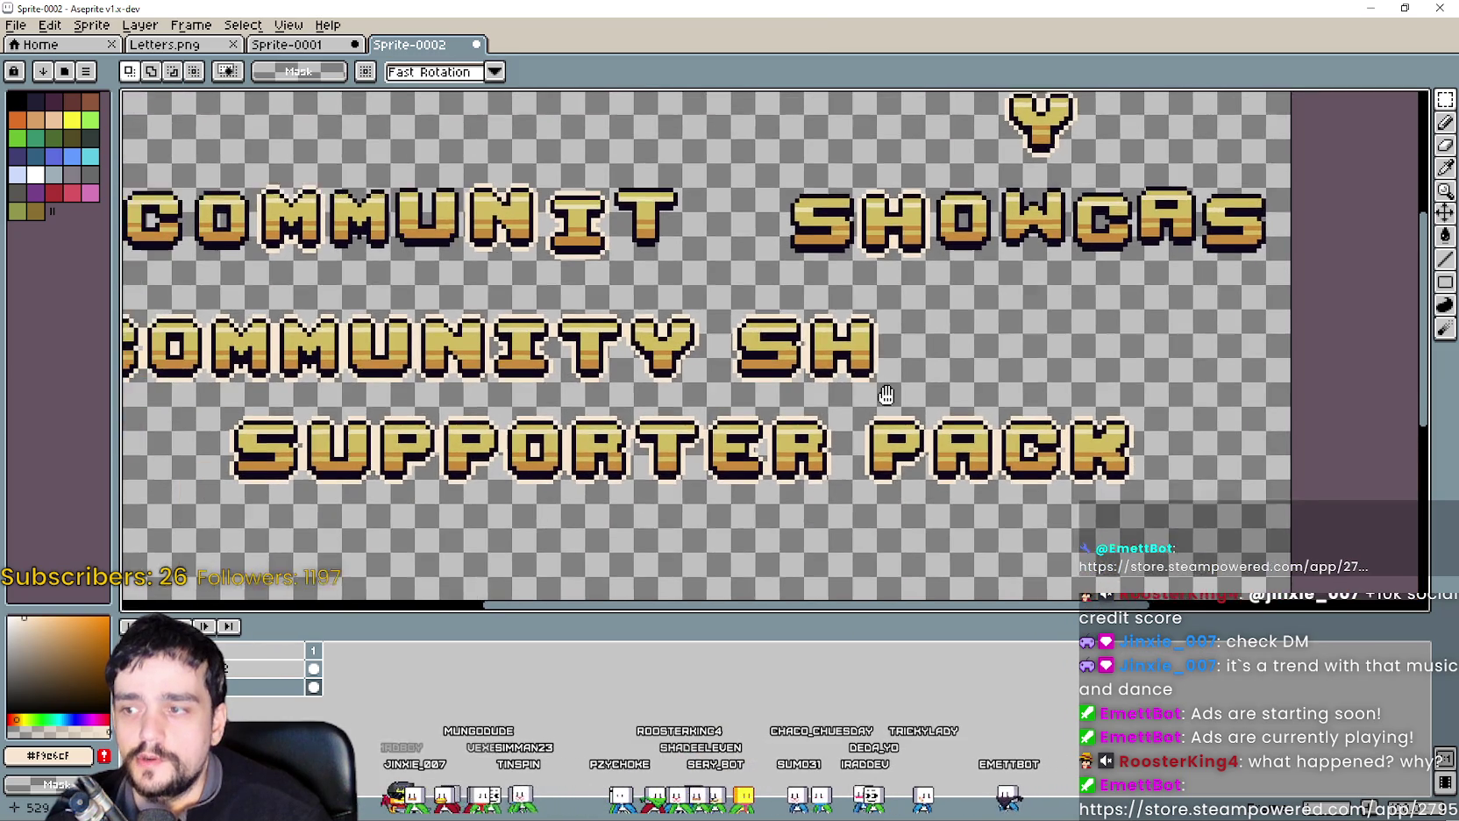
Copy the O from SUPPORTER and place it after SH on the second line.
{"action": "left_click_drag", "start_coordinate": [868, 403], "coordinate": [959, 355]}
{"action": "scroll", "coordinate": [536, 461], "scroll_direction": "up", "scroll_amount": 2}
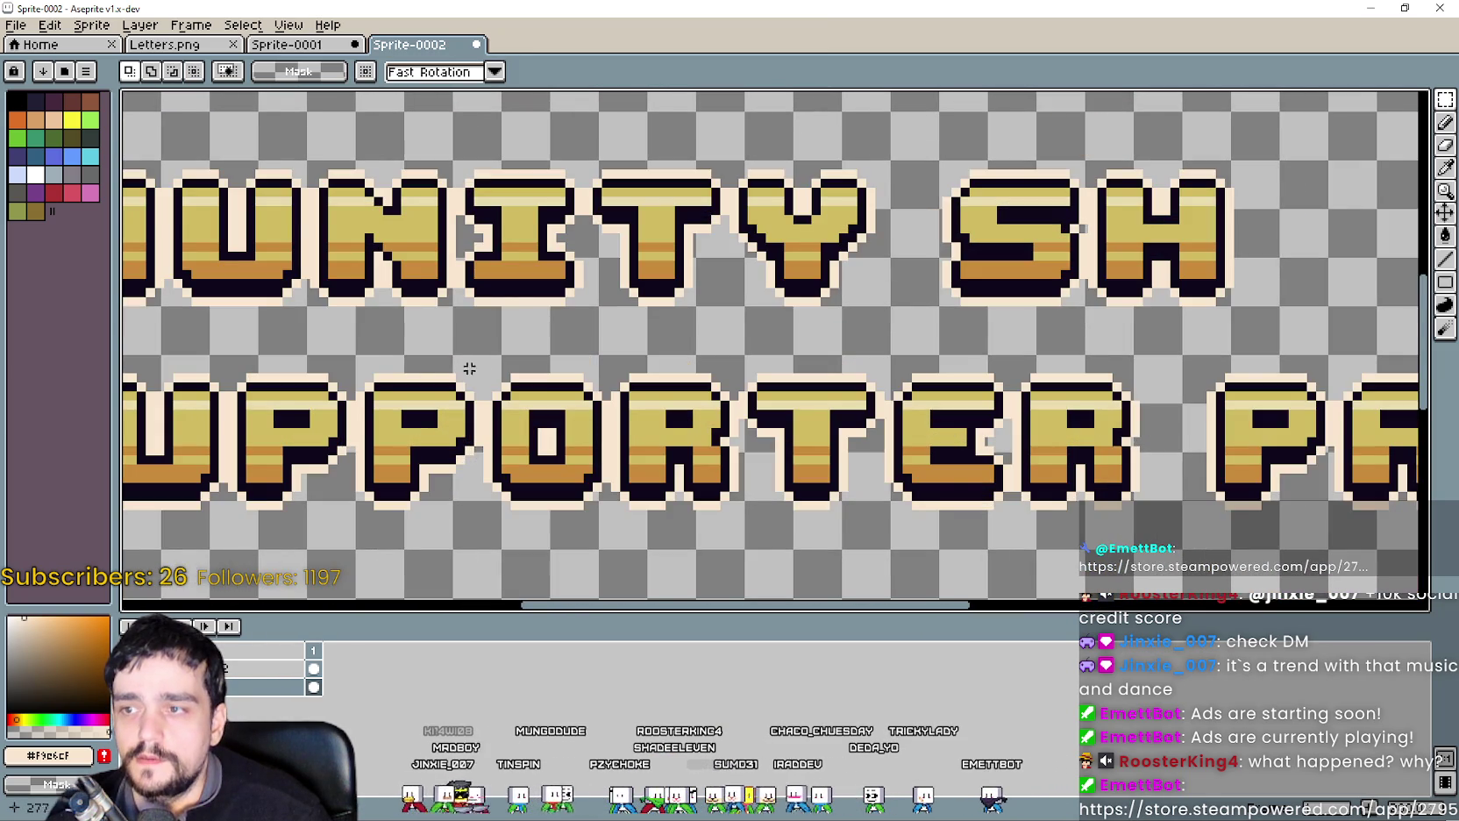
{"action": "scroll", "coordinate": [494, 424], "scroll_direction": "up", "scroll_amount": 1}
{"action": "scroll", "coordinate": [538, 454], "scroll_direction": "up", "scroll_amount": 1}
{"action": "left_click_drag", "start_coordinate": [515, 497], "coordinate": [688, 277]}
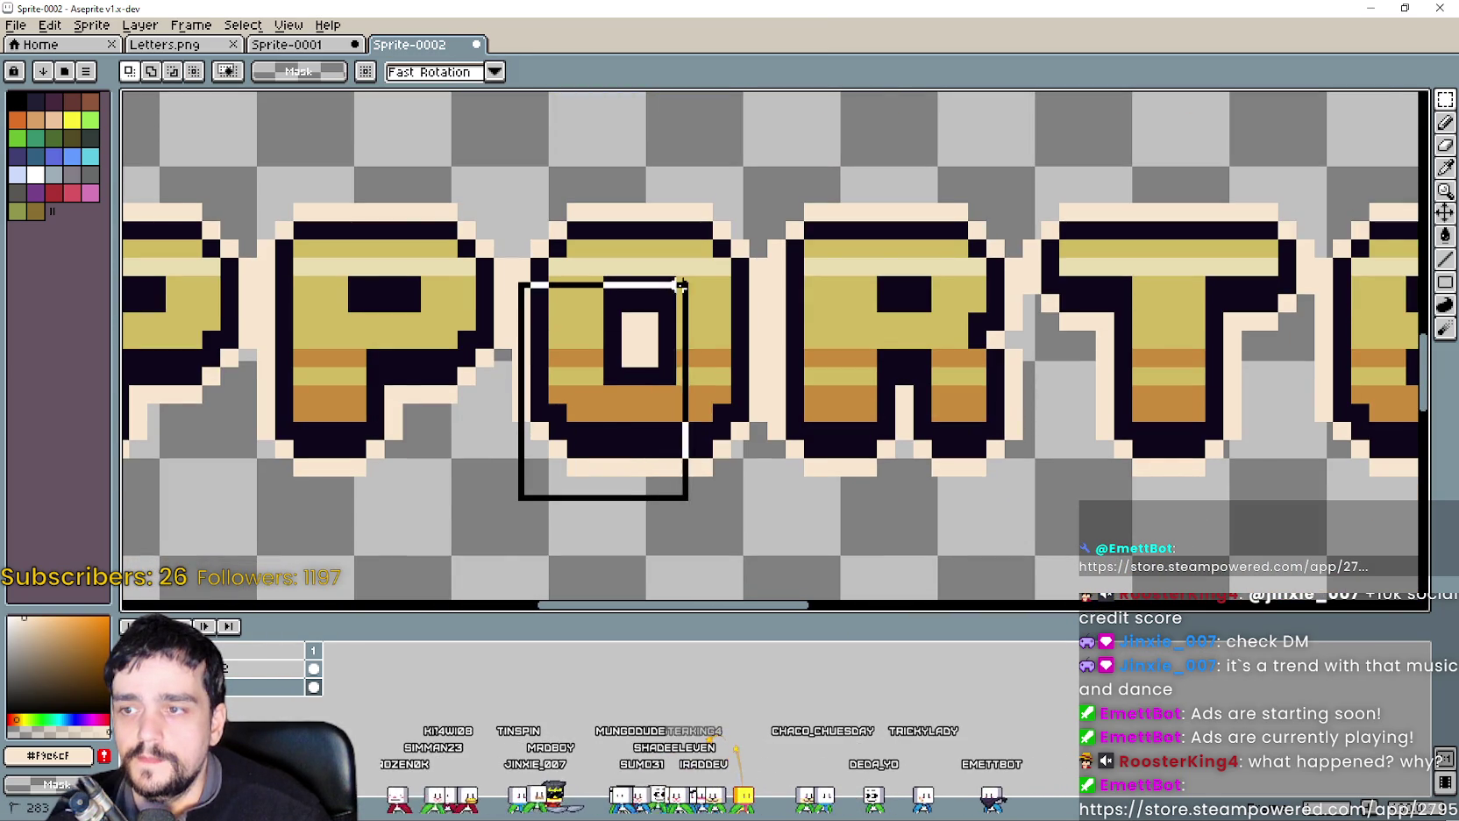
{"action": "left_click", "coordinate": [533, 503]}
{"action": "left_click_drag", "start_coordinate": [520, 504], "coordinate": [652, 284]}
{"action": "left_click", "coordinate": [479, 498]}
{"action": "left_click_drag", "start_coordinate": [512, 521], "coordinate": [768, 171]}
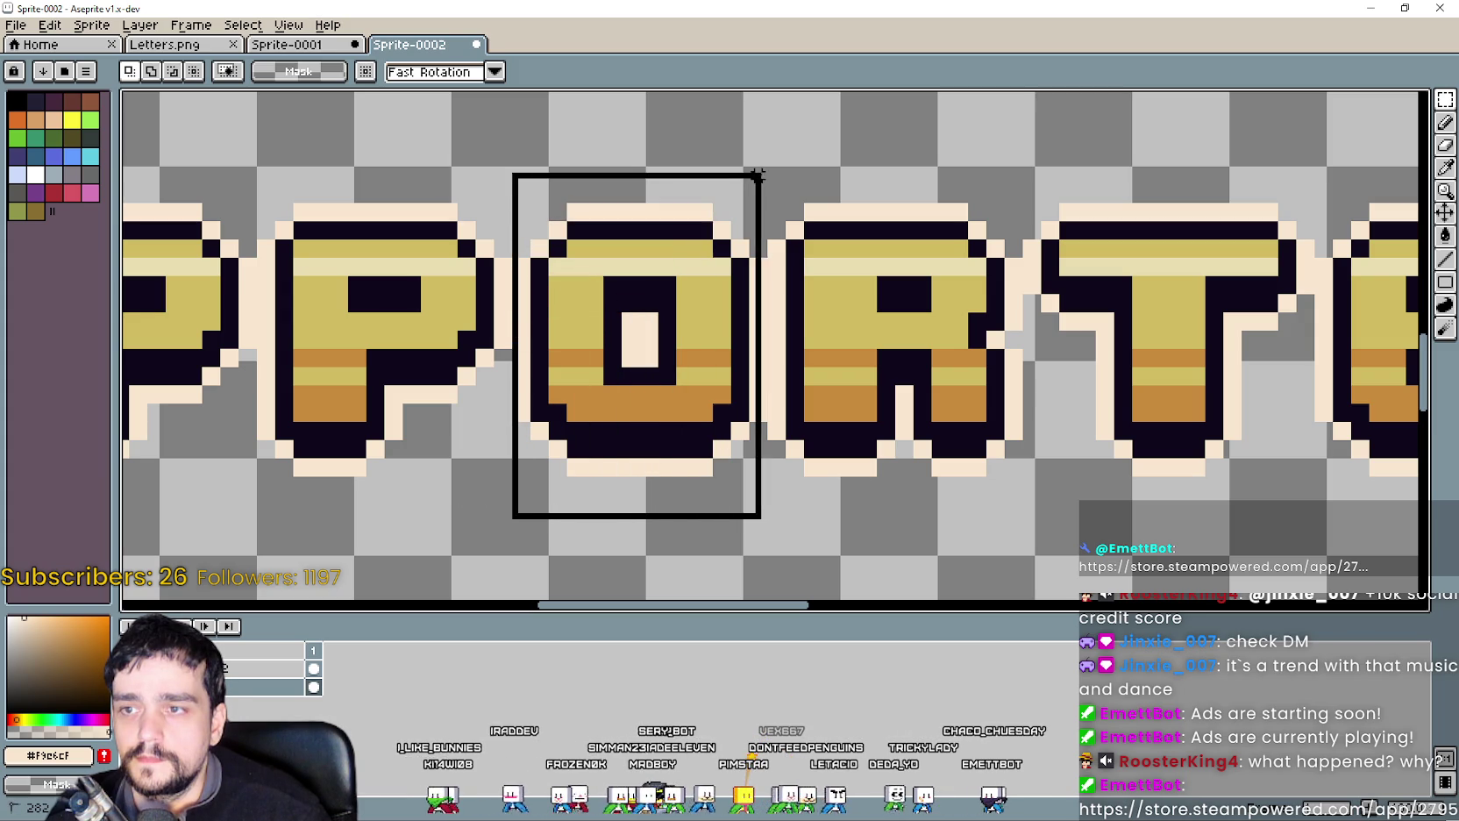
{"action": "scroll", "coordinate": [735, 362], "scroll_direction": "down", "scroll_amount": 2}
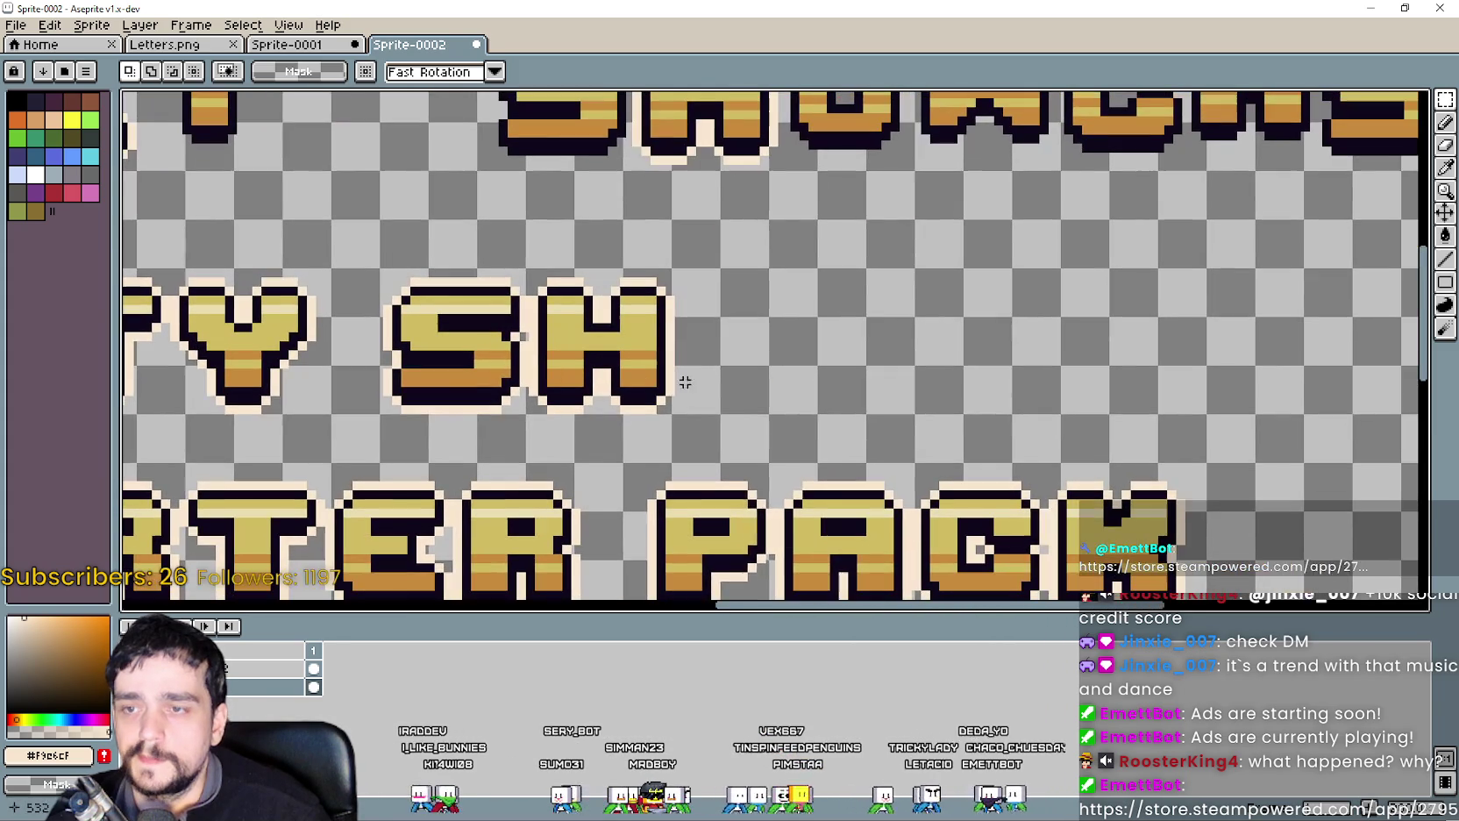
{"action": "mouse_move", "coordinate": [734, 362]}
{"action": "left_mouse_down"}
{"action": "mouse_move", "coordinate": [760, 545]}
{"action": "mouse_move", "coordinate": [759, 315]}
{"action": "mouse_move", "coordinate": [747, 383]}
{"action": "left_mouse_up"}
{"action": "scroll", "coordinate": [758, 316], "scroll_direction": "up", "scroll_amount": 1}
{"action": "left_click_drag", "start_coordinate": [746, 382], "coordinate": [738, 381]}
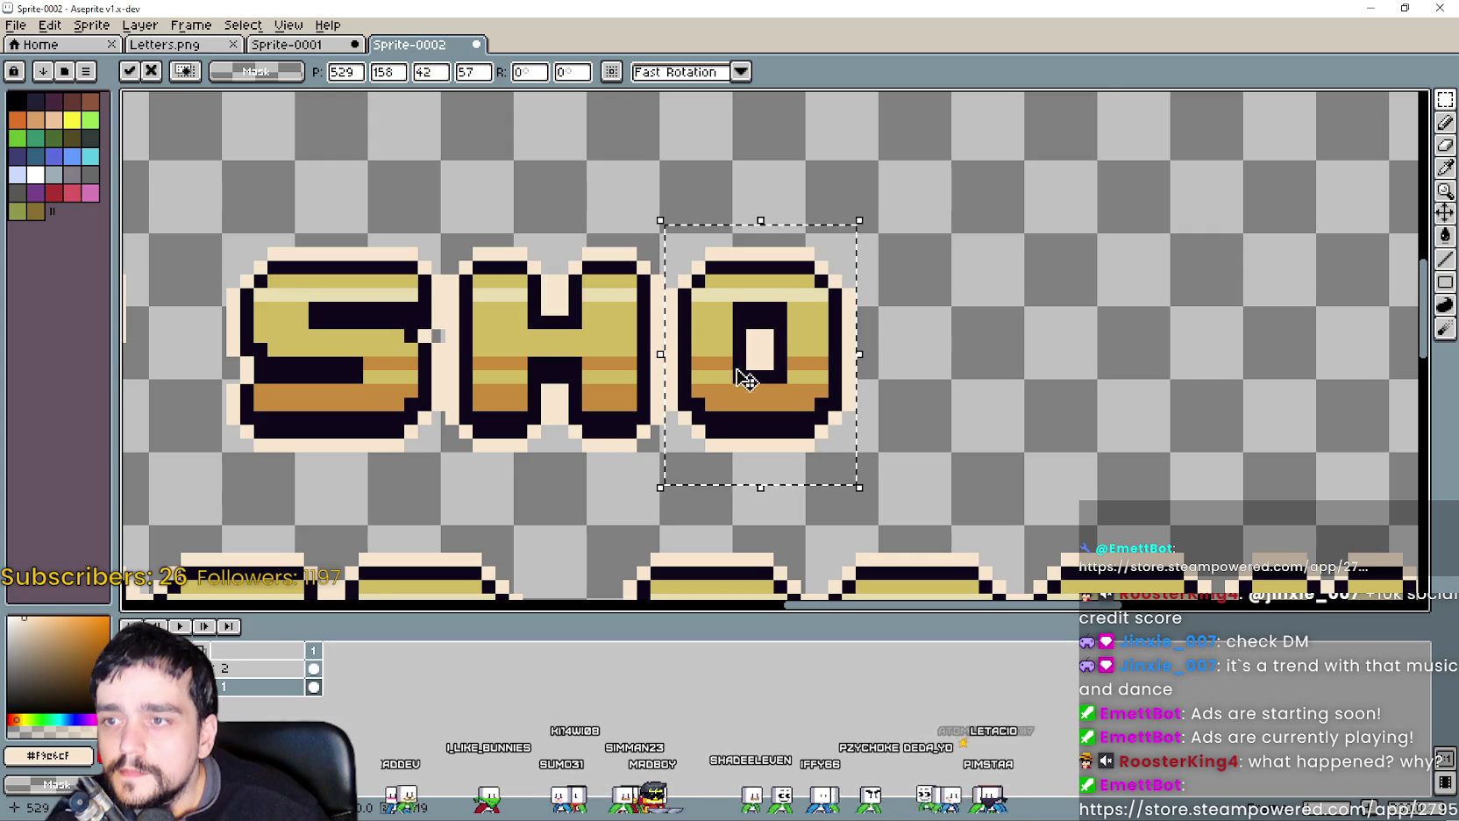
{"action": "key", "text": "Return"}
{"action": "scroll", "coordinate": [1000, 379], "scroll_direction": "down", "scroll_amount": 2}
{"action": "scroll", "coordinate": [1003, 373], "scroll_direction": "down", "scroll_amount": 2}
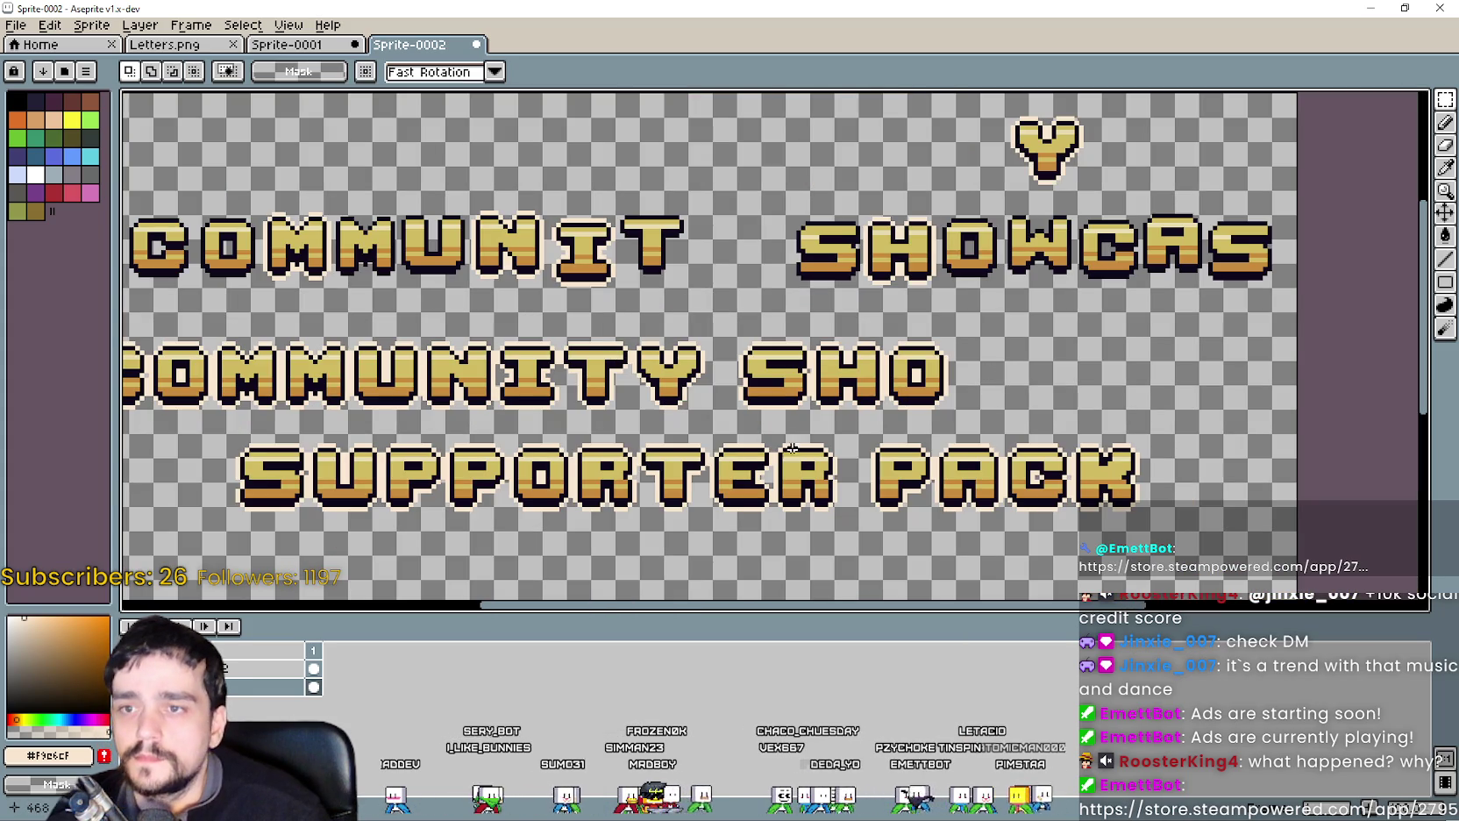
{"action": "scroll", "coordinate": [1092, 304], "scroll_direction": "up", "scroll_amount": 2}
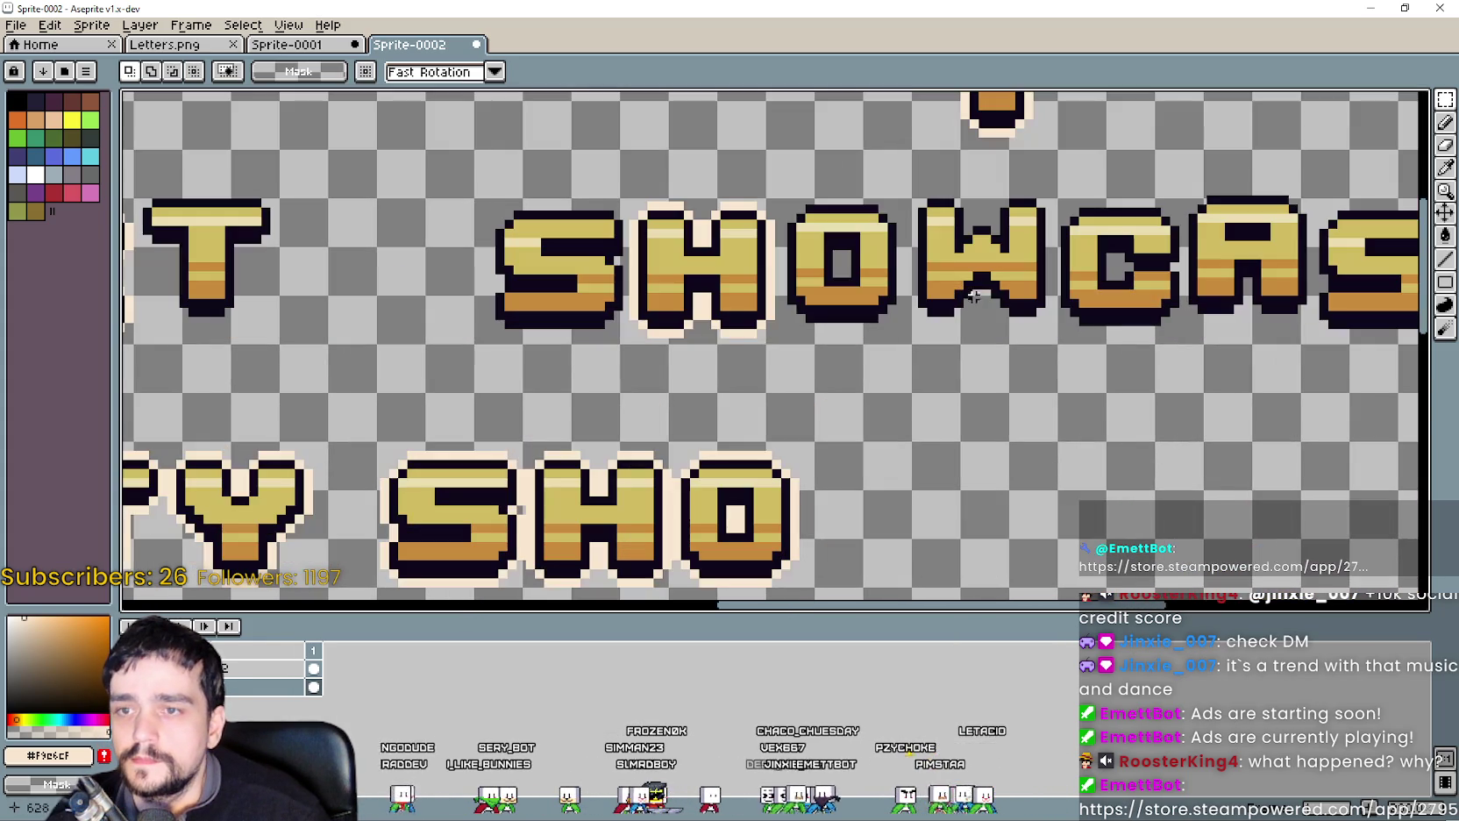
On the second layer, copy the W from the upper SHOWCAS and place it after SHO.
{"action": "left_click", "coordinate": [245, 666]}
{"action": "left_click_drag", "start_coordinate": [912, 167], "coordinate": [1052, 351]}
{"action": "mouse_move", "coordinate": [989, 312]}
{"action": "left_mouse_down"}
{"action": "mouse_move", "coordinate": [1004, 476]}
{"action": "mouse_move", "coordinate": [939, 397]}
{"action": "left_mouse_up"}
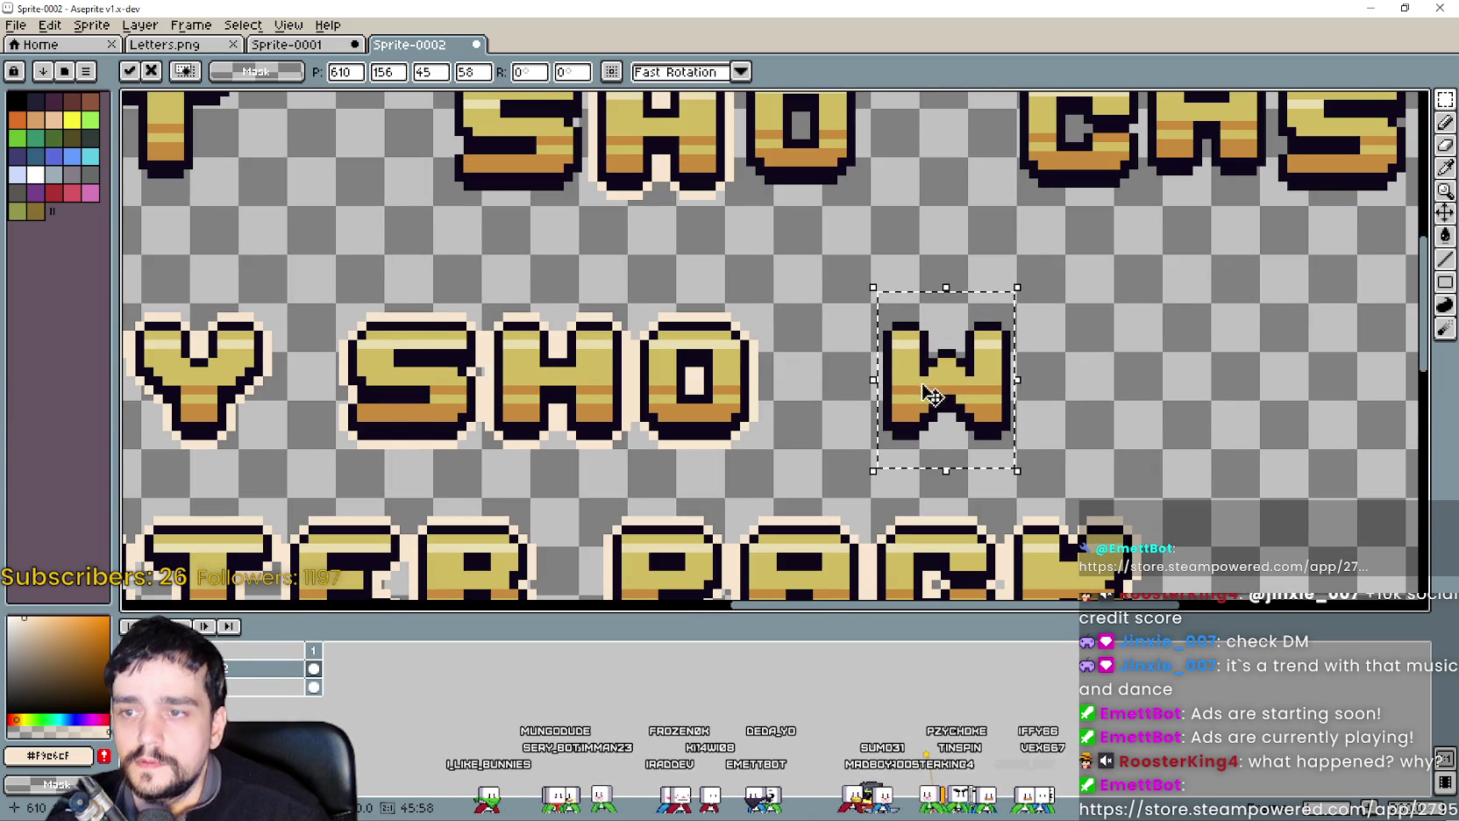
{"action": "scroll", "coordinate": [938, 397], "scroll_direction": "up", "scroll_amount": 1}
{"action": "left_click", "coordinate": [1260, 251]}
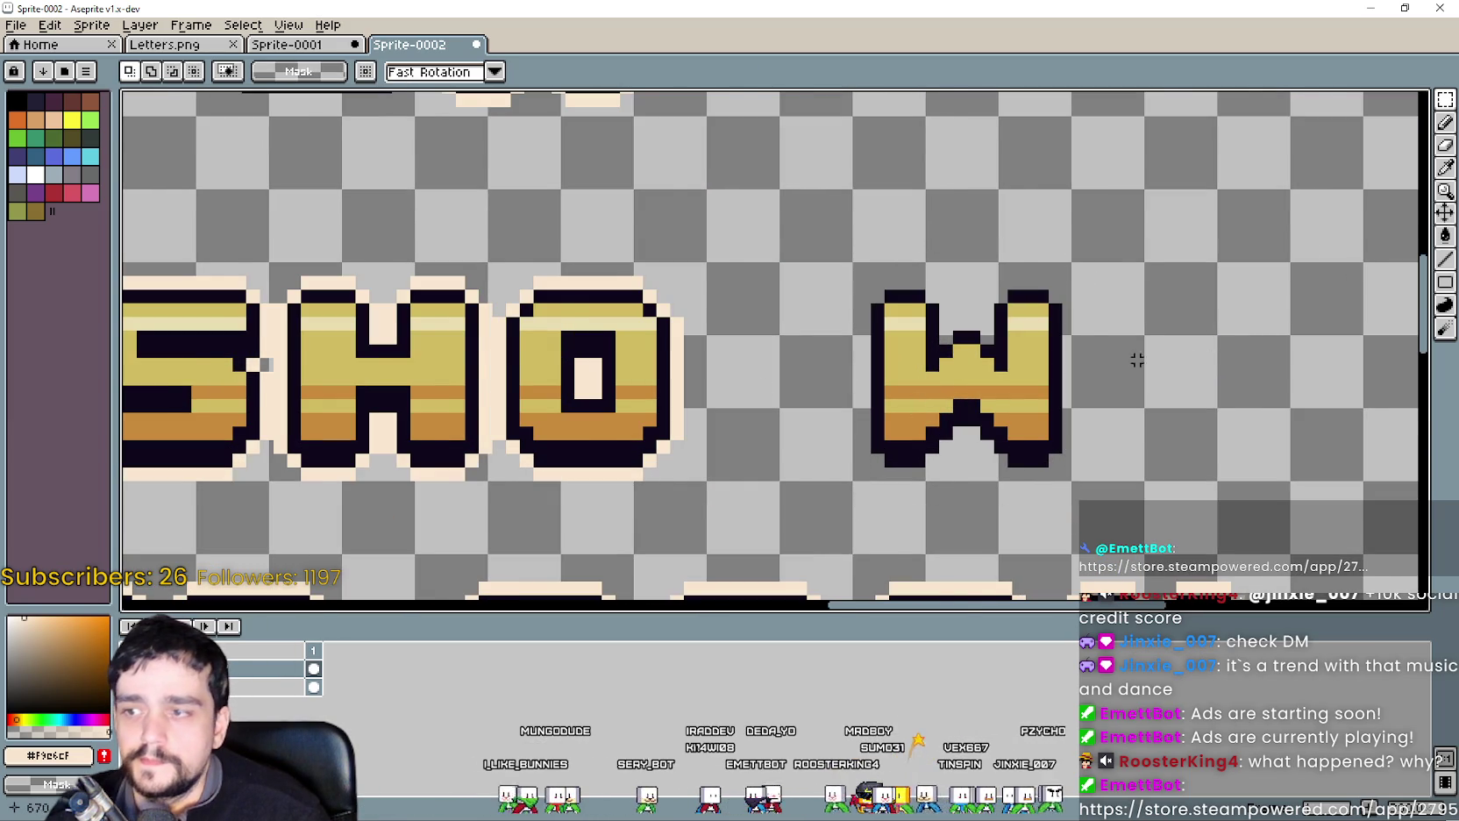
{"action": "scroll", "coordinate": [996, 388], "scroll_direction": "down", "scroll_amount": 1}
Draw cream outline lines above the W's arms and down its right side.
{"action": "left_click", "coordinate": [1445, 259]}
{"action": "scroll", "coordinate": [991, 316], "scroll_direction": "up", "scroll_amount": 2}
{"action": "left_click_drag", "start_coordinate": [1055, 334], "coordinate": [1021, 335]}
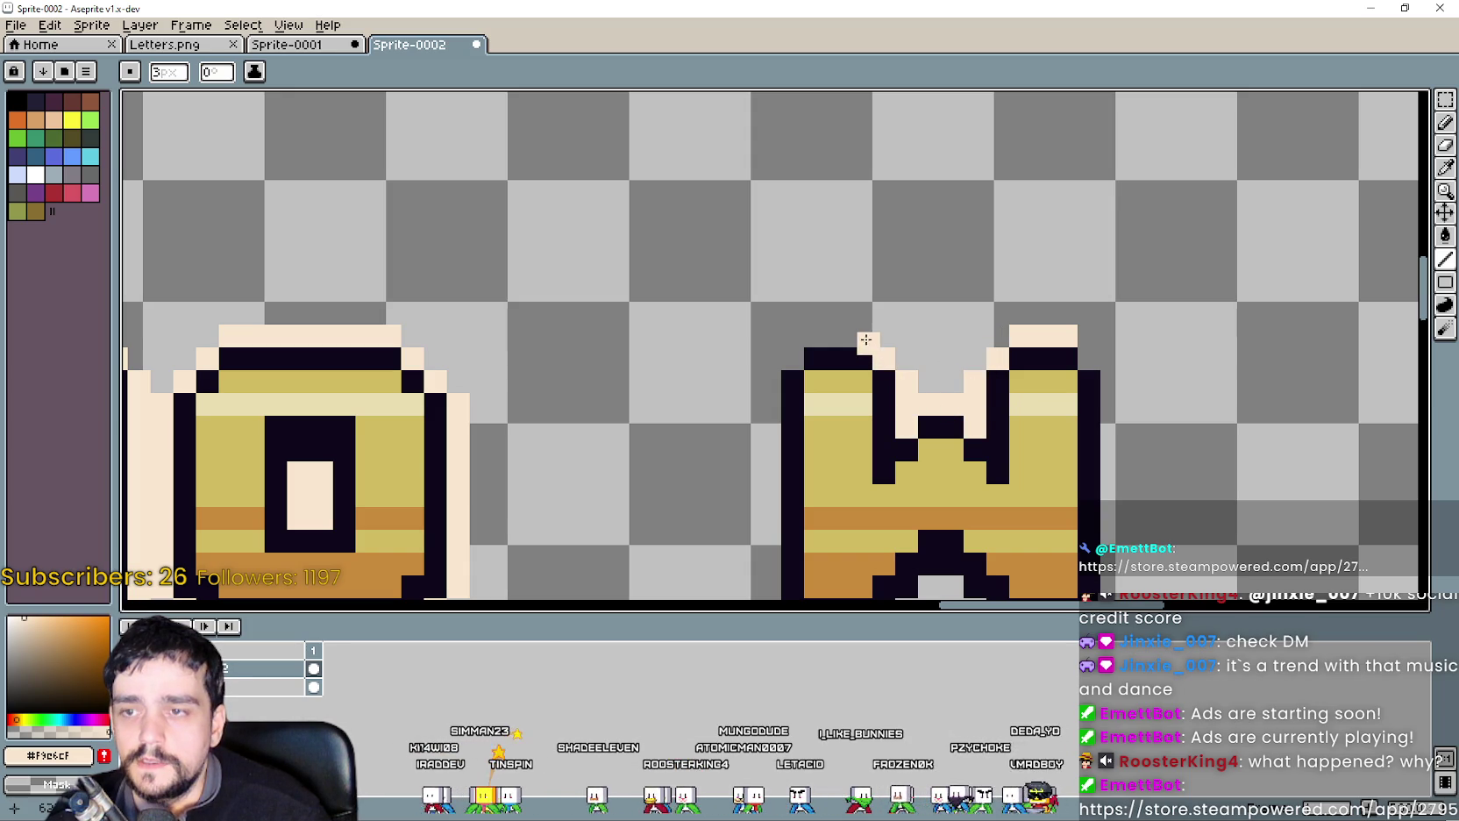
{"action": "left_click_drag", "start_coordinate": [862, 338], "coordinate": [810, 334]}
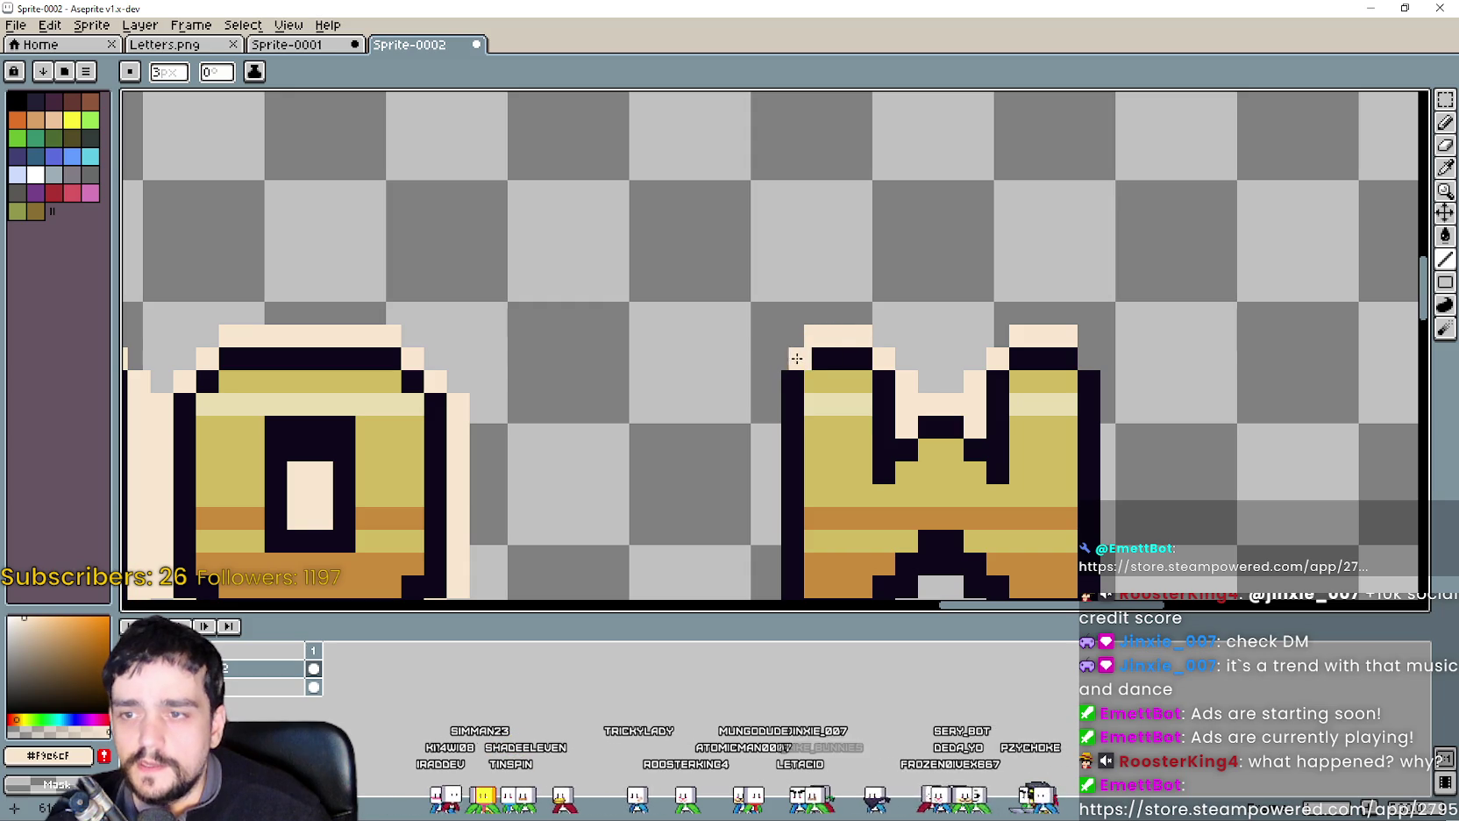
{"action": "left_click_drag", "start_coordinate": [755, 359], "coordinate": [763, 184]}
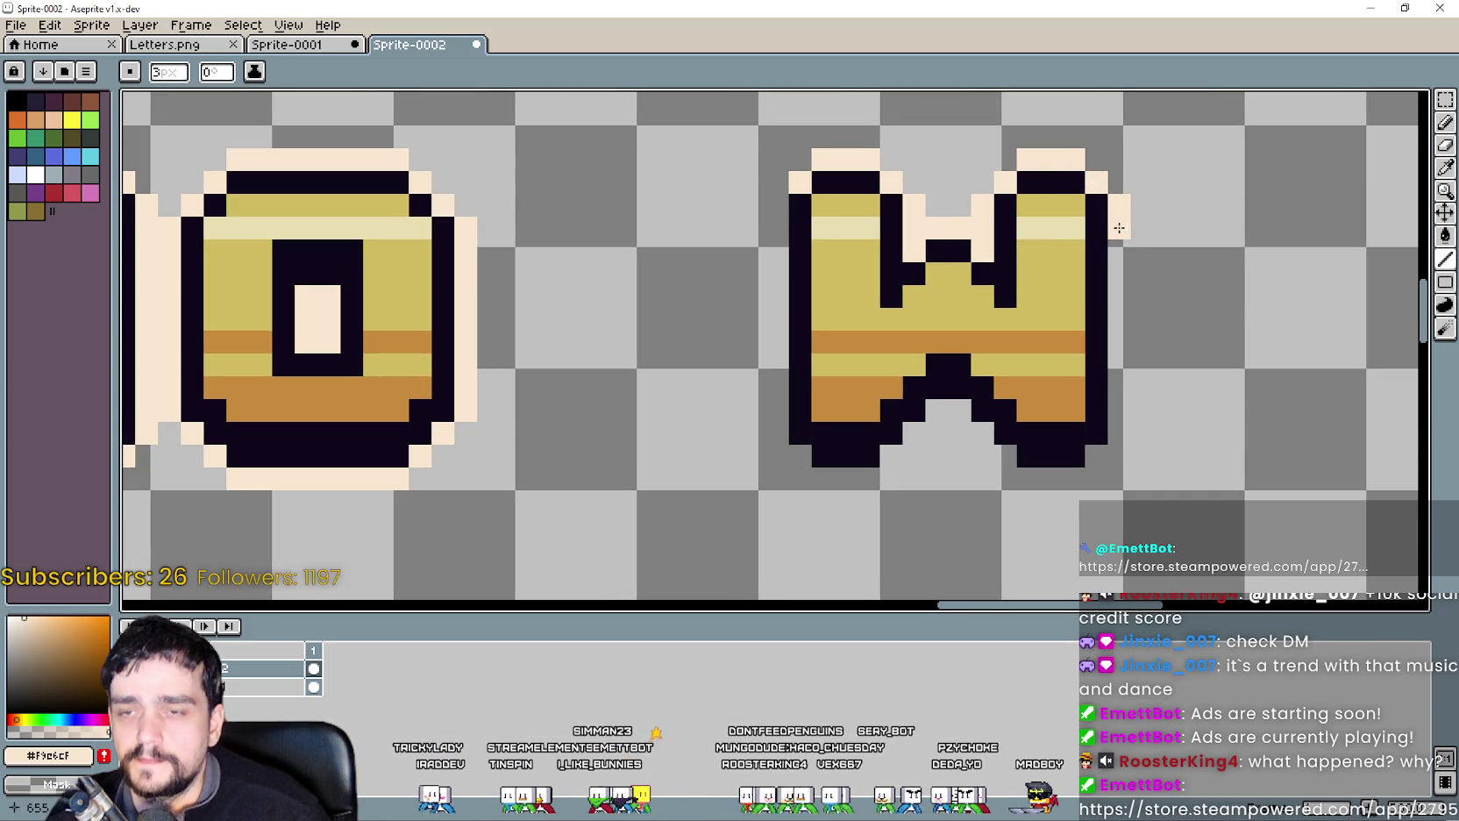
{"action": "left_click_drag", "start_coordinate": [1120, 234], "coordinate": [1098, 456]}
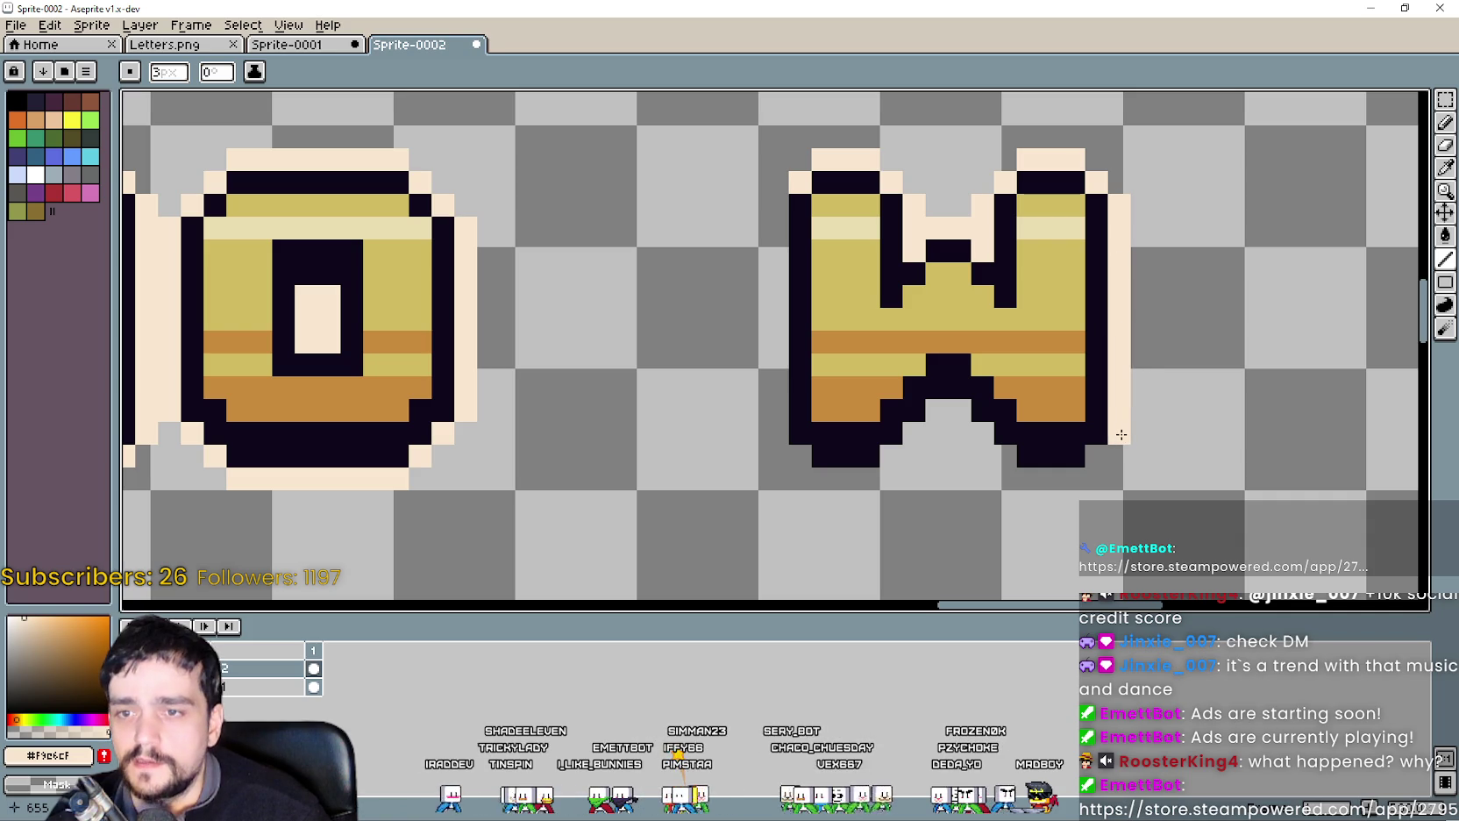
{"action": "left_click", "coordinate": [1097, 456]}
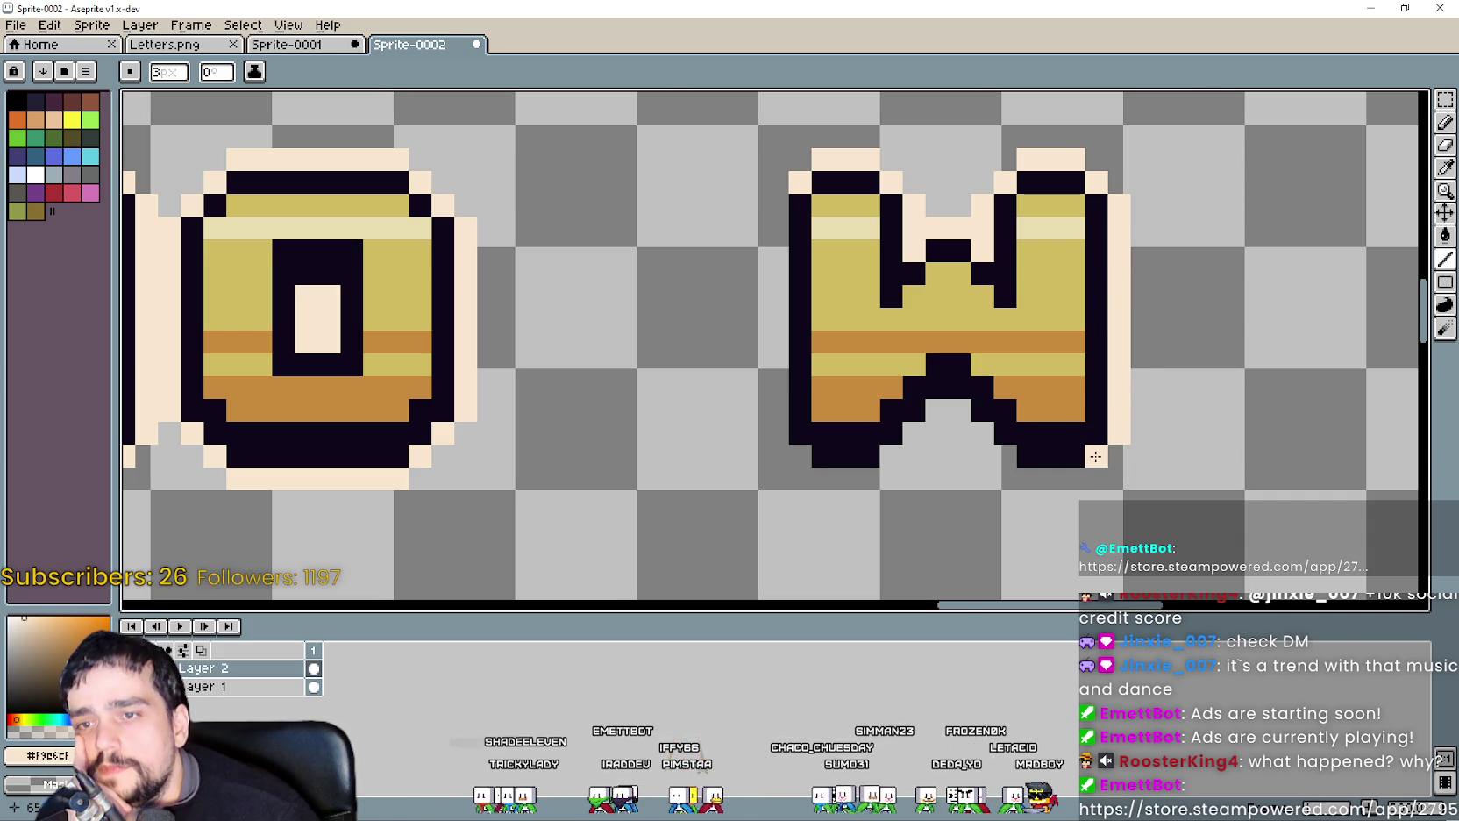
Outline the W's bottom-right foot, notch and lower-left corner with cream pixels.
{"action": "scroll", "coordinate": [1096, 455], "scroll_direction": "up", "scroll_amount": 1}
{"action": "left_click_drag", "start_coordinate": [1066, 480], "coordinate": [1003, 476]}
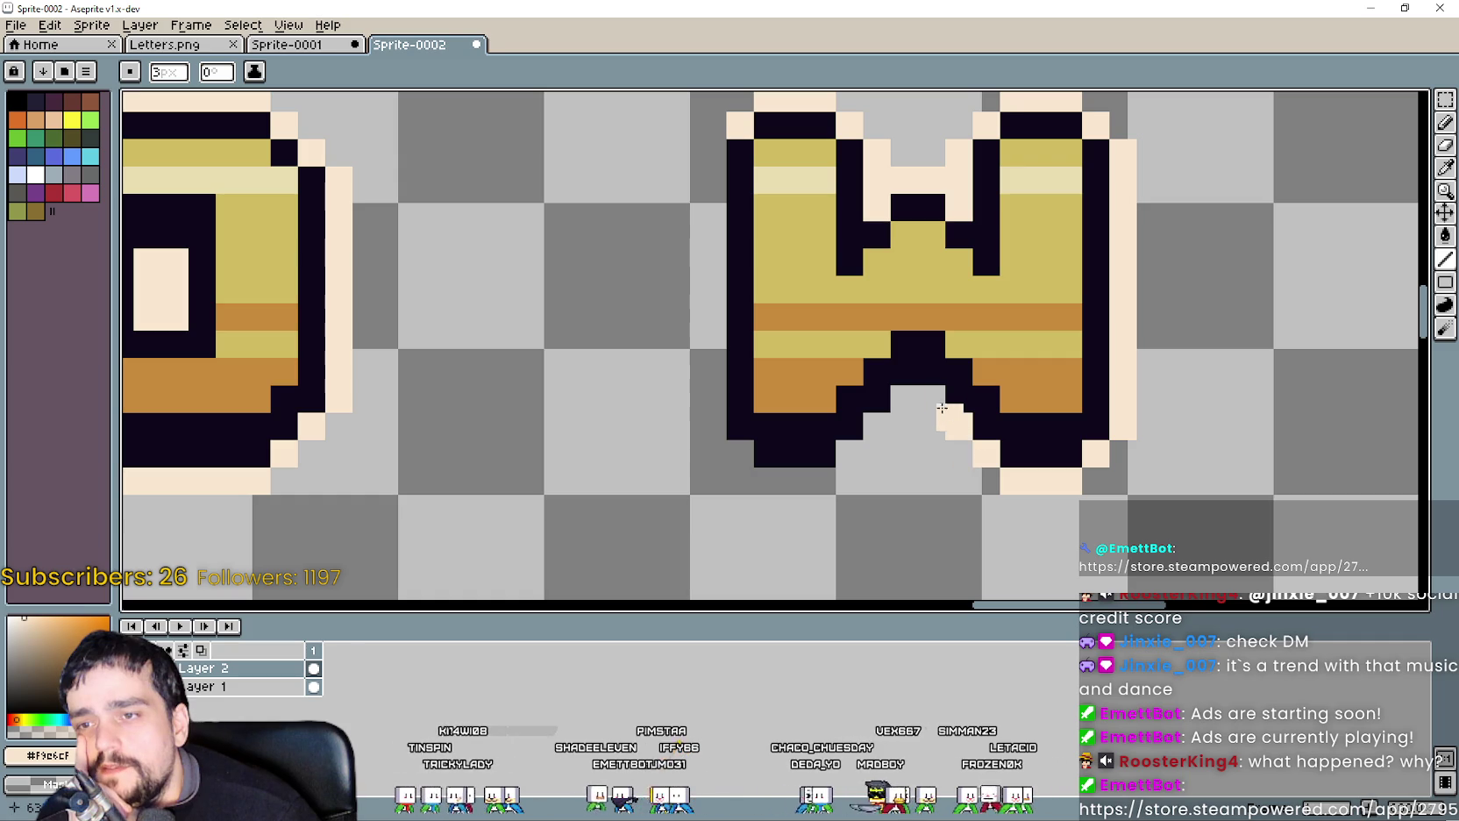
{"action": "scroll", "coordinate": [903, 401], "scroll_direction": "up", "scroll_amount": 2}
{"action": "left_click", "coordinate": [854, 407]}
{"action": "left_click", "coordinate": [821, 416]}
{"action": "scroll", "coordinate": [803, 450], "scroll_direction": "down", "scroll_amount": 1}
{"action": "left_click", "coordinate": [800, 448]}
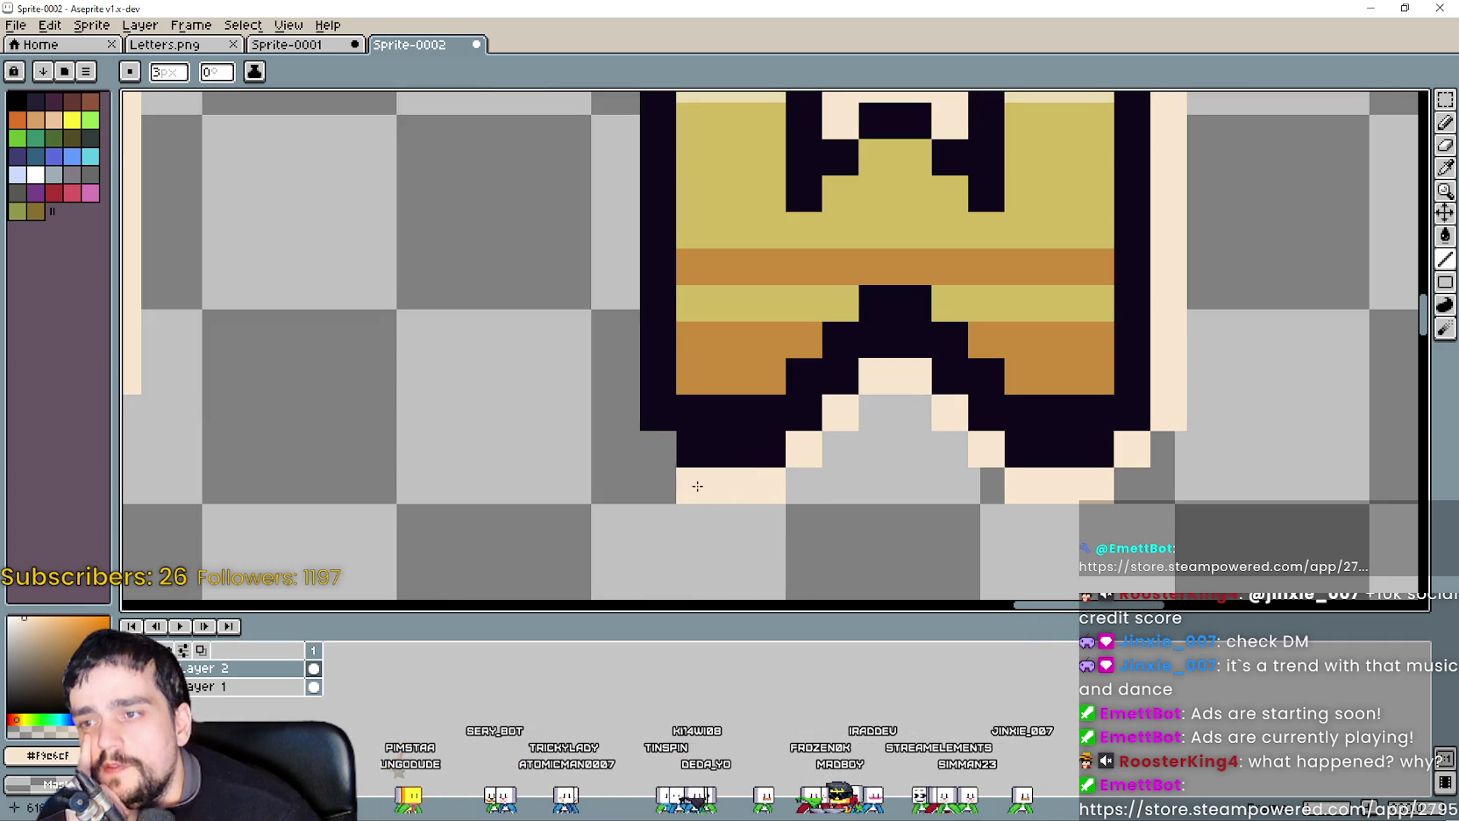
{"action": "left_click_drag", "start_coordinate": [697, 485], "coordinate": [919, 525]}
Undo the wavy strokes and redraw a straight cream edge down the W's left side.
{"action": "mouse_move", "coordinate": [867, 466]}
{"action": "left_mouse_down"}
{"action": "mouse_move", "coordinate": [853, 310]}
{"action": "mouse_move", "coordinate": [875, 149]}
{"action": "left_mouse_up"}
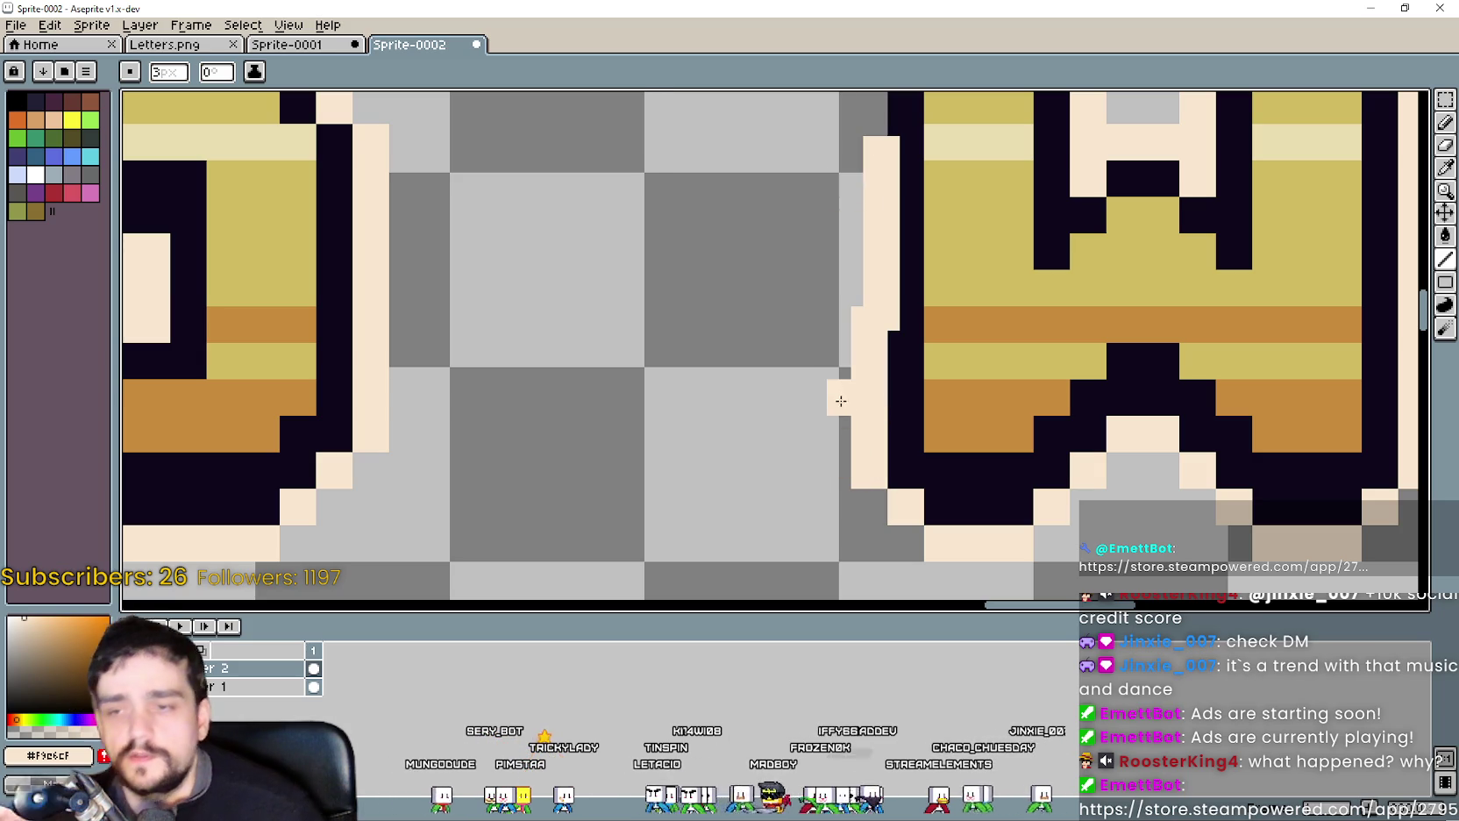
{"action": "key", "text": "ctrl+z"}
{"action": "mouse_move", "coordinate": [863, 470]}
{"action": "left_mouse_down"}
{"action": "mouse_move", "coordinate": [832, 233]}
{"action": "mouse_move", "coordinate": [868, 114]}
{"action": "mouse_move", "coordinate": [850, 373]}
{"action": "left_mouse_up"}
{"action": "key", "text": "ctrl+z"}
{"action": "scroll", "coordinate": [848, 365], "scroll_direction": "down", "scroll_amount": 4}
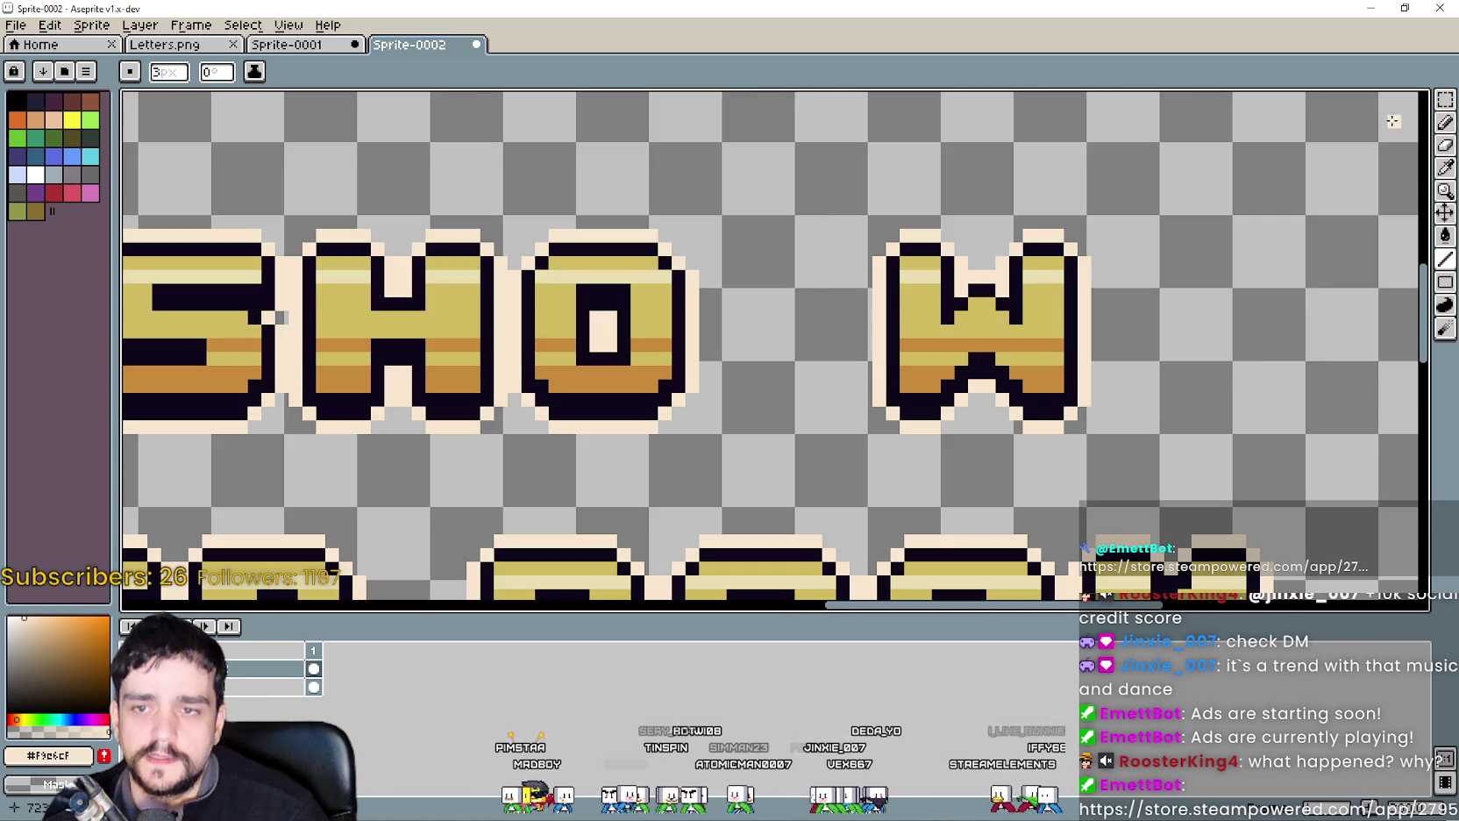
{"action": "left_click", "coordinate": [1447, 101]}
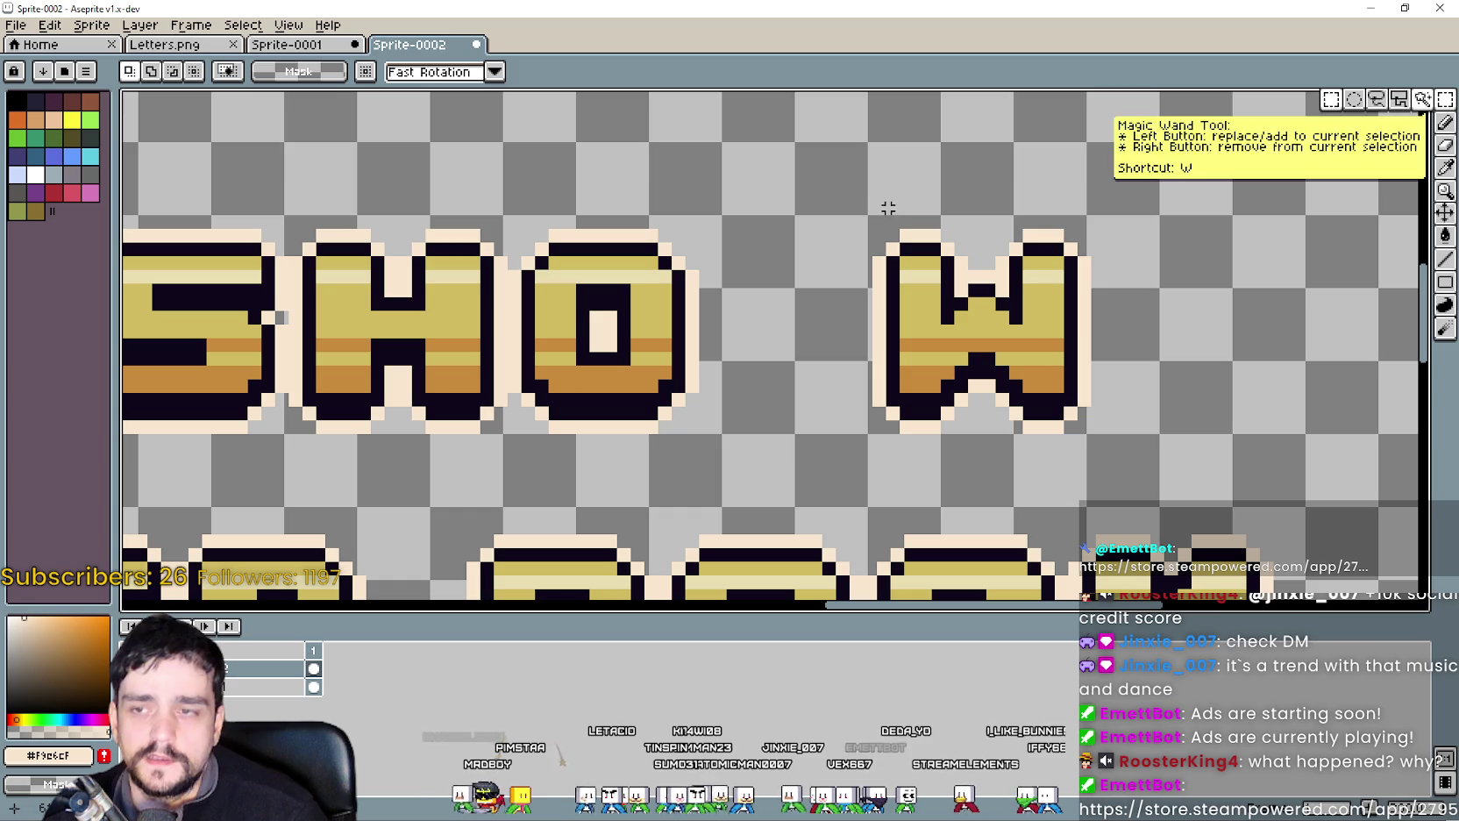
Select the W, drag and arrow-nudge it up against SHO, and commit its position.
{"action": "left_click_drag", "start_coordinate": [823, 207], "coordinate": [1154, 460]}
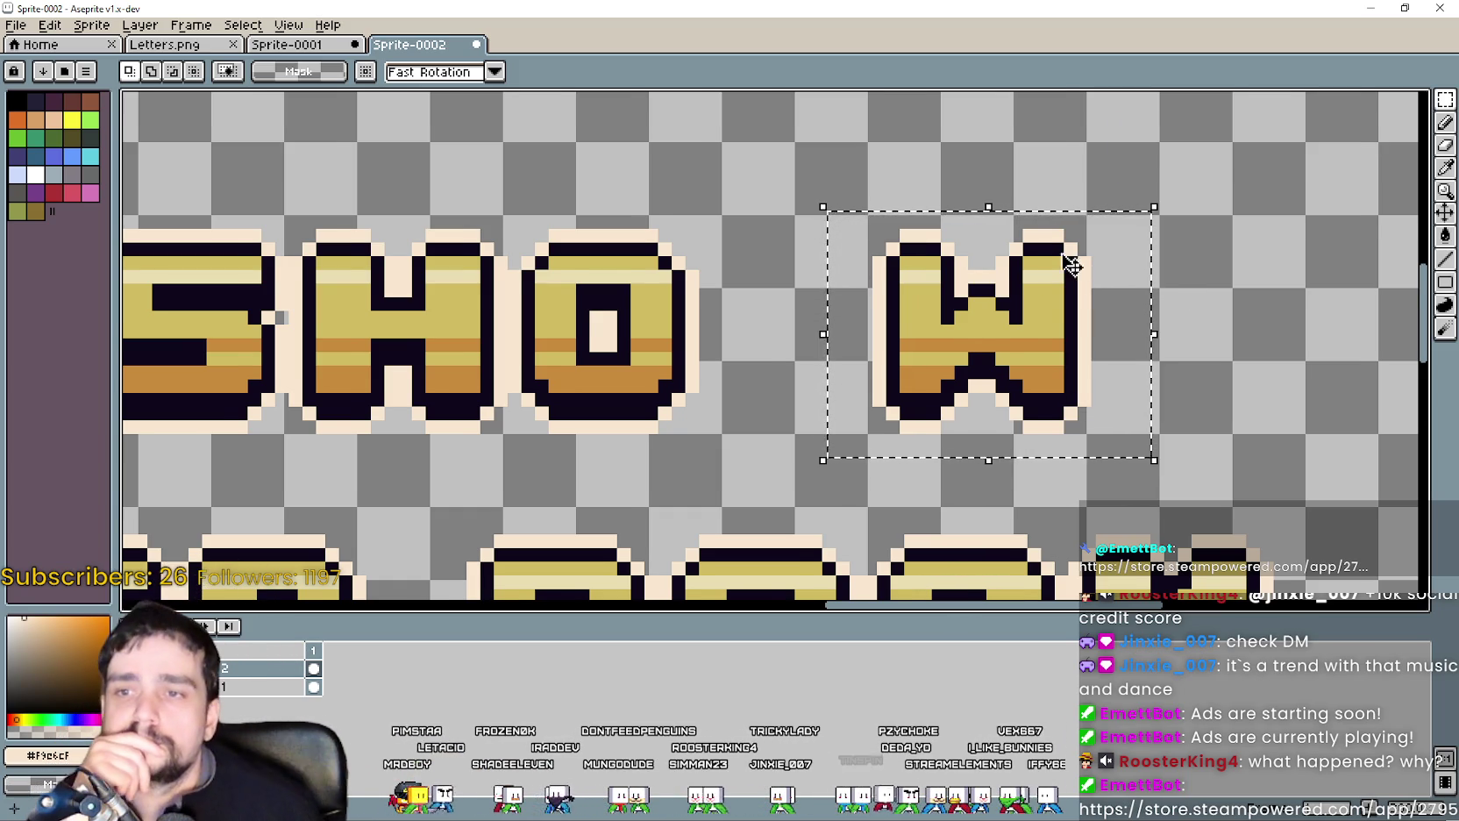
{"action": "scroll", "coordinate": [967, 329], "scroll_direction": "down", "scroll_amount": 2}
{"action": "left_click_drag", "start_coordinate": [982, 340], "coordinate": [962, 198]}
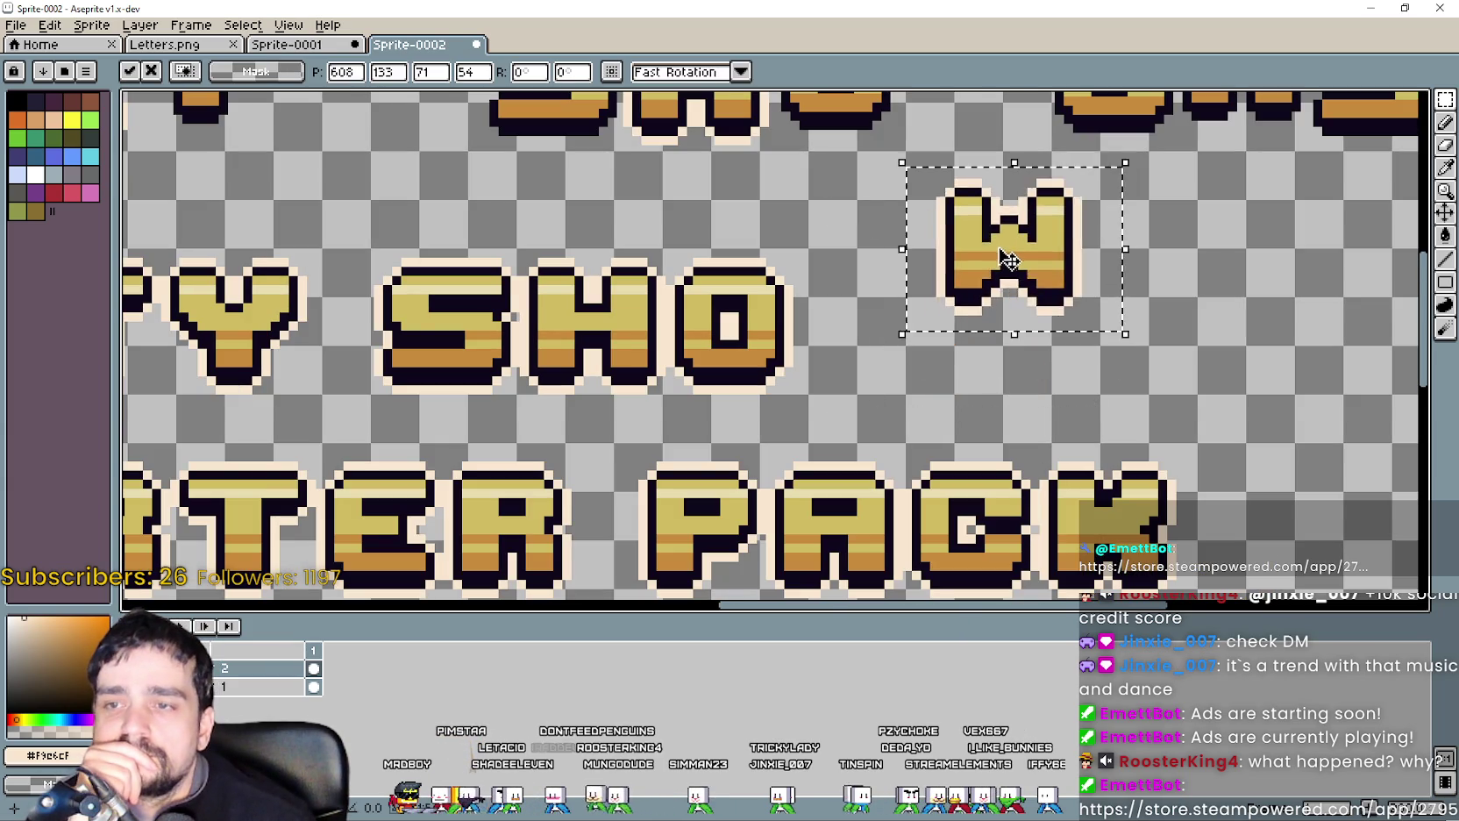
{"action": "key", "text": "Up"}
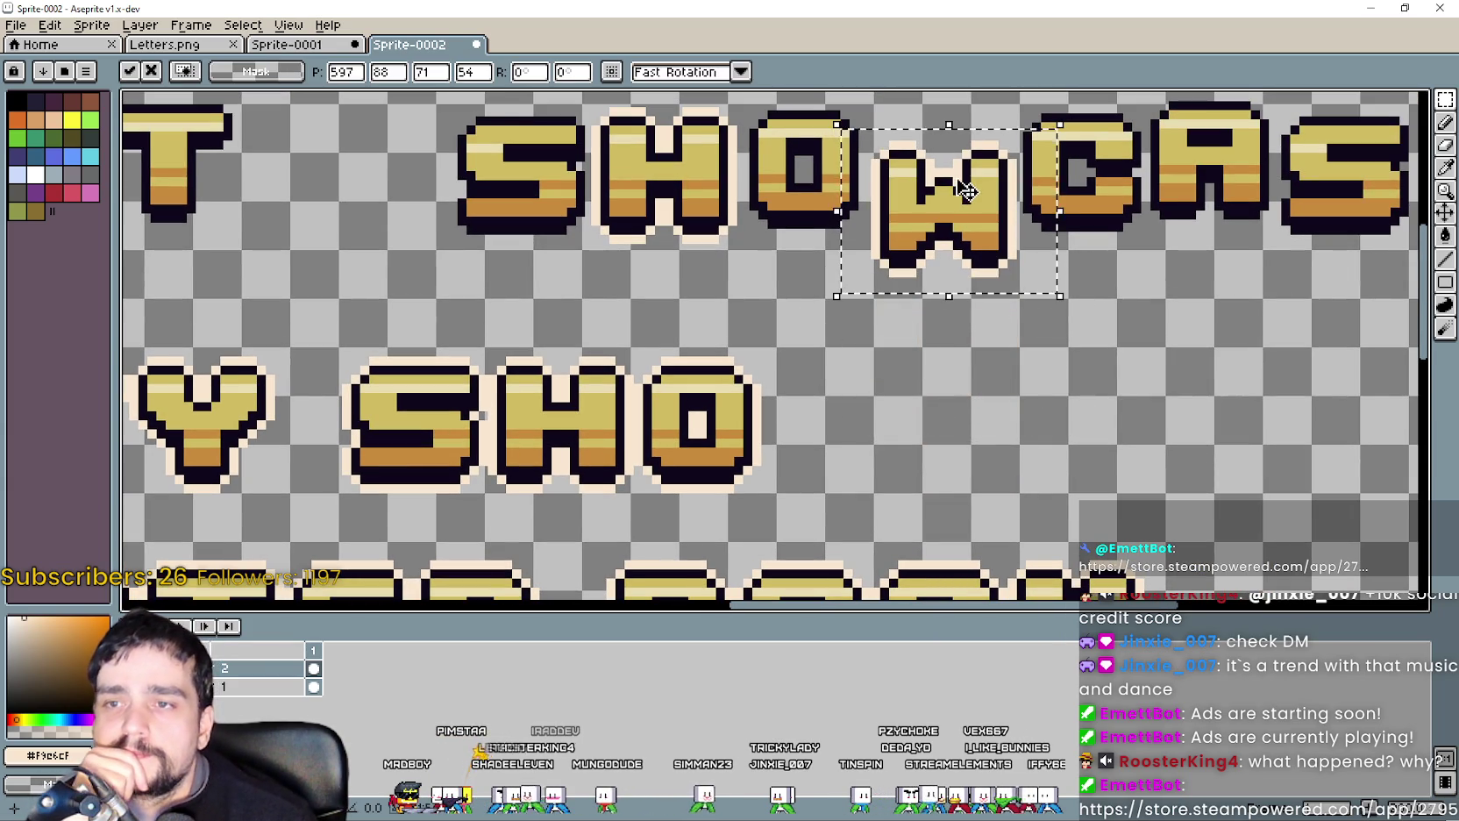
{"action": "key", "text": "Right"}
{"action": "key", "text": "Up"}
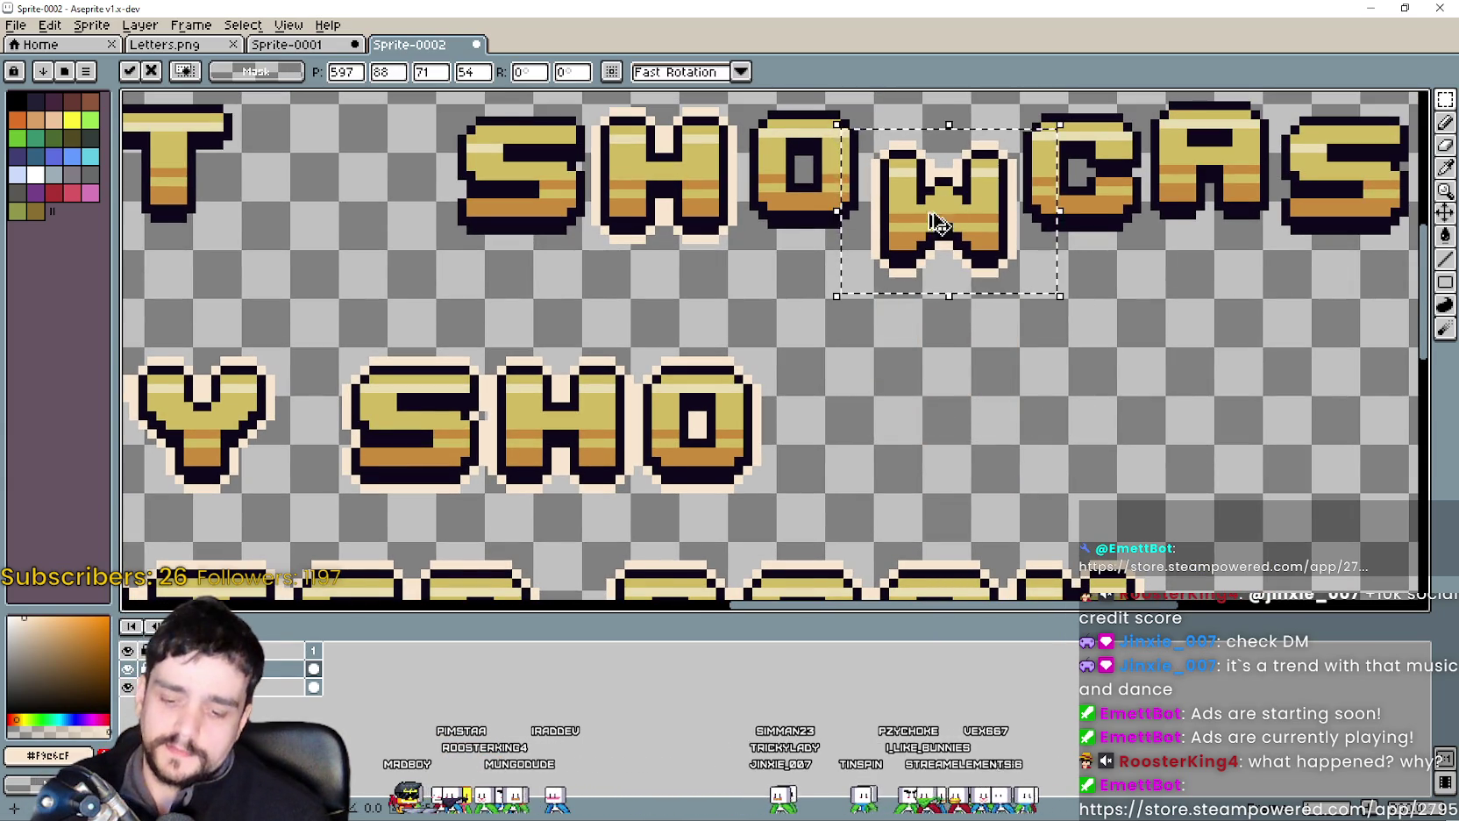
{"action": "scroll", "coordinate": [798, 390], "scroll_direction": "down", "scroll_amount": 2}
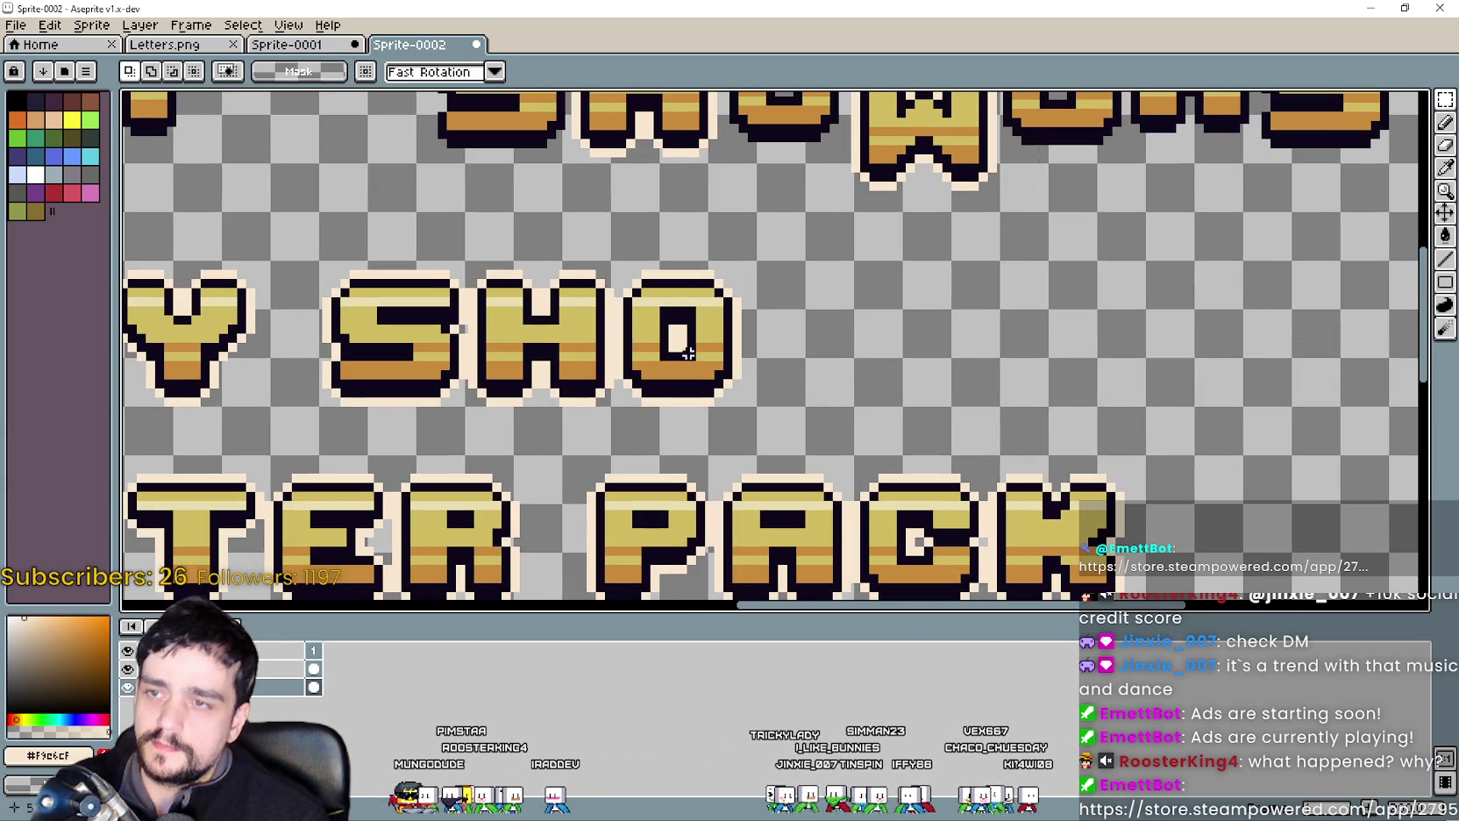
{"action": "mouse_move", "coordinate": [881, 118]}
{"action": "left_mouse_down"}
{"action": "mouse_move", "coordinate": [818, 336]}
{"action": "mouse_move", "coordinate": [798, 293]}
{"action": "mouse_move", "coordinate": [730, 300]}
{"action": "left_mouse_up"}
{"action": "scroll", "coordinate": [807, 345], "scroll_direction": "up", "scroll_amount": 1}
{"action": "scroll", "coordinate": [831, 335], "scroll_direction": "up", "scroll_amount": 1}
{"action": "scroll", "coordinate": [847, 364], "scroll_direction": "down", "scroll_amount": 1}
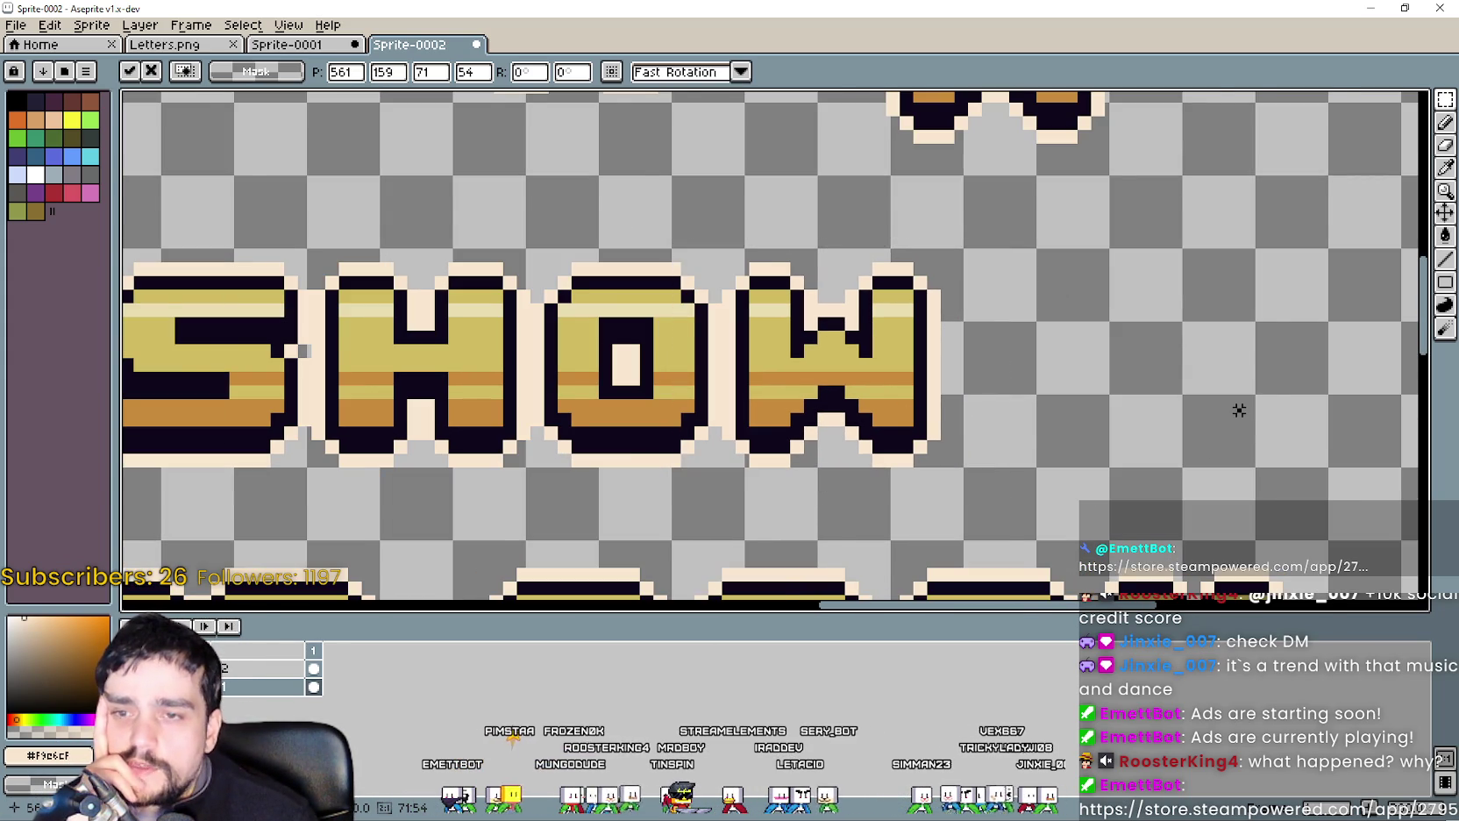
{"action": "left_click", "coordinate": [1238, 411]}
Shrink the timeline to enlarge the canvas and pan across the lettering.
{"action": "scroll", "coordinate": [1172, 421], "scroll_direction": "down", "scroll_amount": 1}
{"action": "scroll", "coordinate": [1052, 368], "scroll_direction": "down", "scroll_amount": 1}
{"action": "scroll", "coordinate": [1089, 363], "scroll_direction": "up", "scroll_amount": 2}
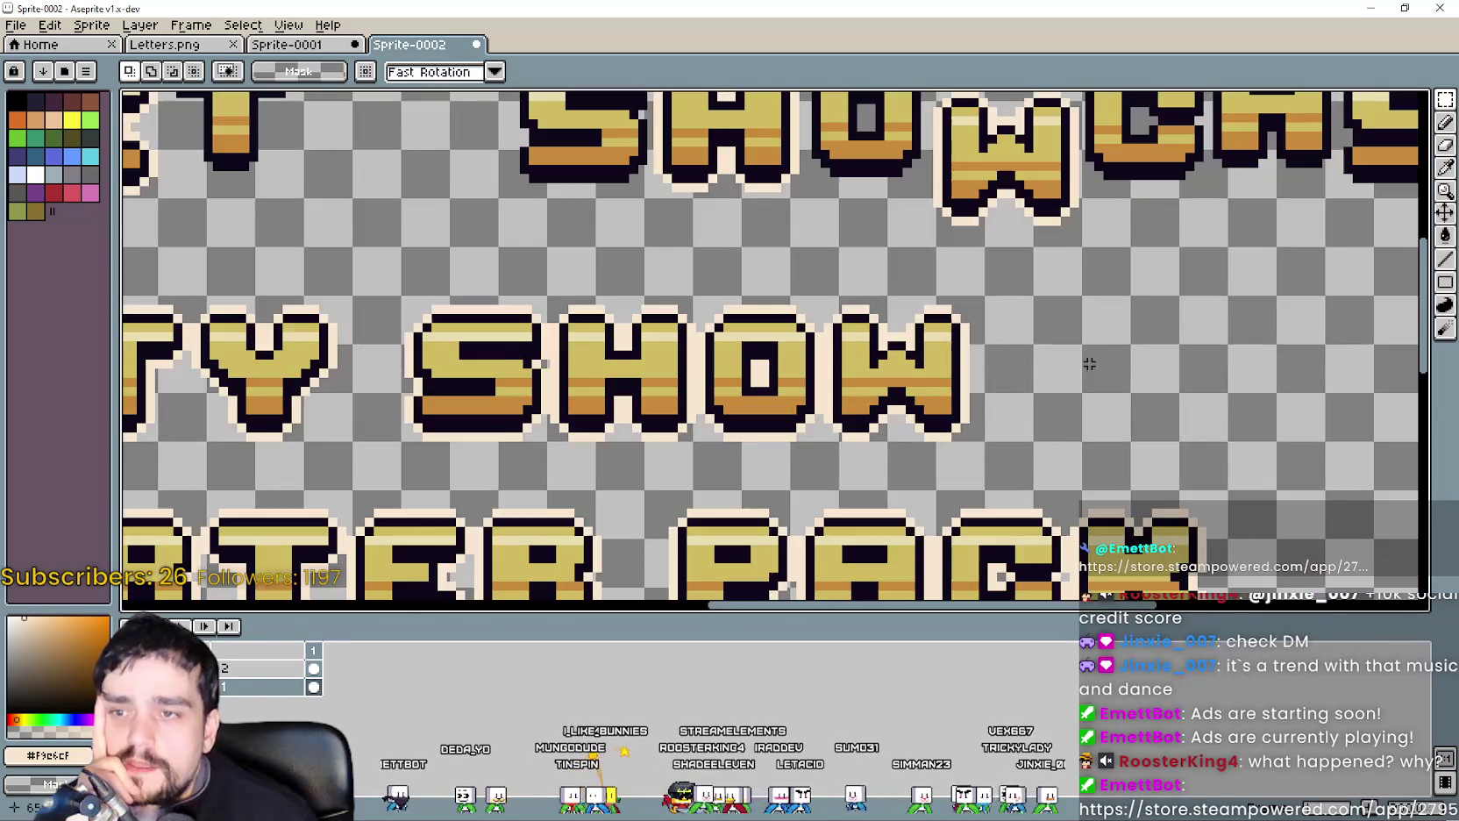
{"action": "scroll", "coordinate": [1072, 208], "scroll_direction": "down", "scroll_amount": 1}
{"action": "scroll", "coordinate": [1009, 423], "scroll_direction": "up", "scroll_amount": 1}
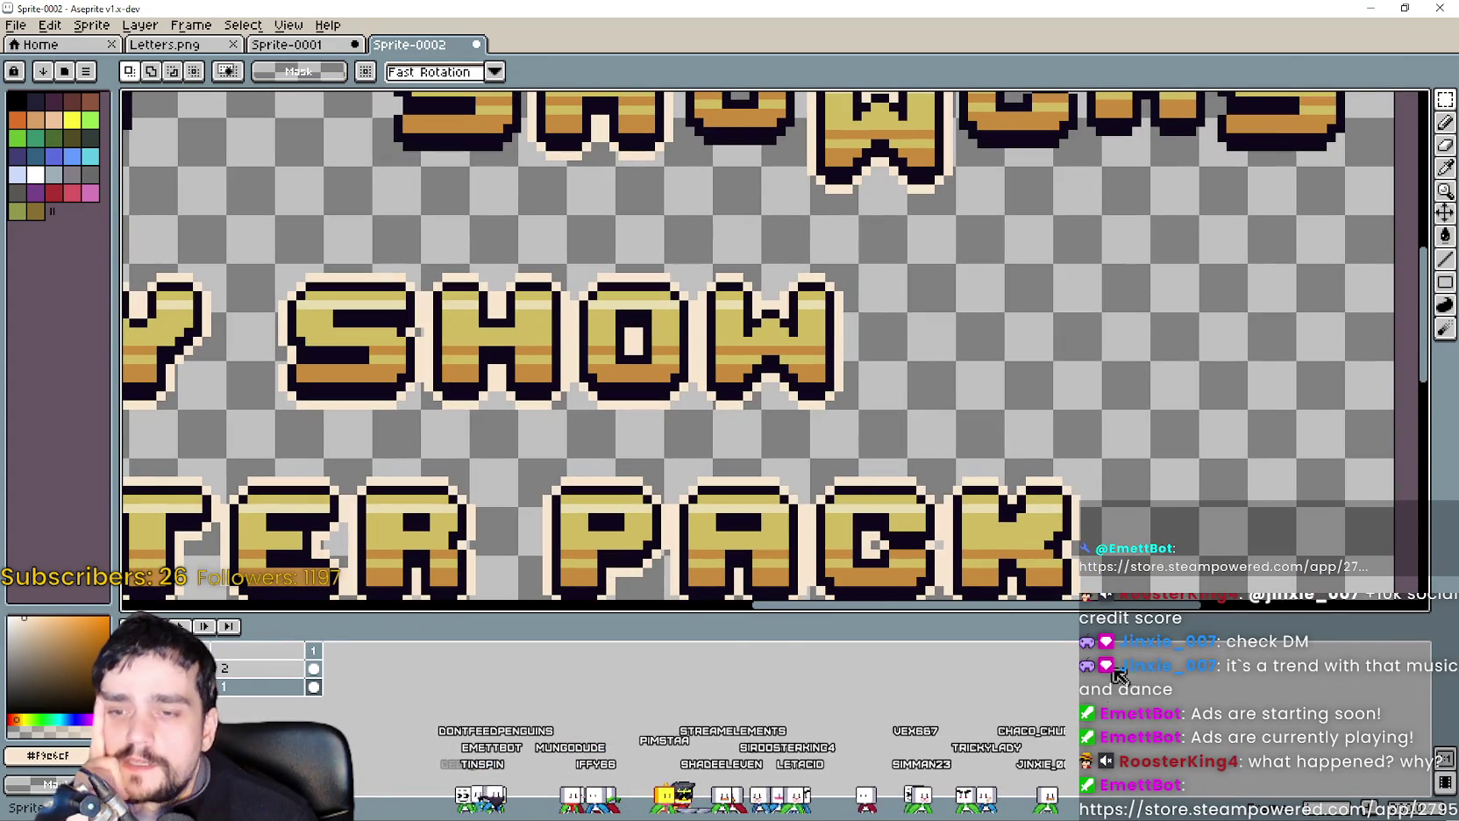
{"action": "left_click_drag", "start_coordinate": [1106, 609], "coordinate": [1106, 689]}
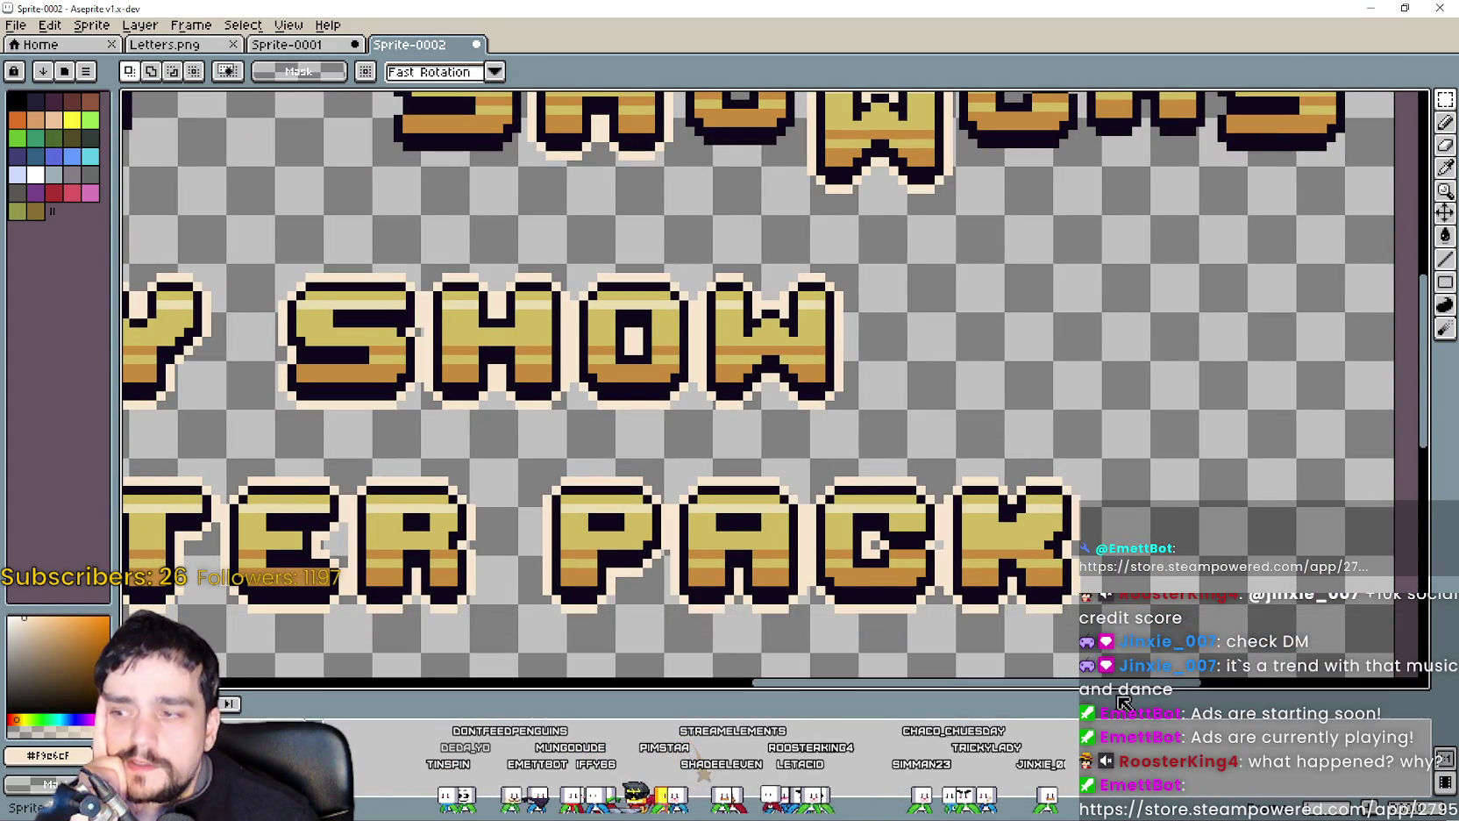
{"action": "scroll", "coordinate": [777, 436], "scroll_direction": "down", "scroll_amount": 1}
{"action": "left_click_drag", "start_coordinate": [777, 436], "coordinate": [959, 473]}
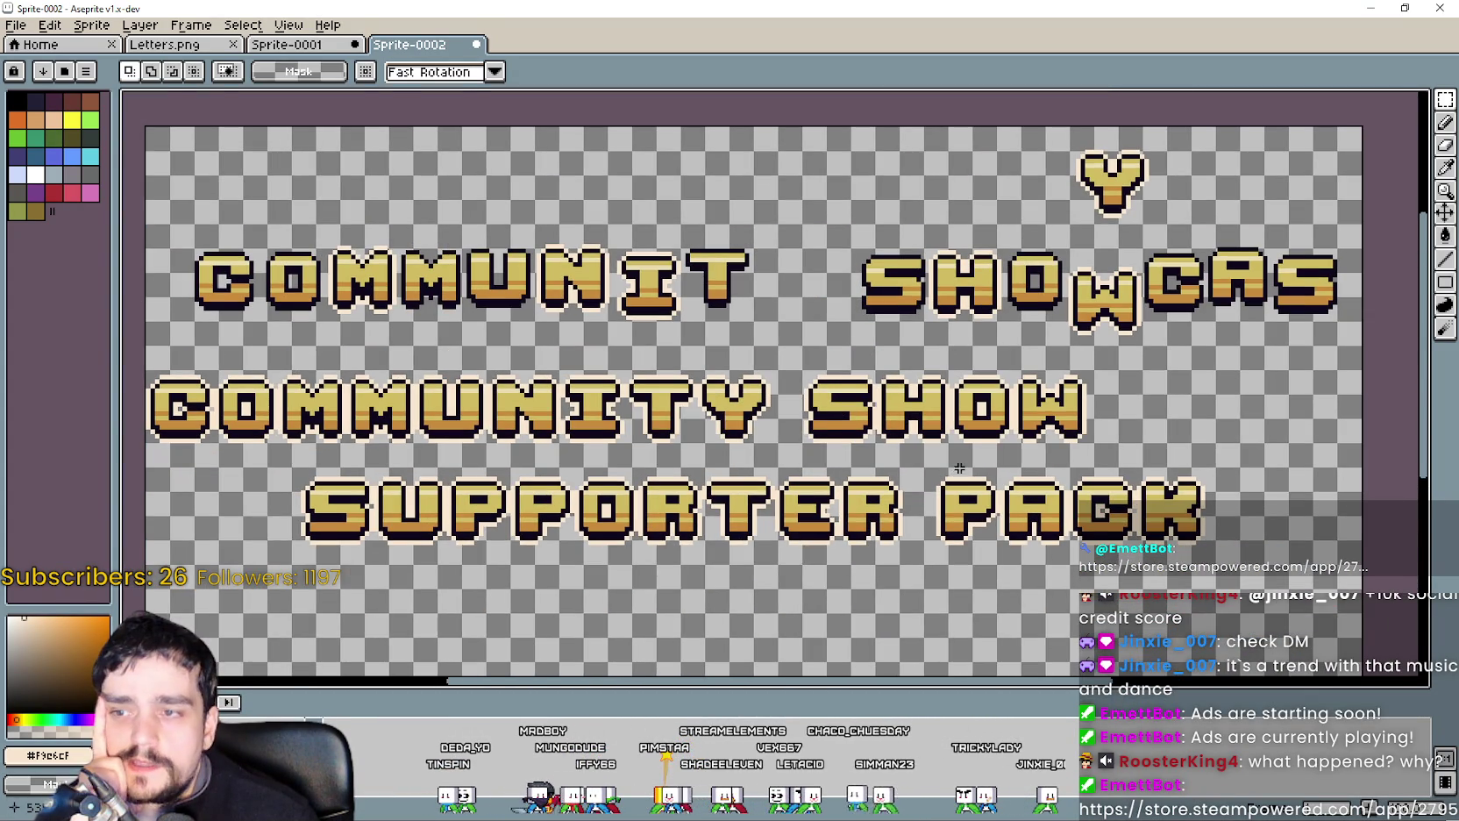
{"action": "scroll", "coordinate": [958, 471], "scroll_direction": "up", "scroll_amount": 2}
{"action": "mouse_move", "coordinate": [1161, 290]}
{"action": "left_mouse_down"}
{"action": "mouse_move", "coordinate": [665, 327]}
{"action": "mouse_move", "coordinate": [1220, 327]}
{"action": "left_mouse_up"}
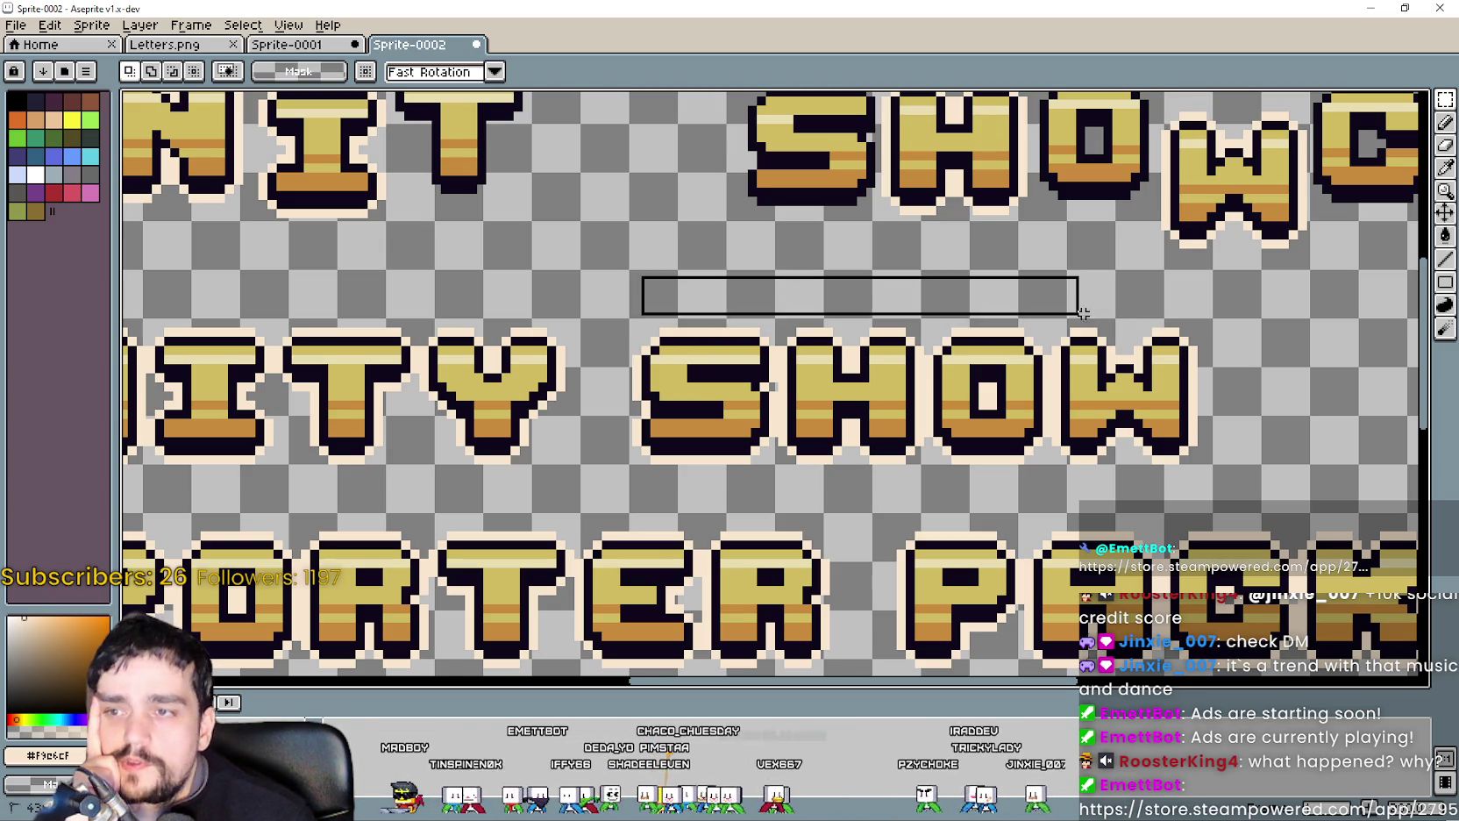
{"action": "scroll", "coordinate": [1219, 325], "scroll_direction": "up", "scroll_amount": 2}
{"action": "scroll", "coordinate": [1210, 318], "scroll_direction": "down", "scroll_amount": 1}
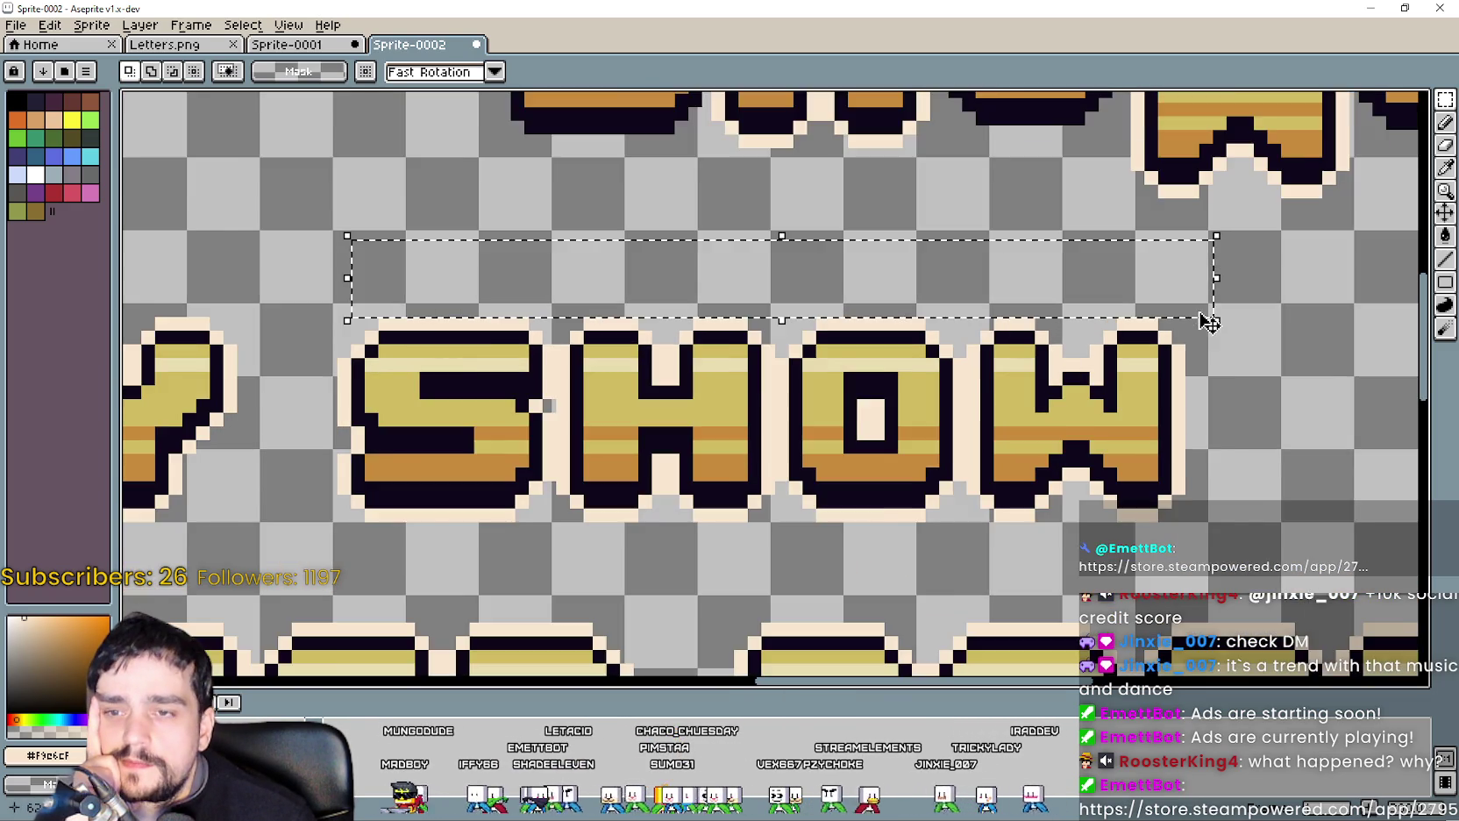
{"action": "scroll", "coordinate": [1201, 320], "scroll_direction": "down", "scroll_amount": 1}
{"action": "scroll", "coordinate": [570, 422], "scroll_direction": "left", "scroll_amount": 3}
{"action": "left_click_drag", "start_coordinate": [704, 265], "coordinate": [750, 485]}
{"action": "scroll", "coordinate": [750, 485], "scroll_direction": "up", "scroll_amount": 1}
{"action": "scroll", "coordinate": [750, 485], "scroll_direction": "down", "scroll_amount": 1}
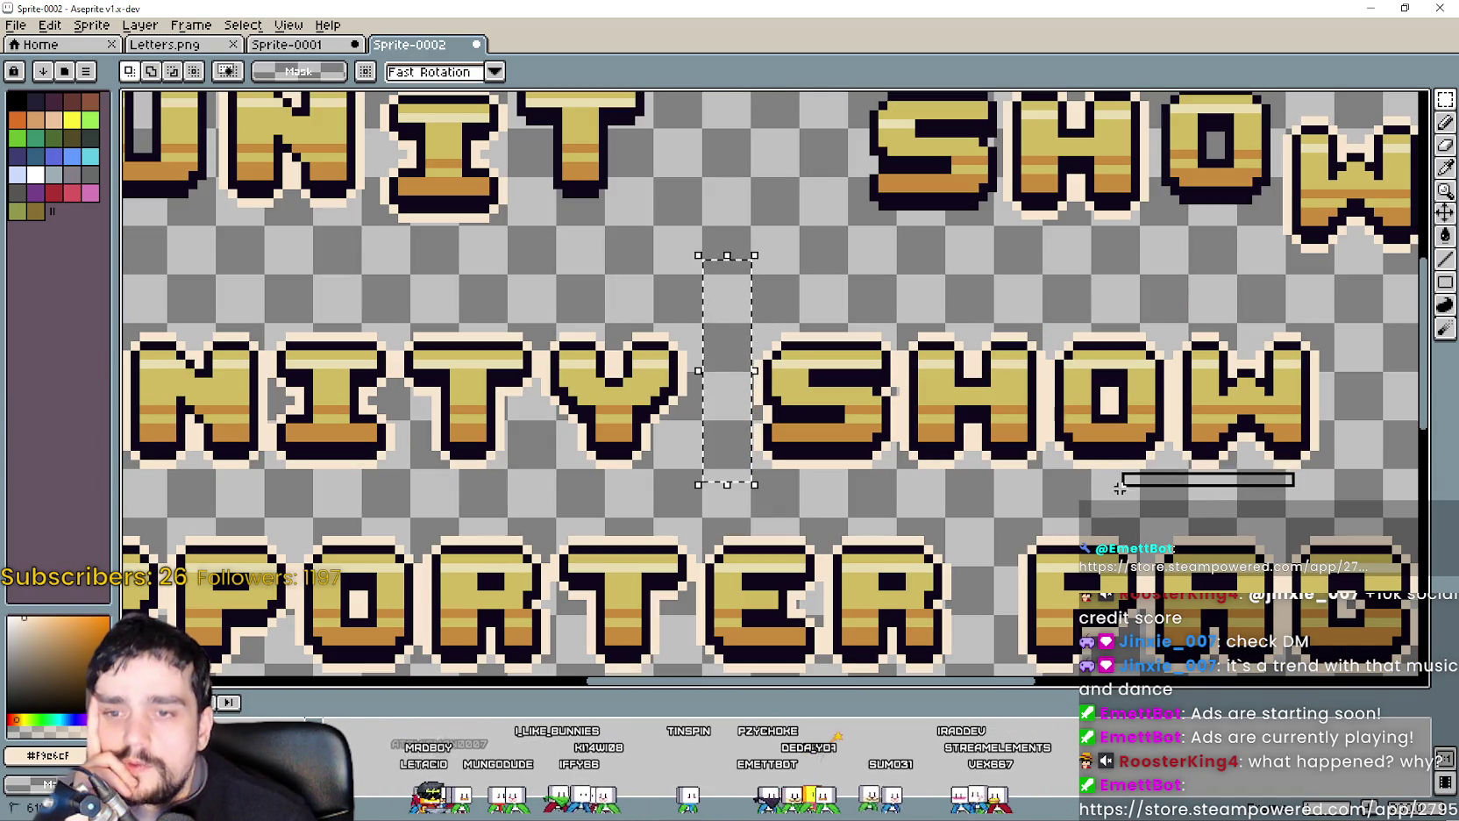
{"action": "scroll", "coordinate": [980, 497], "scroll_direction": "up", "scroll_amount": 1}
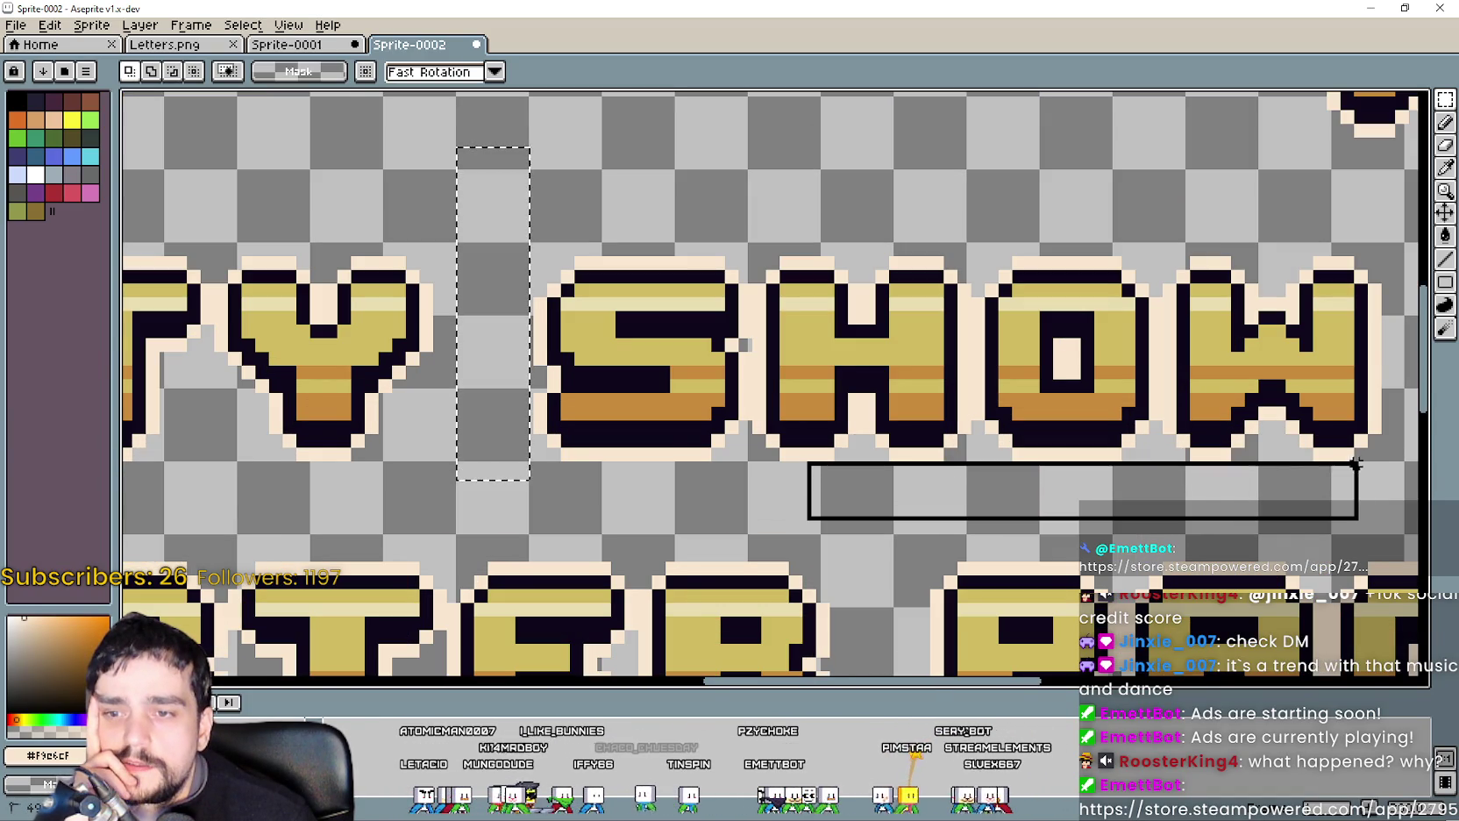
{"action": "left_click_drag", "start_coordinate": [979, 497], "coordinate": [1342, 489]}
{"action": "scroll", "coordinate": [1342, 488], "scroll_direction": "down", "scroll_amount": 1}
{"action": "scroll", "coordinate": [1169, 440], "scroll_direction": "down", "scroll_amount": 1}
{"action": "scroll", "coordinate": [1169, 440], "scroll_direction": "up", "scroll_amount": 2}
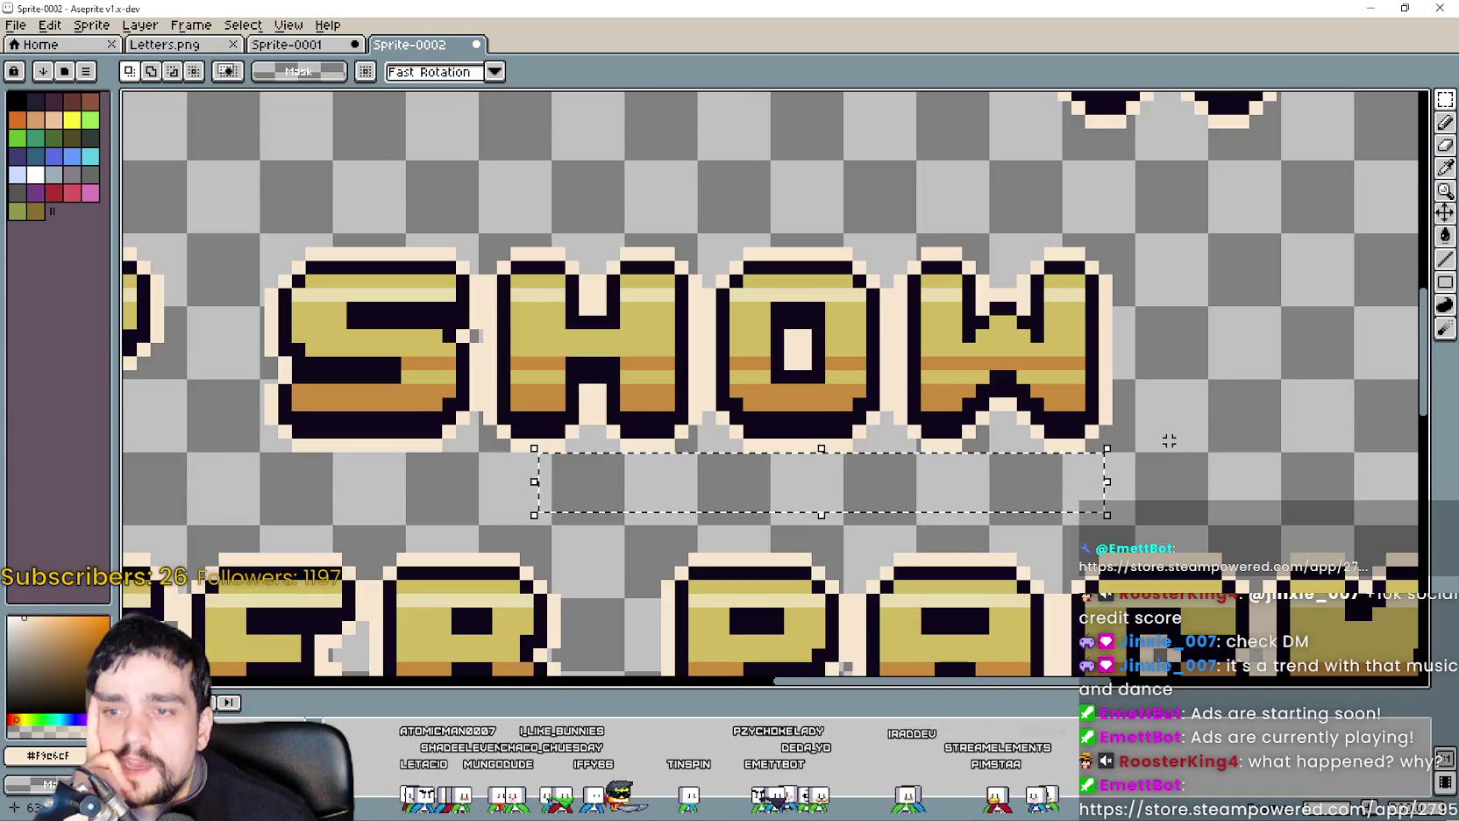
{"action": "key", "text": "ctrl+d"}
{"action": "key", "text": "u"}
{"action": "left_click_drag", "start_coordinate": [1175, 454], "coordinate": [356, 504]}
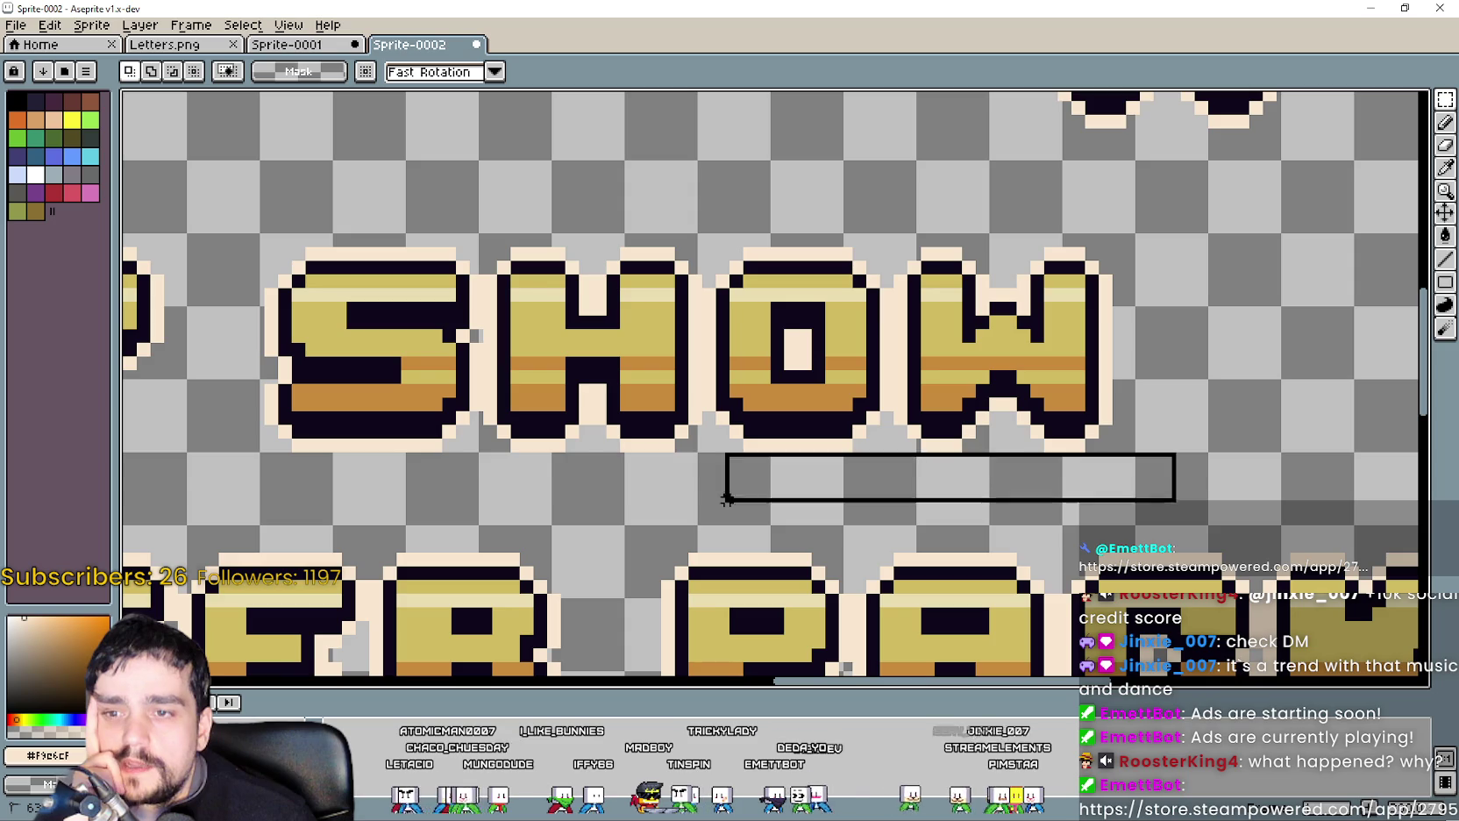
{"action": "key", "text": "ctrl+z"}
{"action": "key", "text": "ctrl+z"}
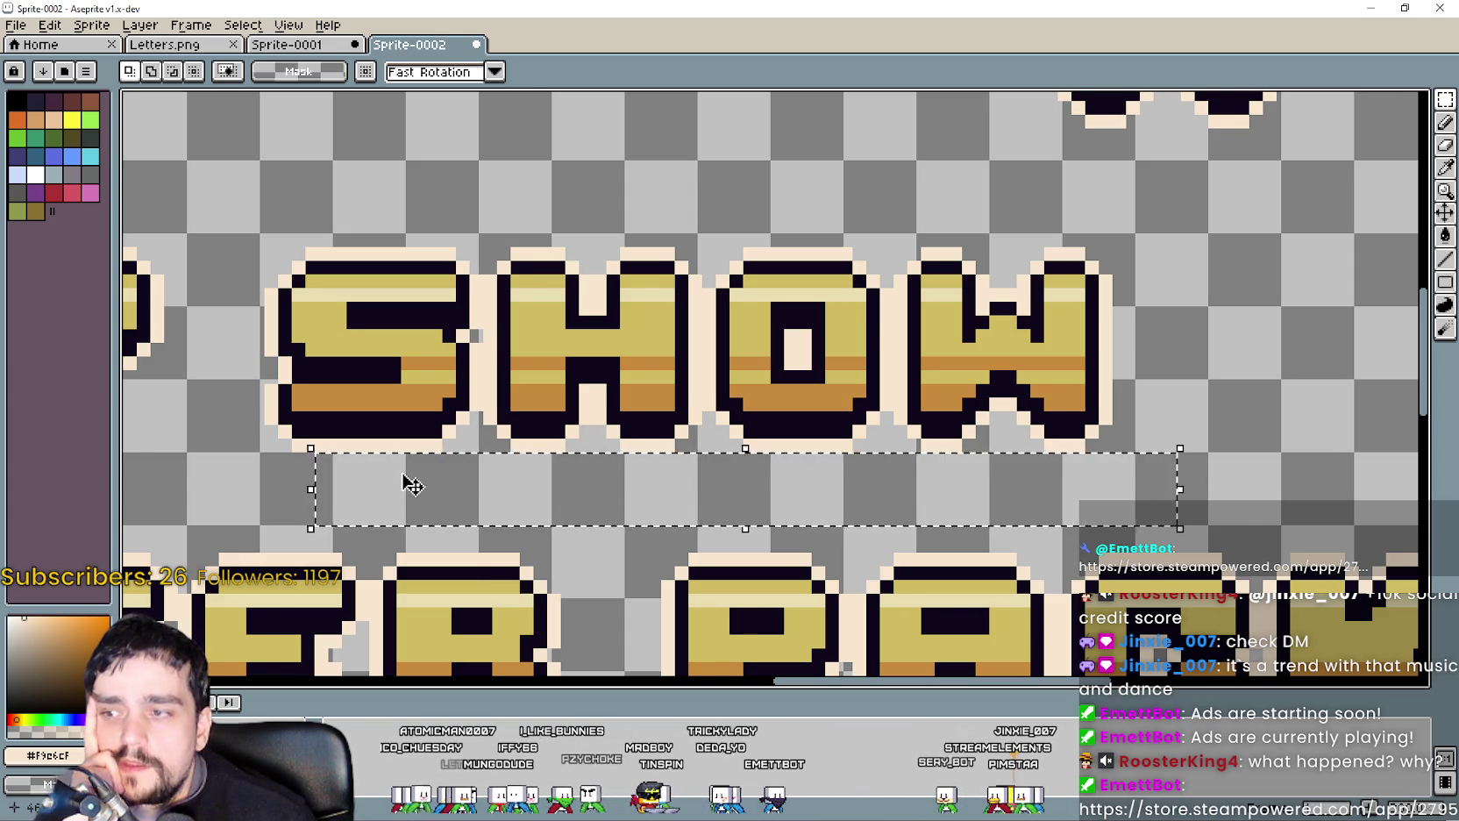
{"action": "scroll", "coordinate": [890, 498], "scroll_direction": "down", "scroll_amount": 2}
{"action": "scroll", "coordinate": [772, 498], "scroll_direction": "up", "scroll_amount": 2}
{"action": "left_click_drag", "start_coordinate": [744, 447], "coordinate": [1087, 517]}
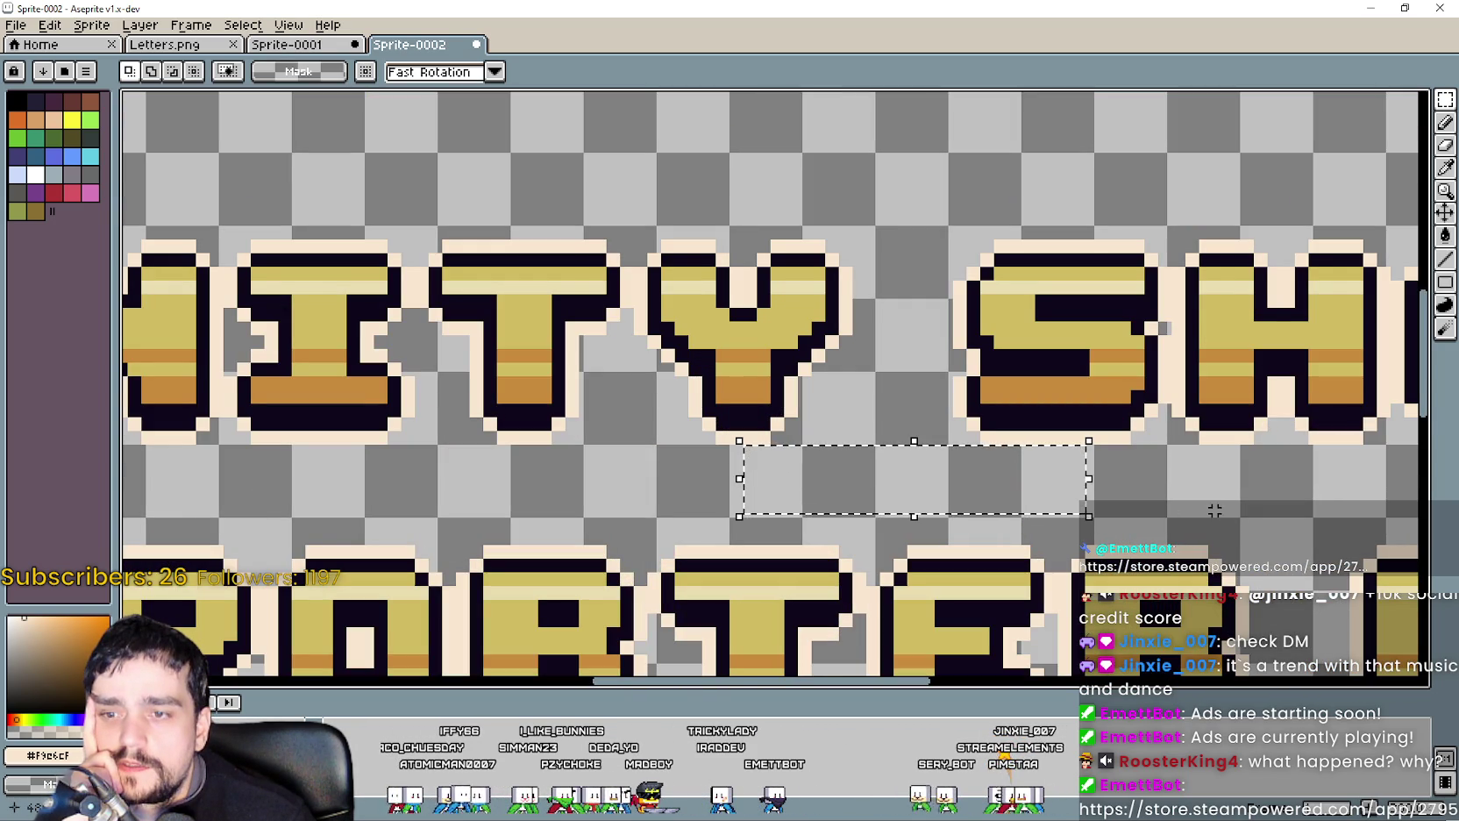
{"action": "key", "text": "ctrl+z"}
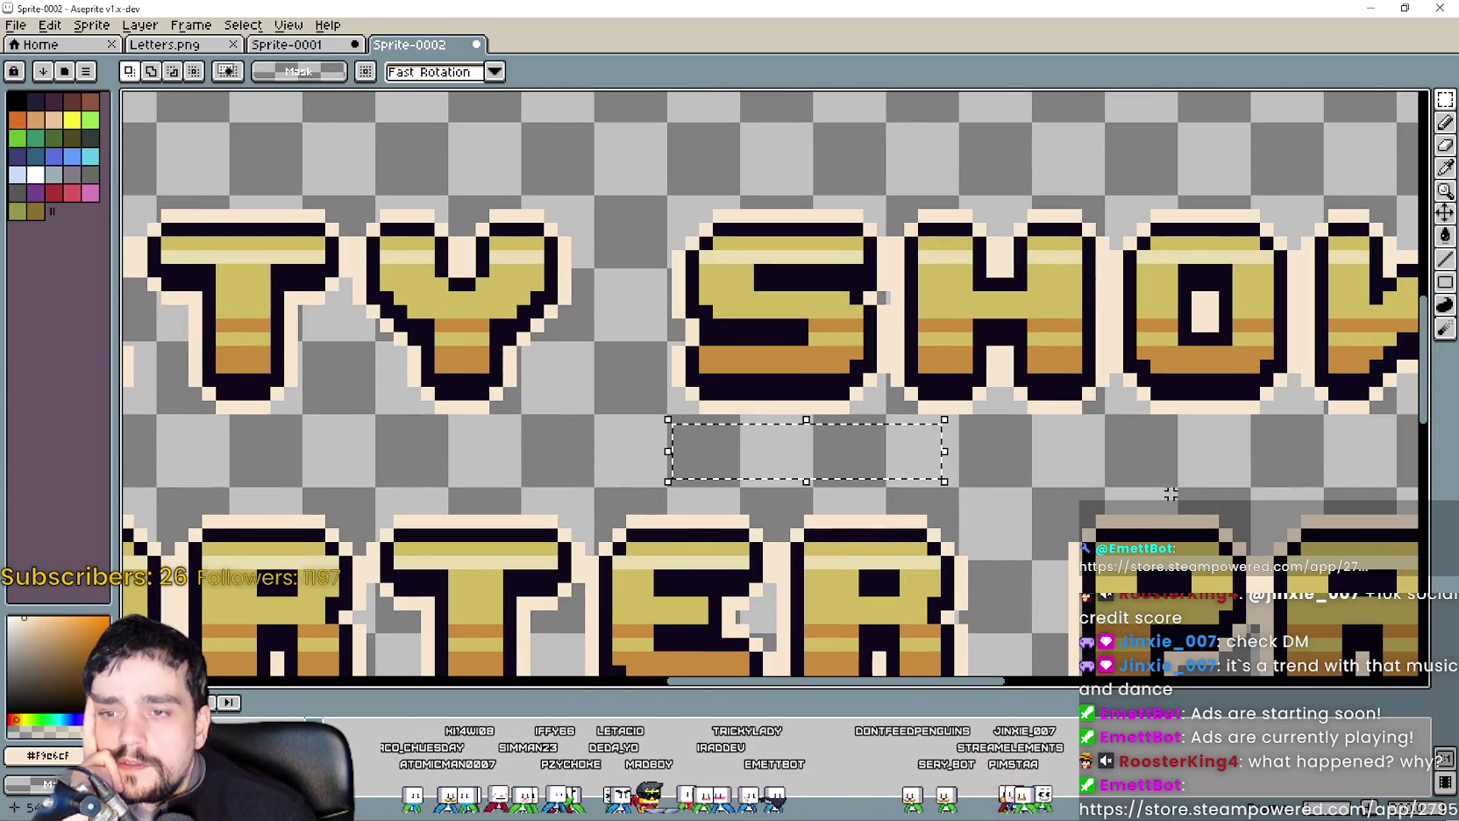
{"action": "left_click_drag", "start_coordinate": [1143, 474], "coordinate": [1062, 462]}
{"action": "scroll", "coordinate": [1061, 462], "scroll_direction": "right", "scroll_amount": 3}
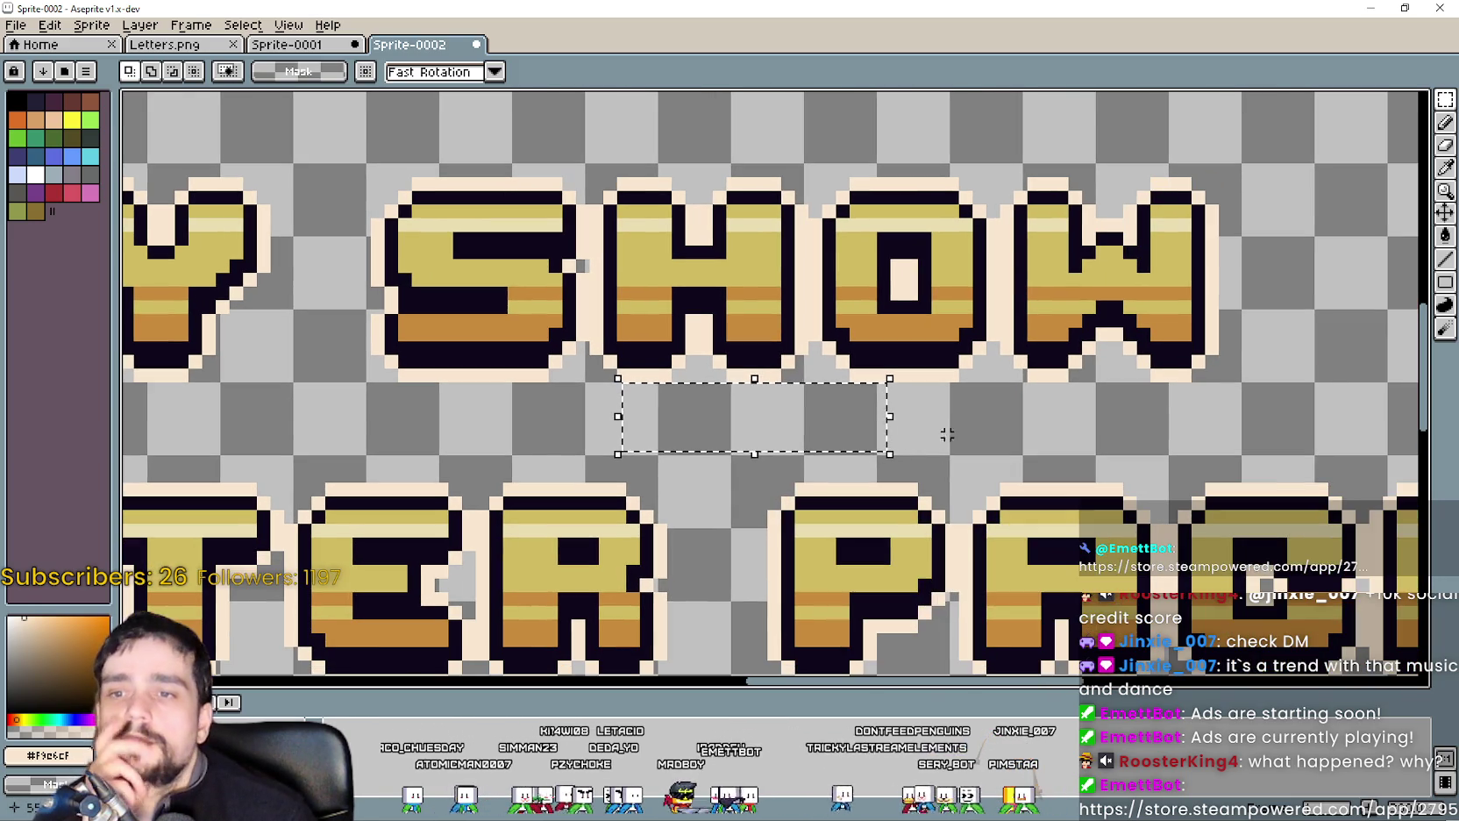
{"action": "left_click_drag", "start_coordinate": [1328, 457], "coordinate": [842, 382]}
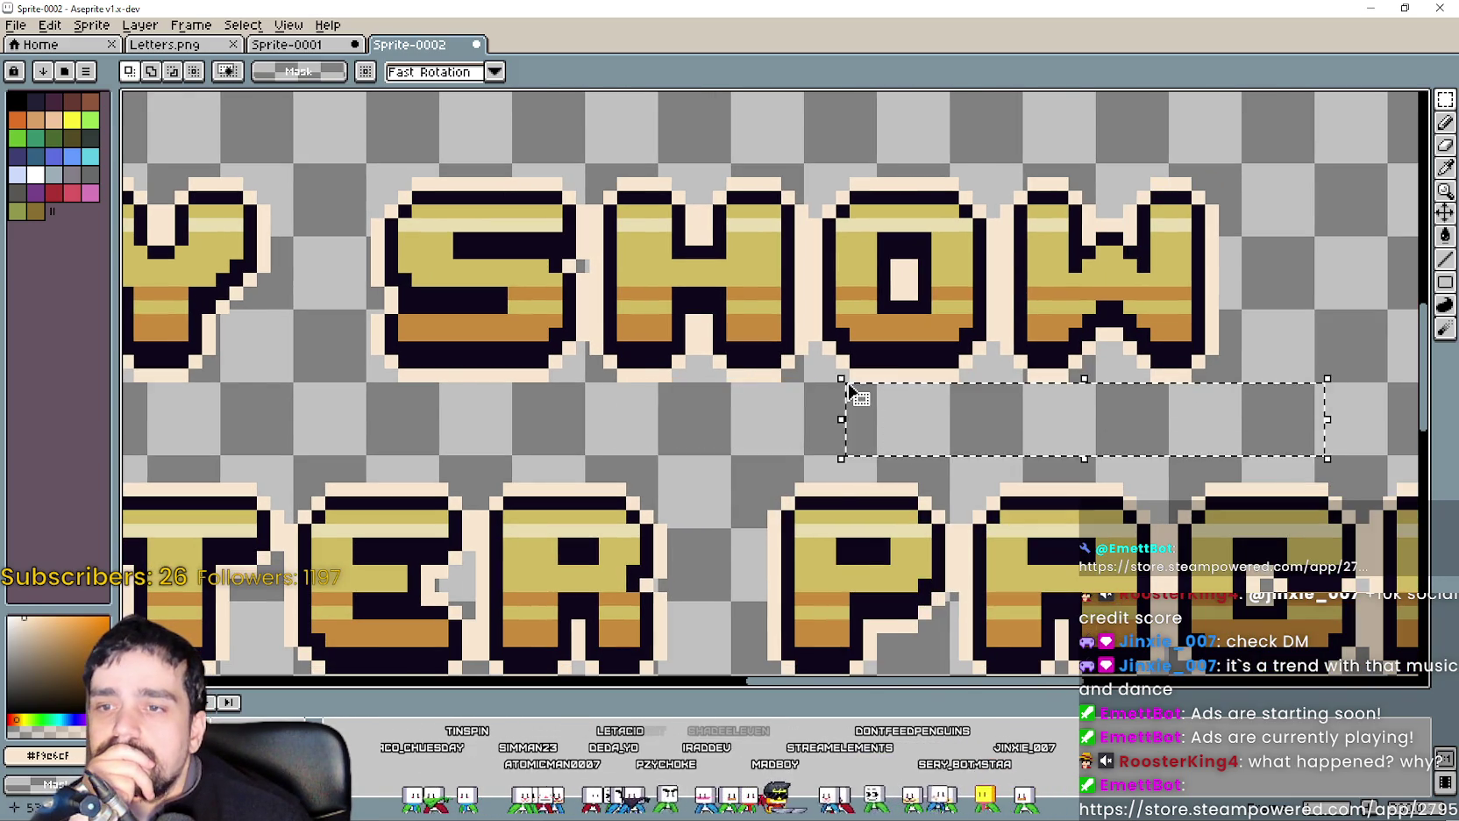
{"action": "scroll", "coordinate": [859, 386], "scroll_direction": "down", "scroll_amount": 3}
{"action": "key", "text": "ctrl+z"}
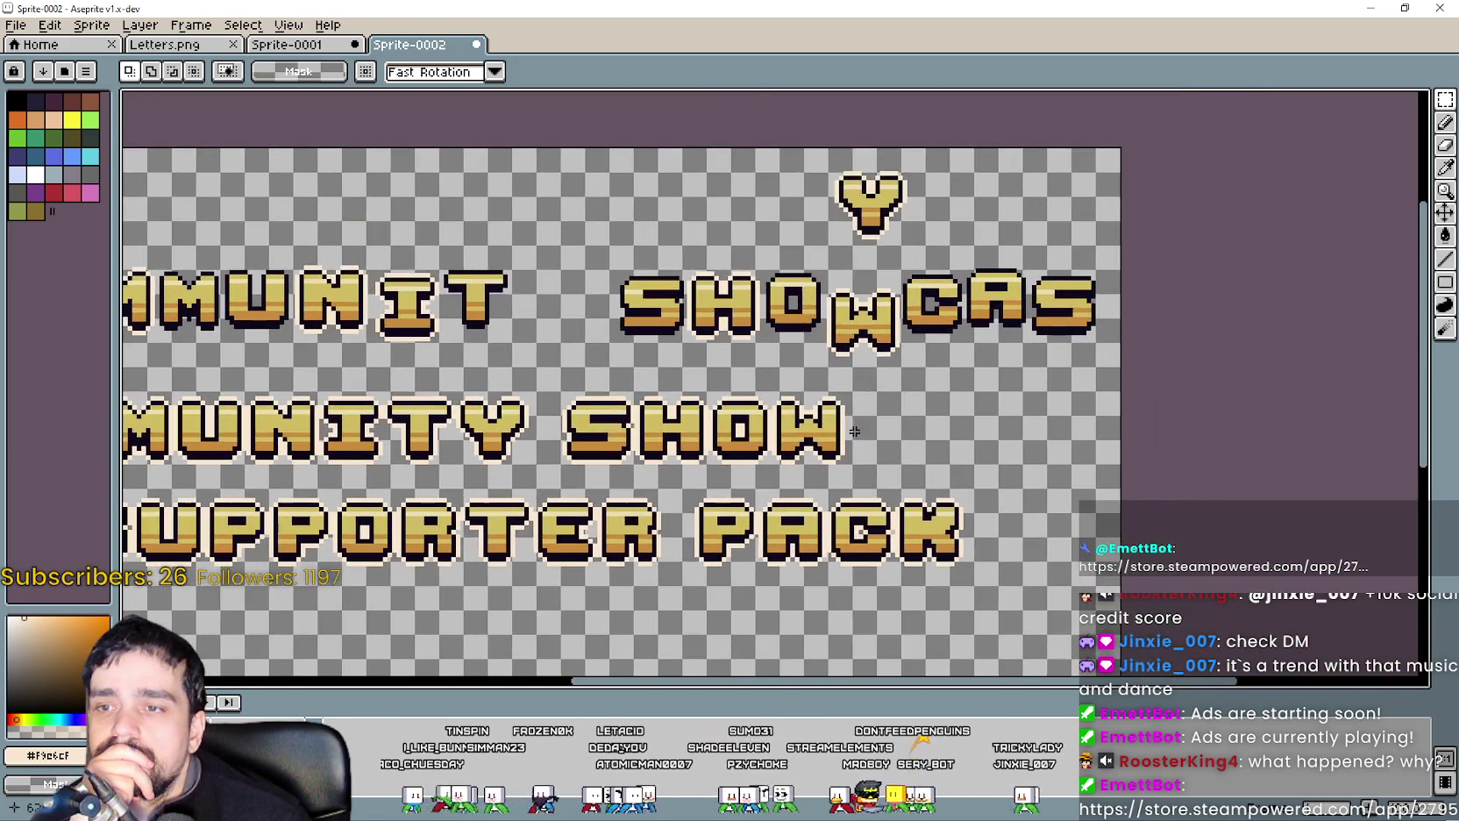
{"action": "scroll", "coordinate": [929, 292], "scroll_direction": "up", "scroll_amount": 1}
{"action": "scroll", "coordinate": [1029, 423], "scroll_direction": "down", "scroll_amount": 1}
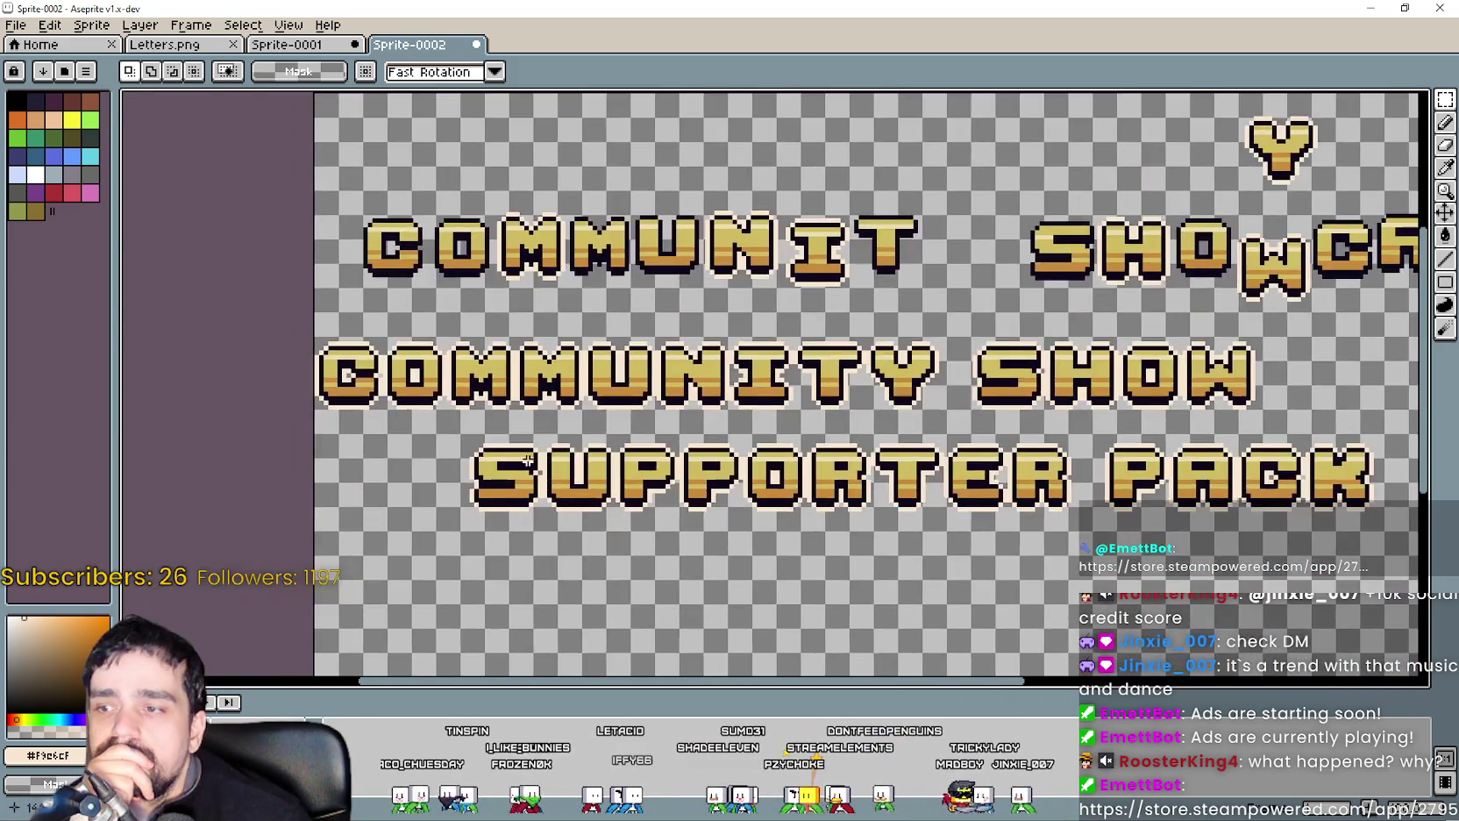
{"action": "scroll", "coordinate": [1029, 424], "scroll_direction": "up", "scroll_amount": 2}
{"action": "scroll", "coordinate": [1029, 423], "scroll_direction": "right", "scroll_amount": 2}
{"action": "scroll", "coordinate": [965, 420], "scroll_direction": "right", "scroll_amount": 2}
{"action": "scroll", "coordinate": [888, 412], "scroll_direction": "right", "scroll_amount": 2}
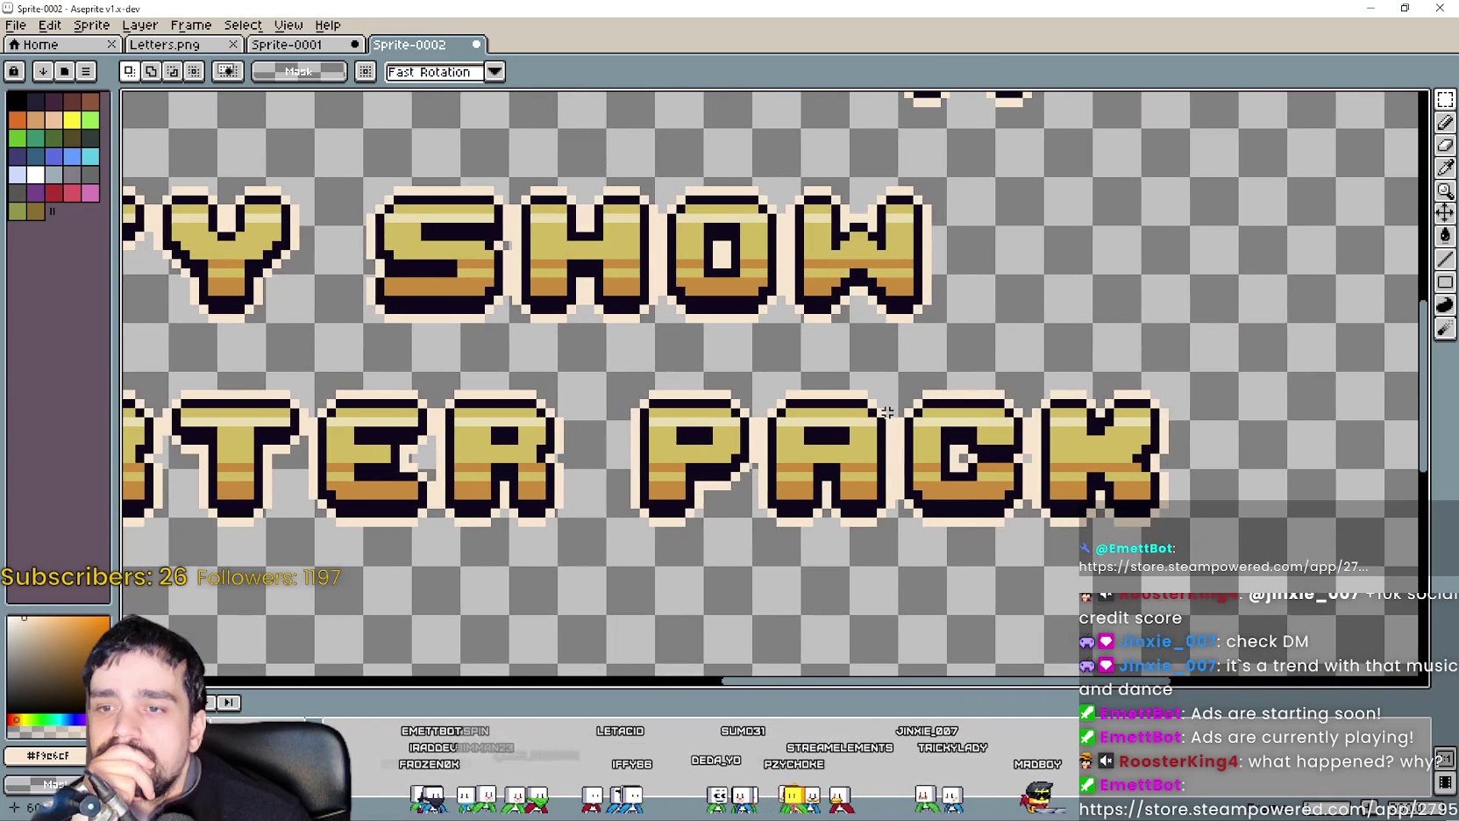
{"action": "scroll", "coordinate": [902, 401], "scroll_direction": "up", "scroll_amount": 1}
{"action": "scroll", "coordinate": [898, 384], "scroll_direction": "up", "scroll_amount": 1}
{"action": "scroll", "coordinate": [870, 348], "scroll_direction": "up", "scroll_amount": 1}
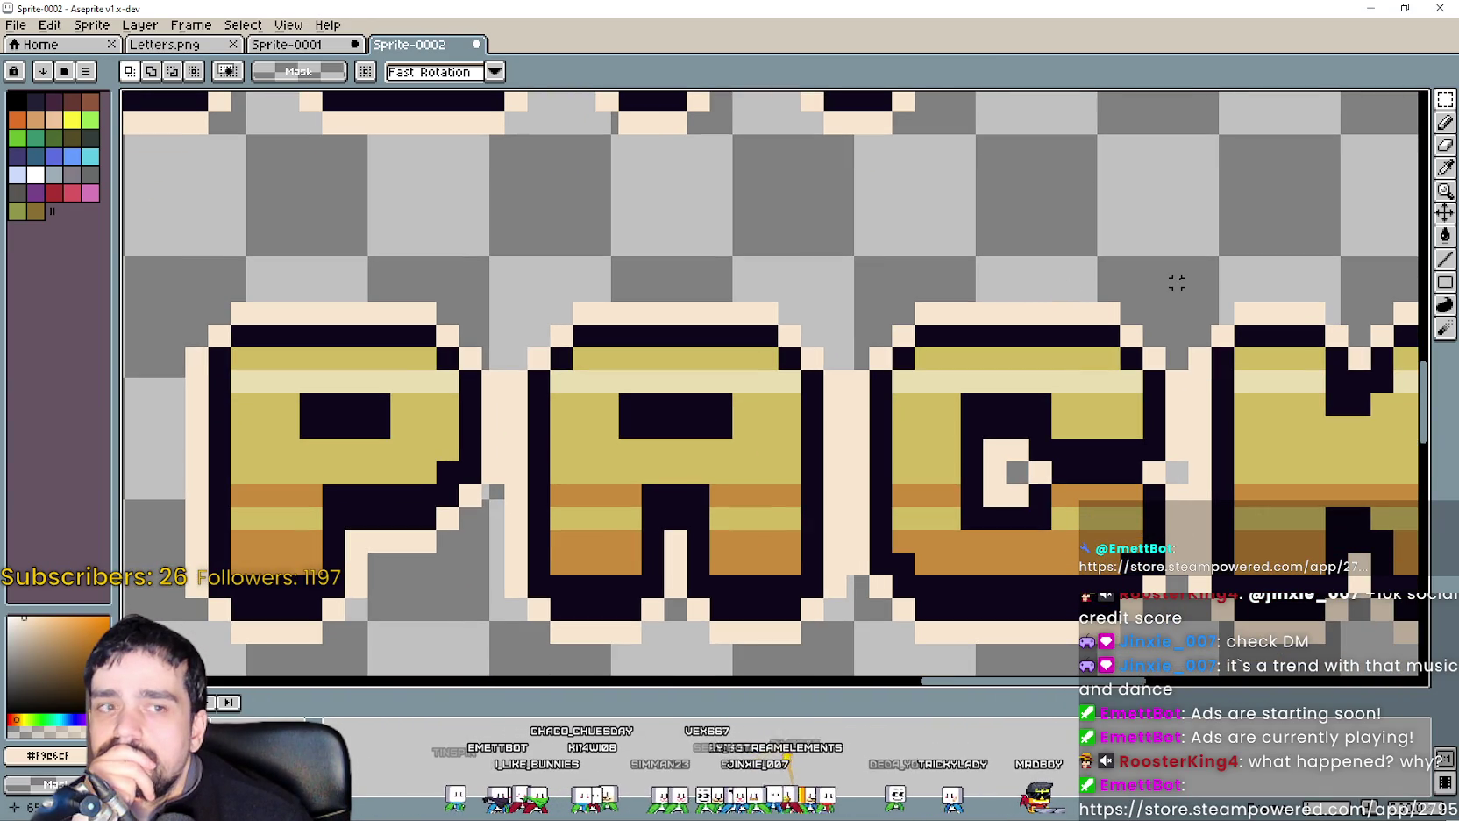
Copy the C from PACK and drop it right after SHOW on the middle row.
{"action": "left_click_drag", "start_coordinate": [1176, 282], "coordinate": [850, 654]}
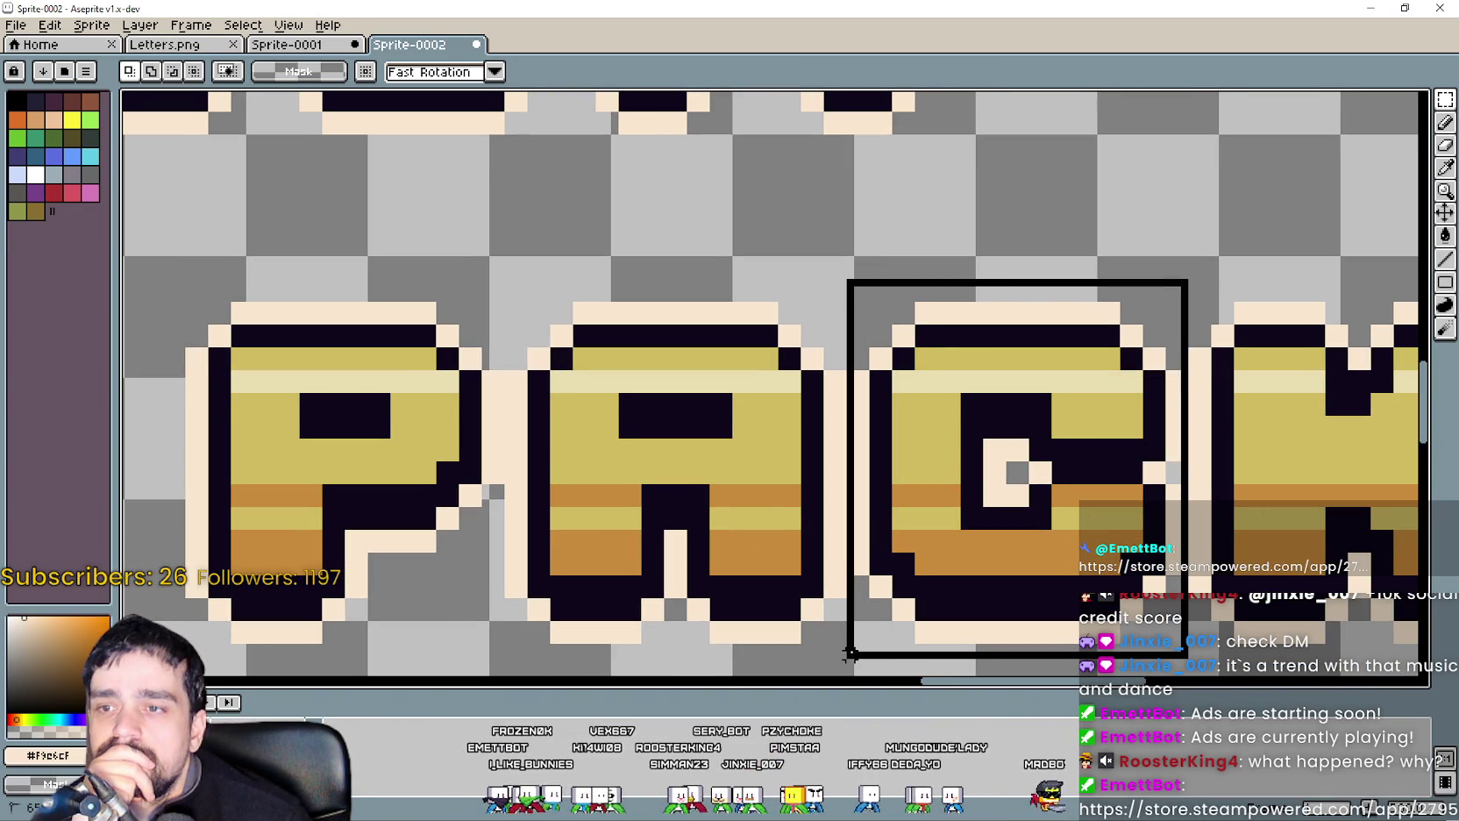
{"action": "scroll", "coordinate": [941, 484], "scroll_direction": "down", "scroll_amount": 1}
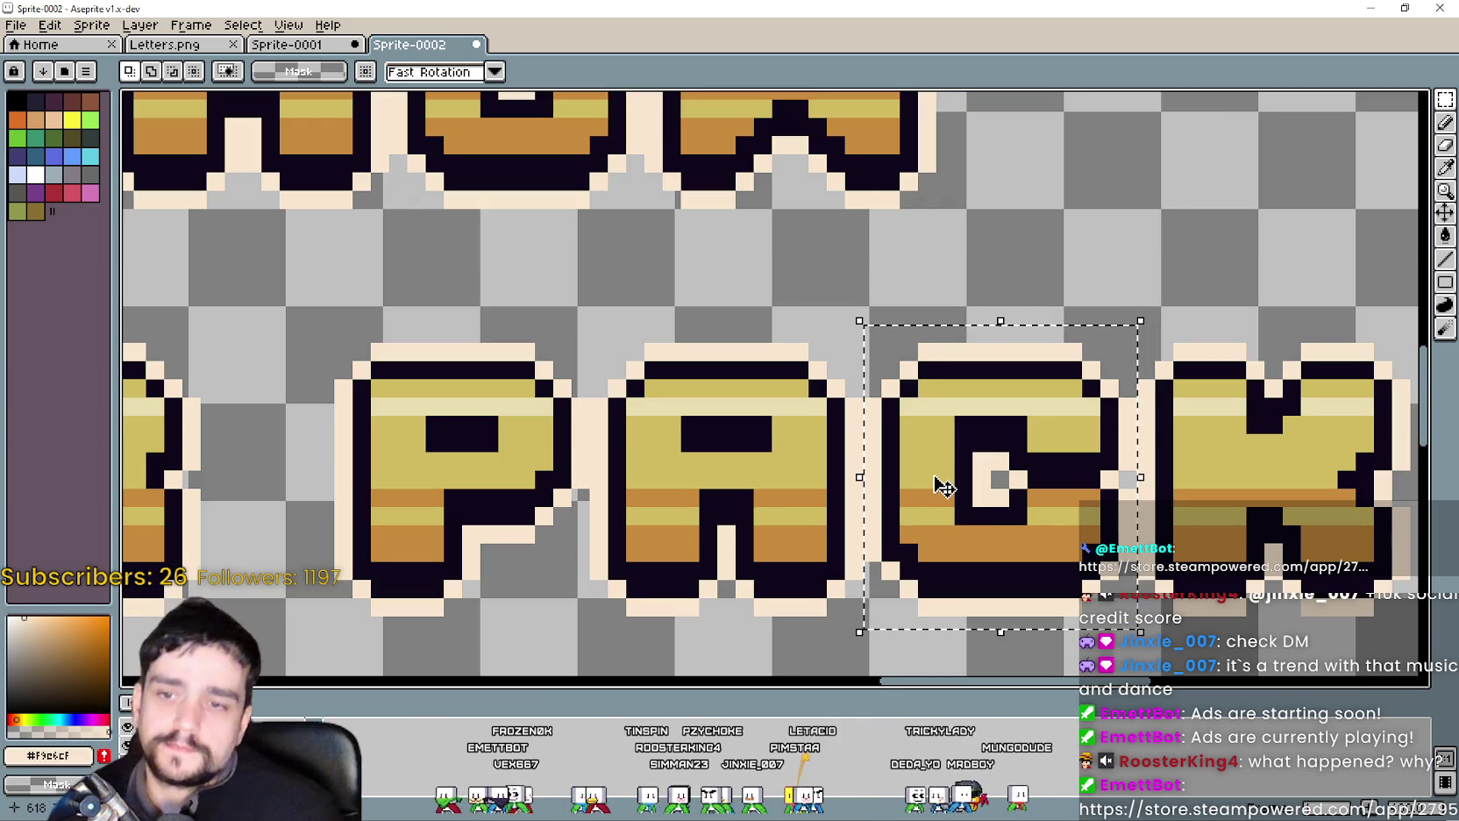
{"action": "scroll", "coordinate": [941, 484], "scroll_direction": "down", "scroll_amount": 2}
{"action": "scroll", "coordinate": [945, 474], "scroll_direction": "down", "scroll_amount": 2}
{"action": "scroll", "coordinate": [997, 399], "scroll_direction": "up", "scroll_amount": 1}
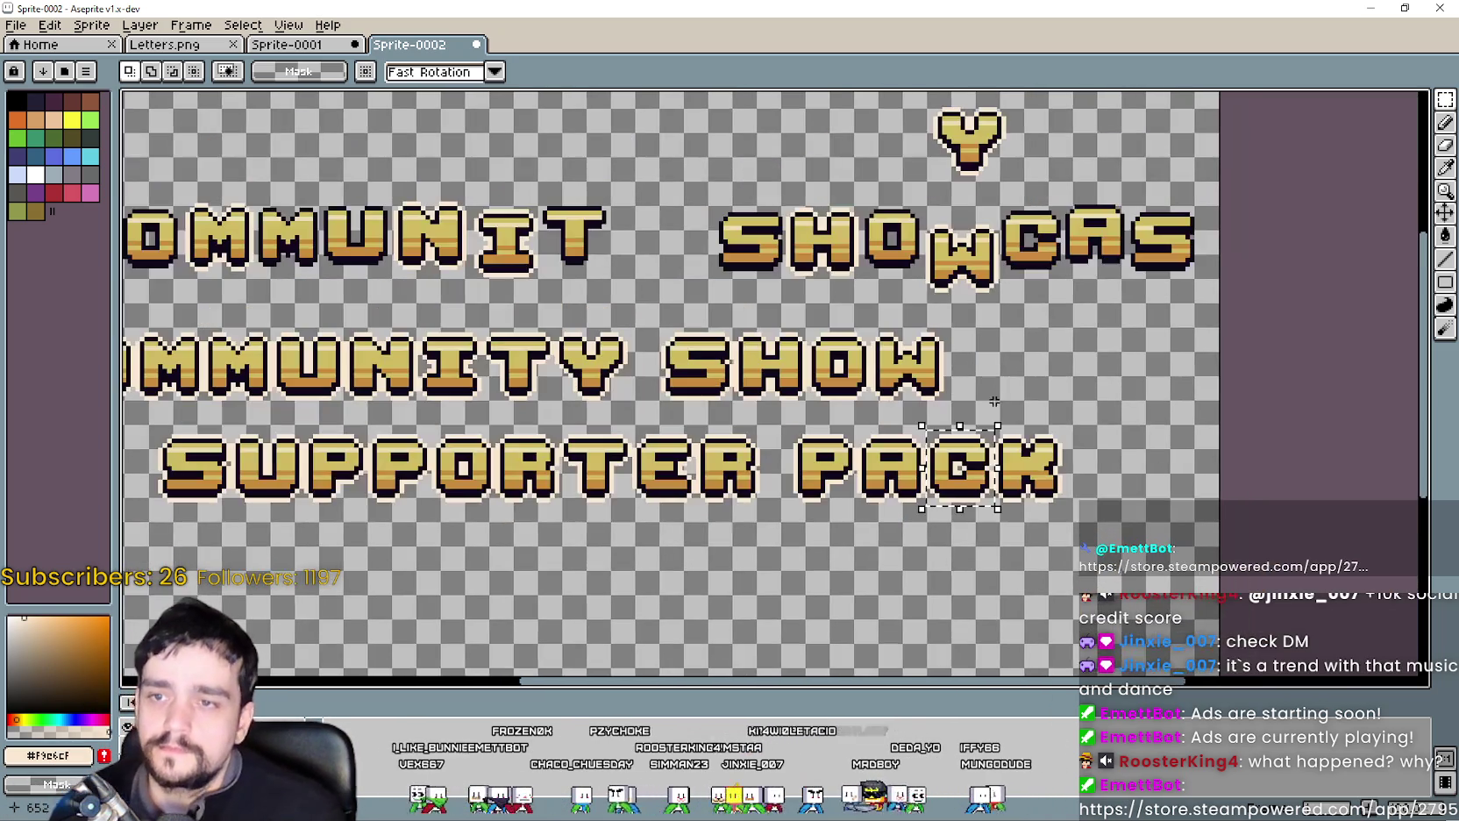
{"action": "mouse_move", "coordinate": [955, 478]}
{"action": "left_mouse_down"}
{"action": "mouse_move", "coordinate": [998, 386]}
{"action": "mouse_move", "coordinate": [977, 343]}
{"action": "mouse_move", "coordinate": [965, 353]}
{"action": "left_mouse_up"}
{"action": "scroll", "coordinate": [1000, 385], "scroll_direction": "up", "scroll_amount": 3}
{"action": "scroll", "coordinate": [964, 354], "scroll_direction": "down", "scroll_amount": 2}
{"action": "key", "text": "ctrl+d"}
{"action": "scroll", "coordinate": [1051, 348], "scroll_direction": "down", "scroll_amount": 1}
{"action": "scroll", "coordinate": [1050, 348], "scroll_direction": "down", "scroll_amount": 1}
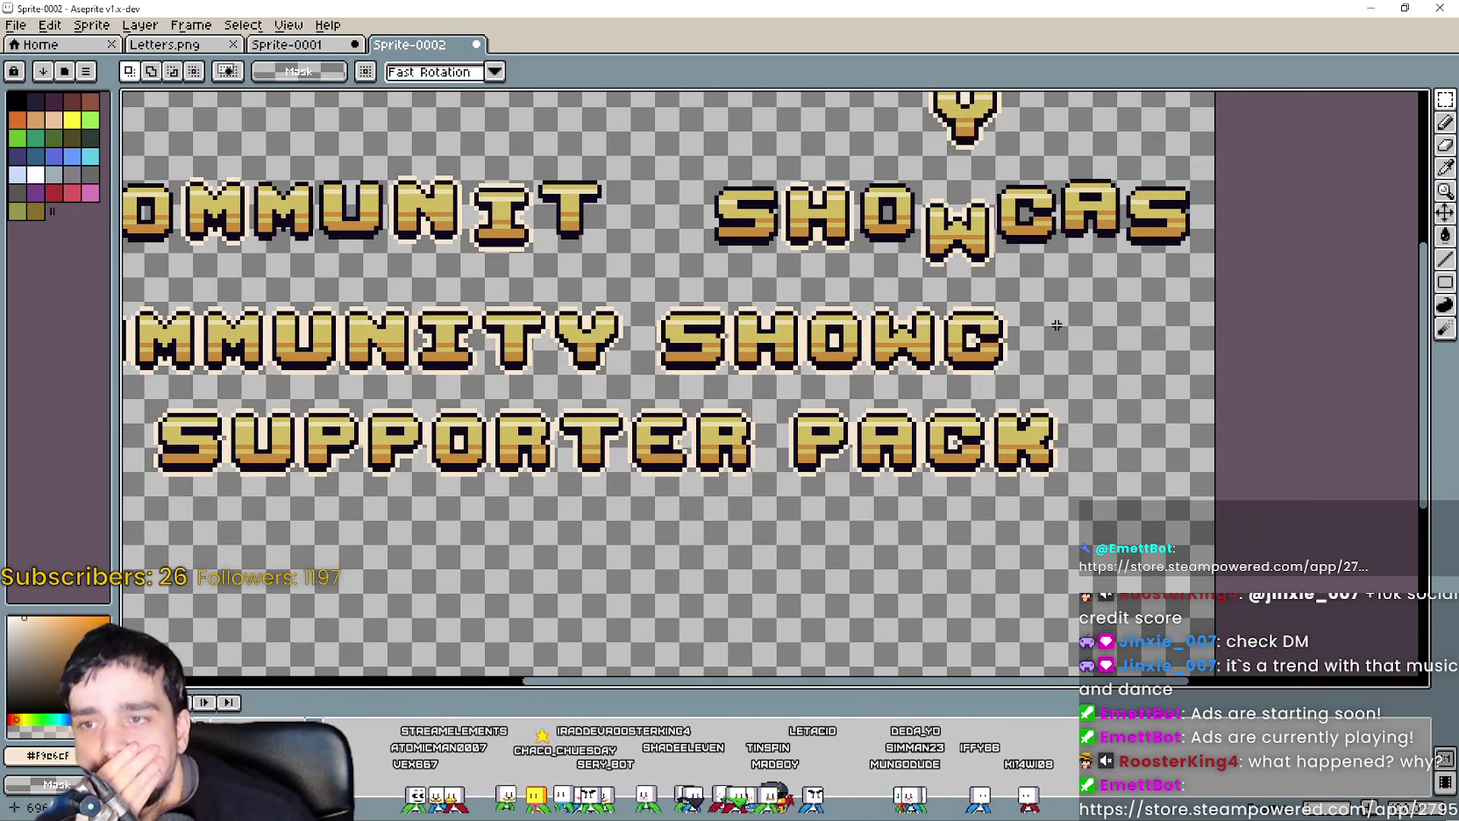
{"action": "scroll", "coordinate": [1043, 316], "scroll_direction": "up", "scroll_amount": 2}
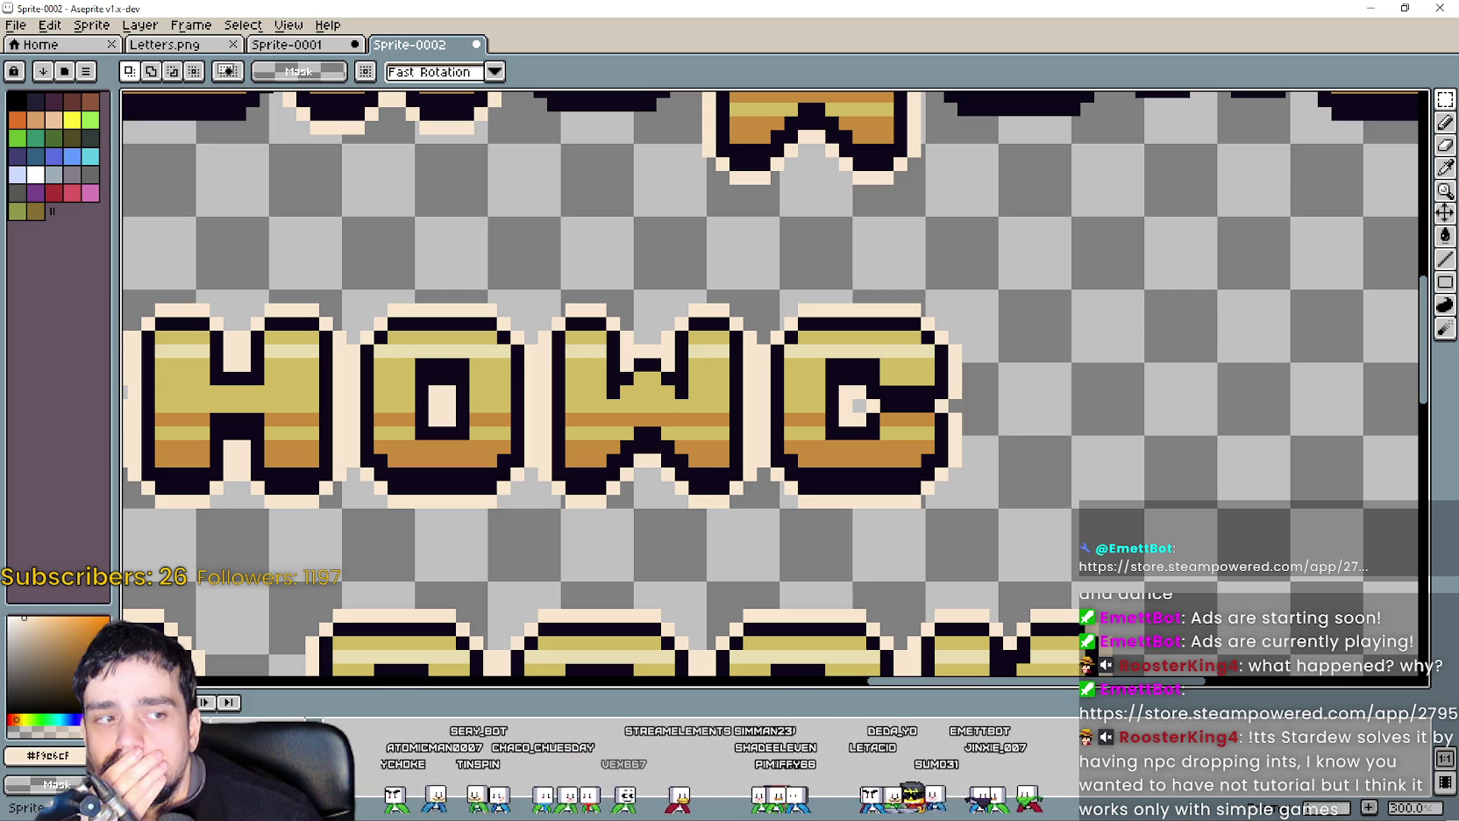
{"action": "scroll", "coordinate": [799, 436], "scroll_direction": "down", "scroll_amount": 2}
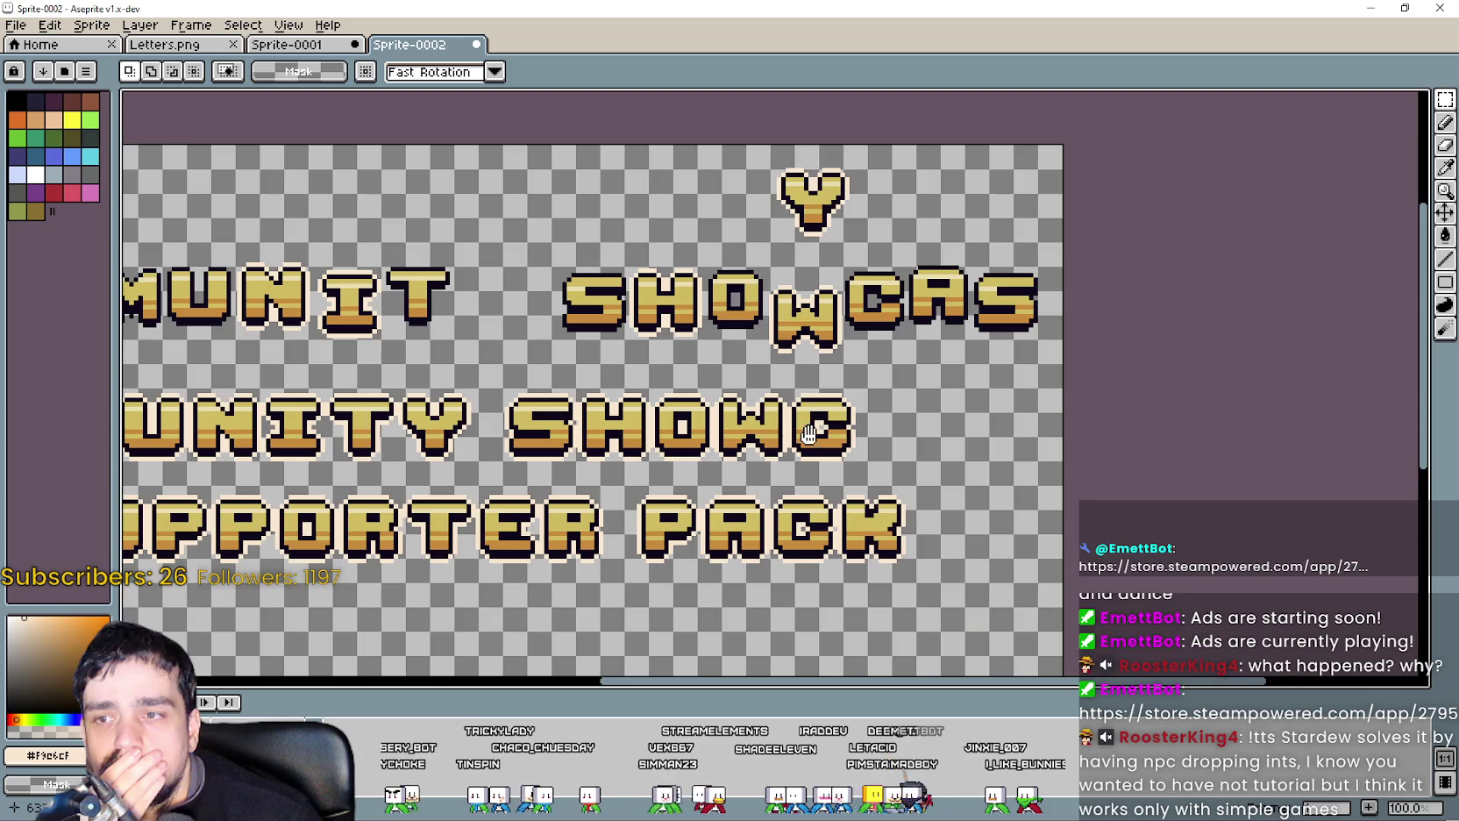
{"action": "scroll", "coordinate": [939, 405], "scroll_direction": "up", "scroll_amount": 1}
{"action": "scroll", "coordinate": [939, 406], "scroll_direction": "up", "scroll_amount": 1}
{"action": "scroll", "coordinate": [909, 398], "scroll_direction": "down", "scroll_amount": 1}
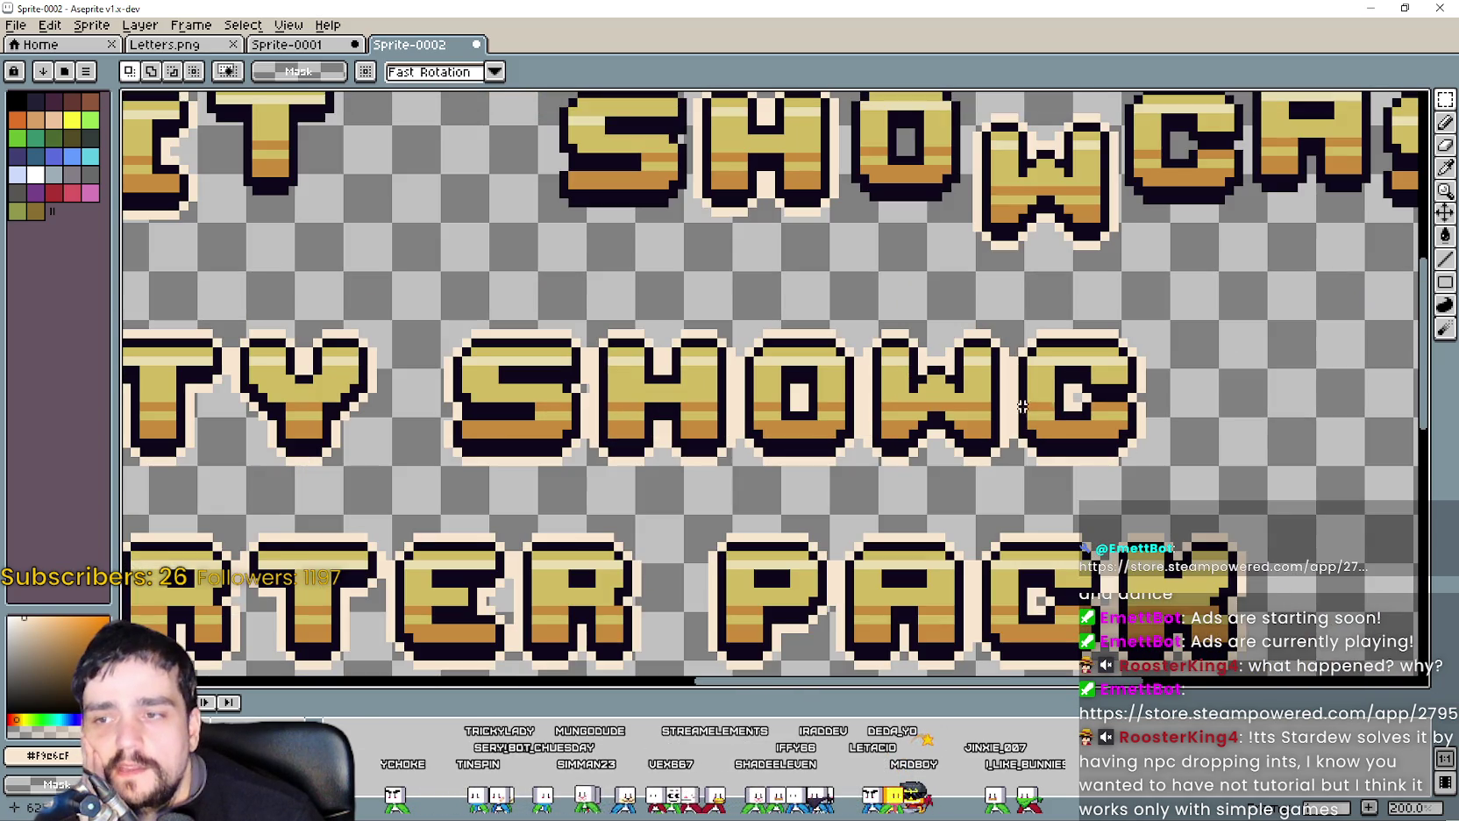
{"action": "scroll", "coordinate": [1065, 468], "scroll_direction": "down", "scroll_amount": 1}
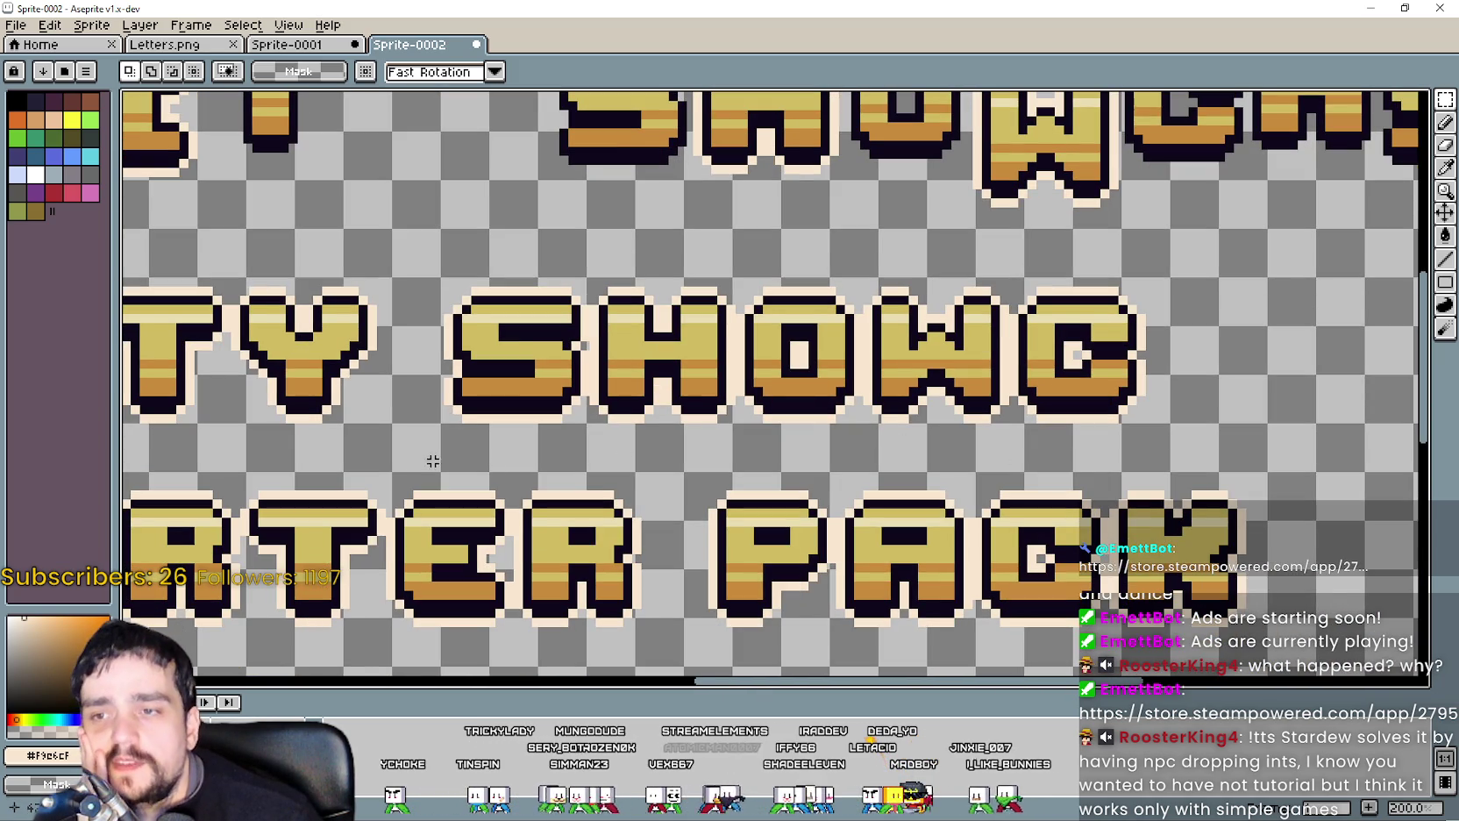
{"action": "left_click_drag", "start_coordinate": [716, 471], "coordinate": [1163, 425]}
{"action": "scroll", "coordinate": [1140, 450], "scroll_direction": "up", "scroll_amount": 1}
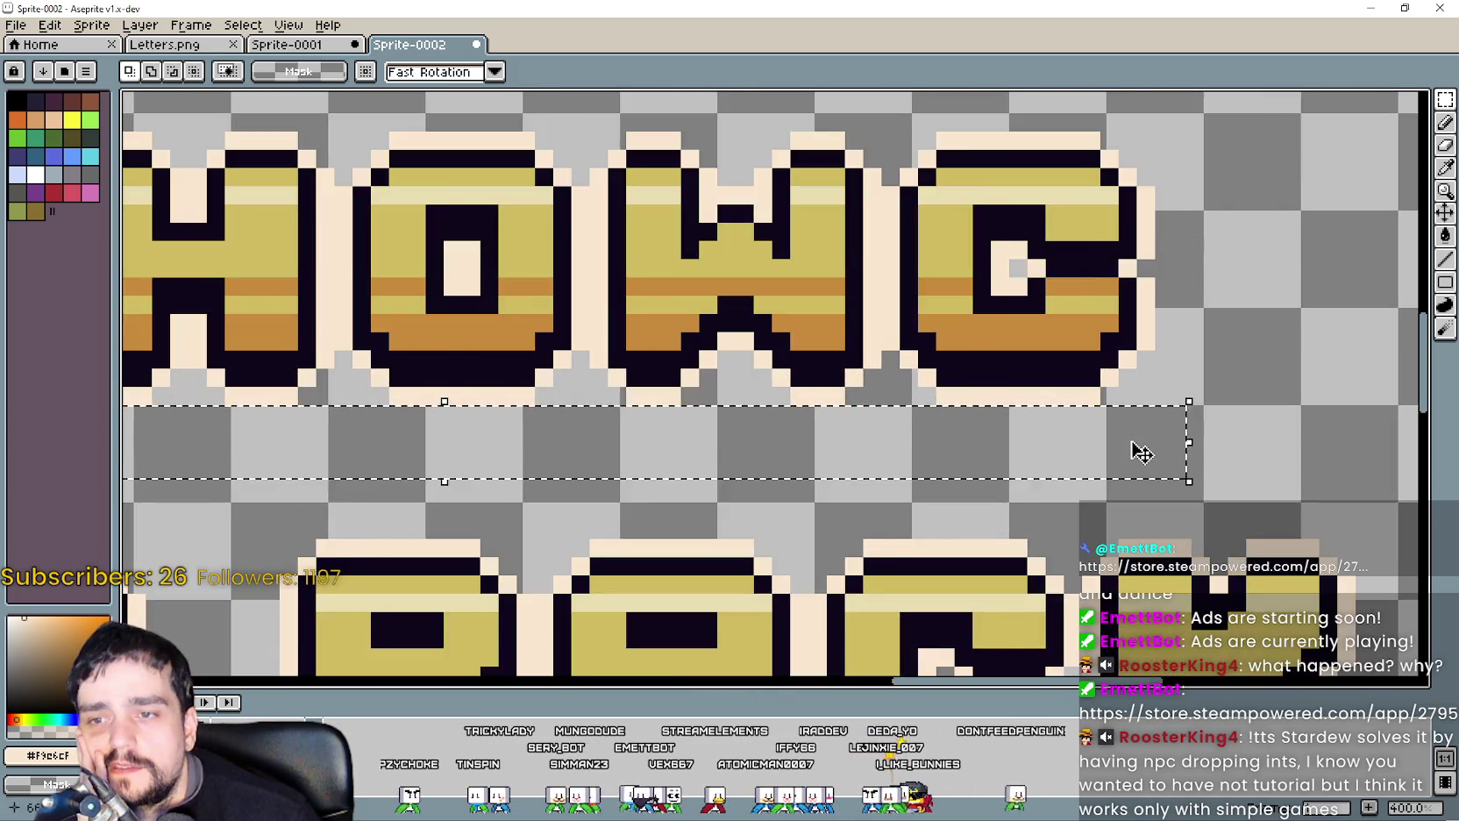
{"action": "scroll", "coordinate": [1137, 452], "scroll_direction": "down", "scroll_amount": 1}
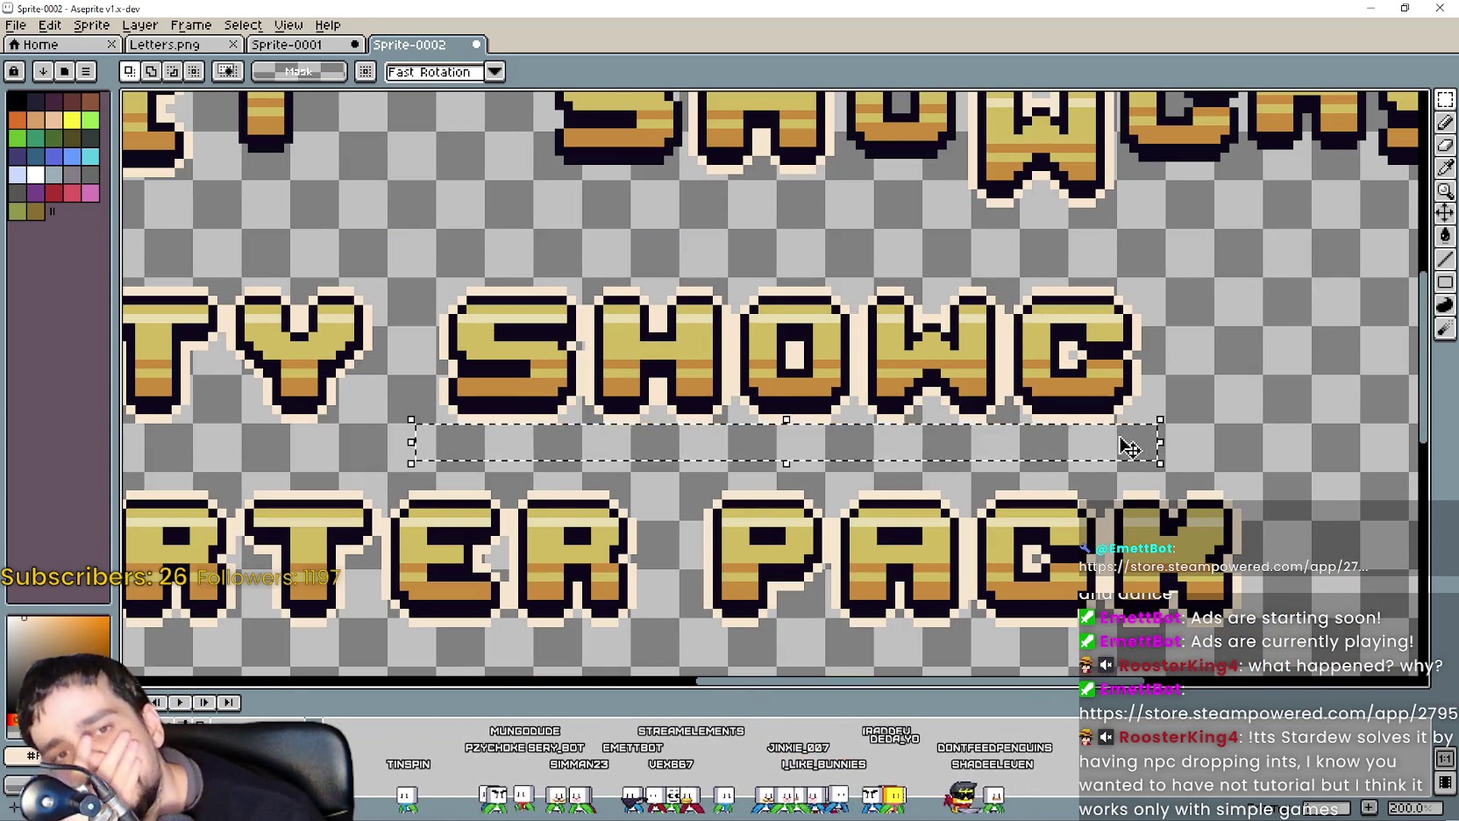
{"action": "scroll", "coordinate": [1122, 438], "scroll_direction": "up", "scroll_amount": 1}
{"action": "scroll", "coordinate": [1129, 447], "scroll_direction": "down", "scroll_amount": 2}
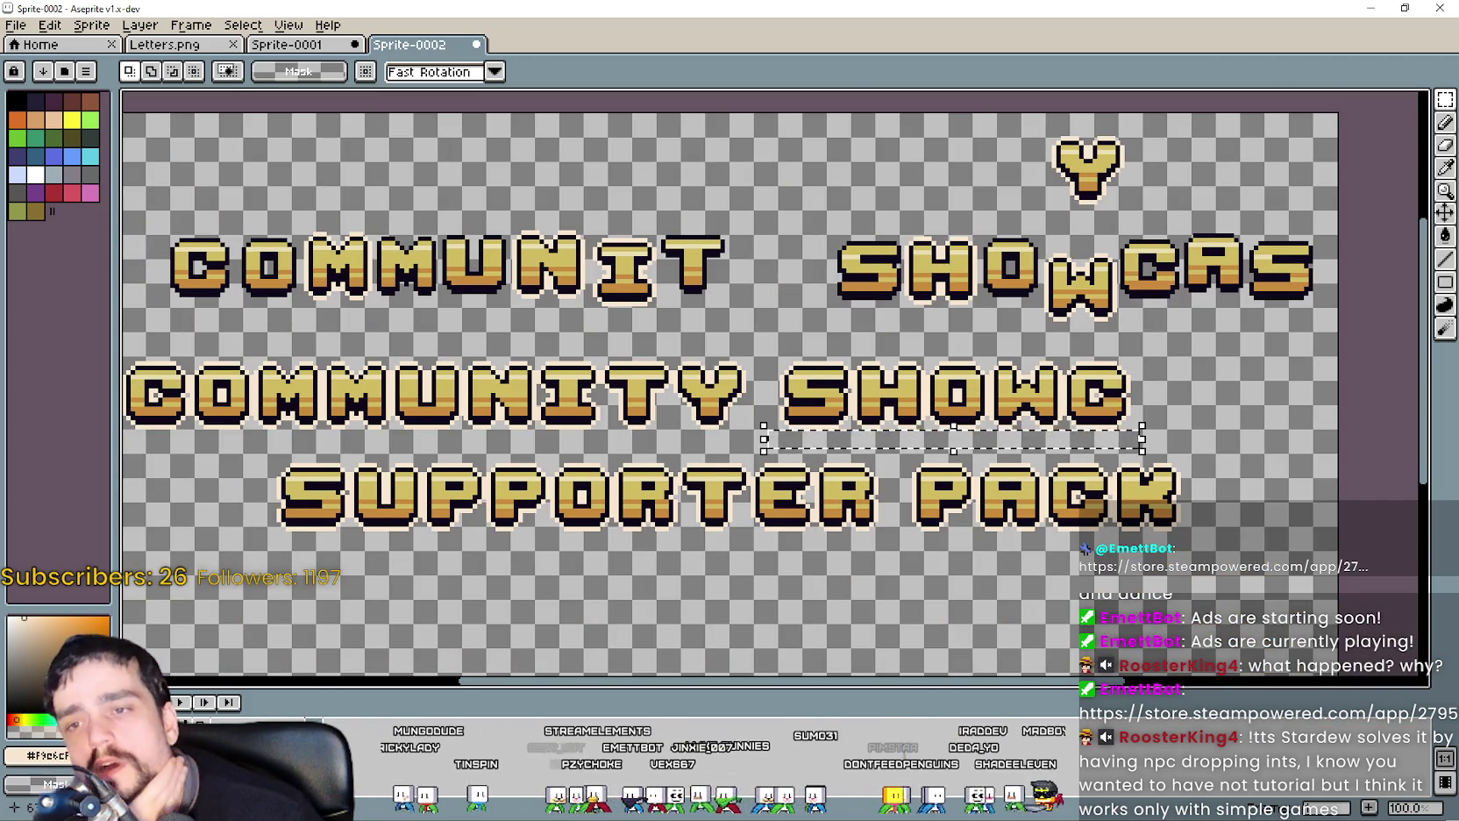
{"action": "scroll", "coordinate": [1011, 519], "scroll_direction": "right", "scroll_amount": 1}
{"action": "scroll", "coordinate": [1011, 519], "scroll_direction": "up", "scroll_amount": 2}
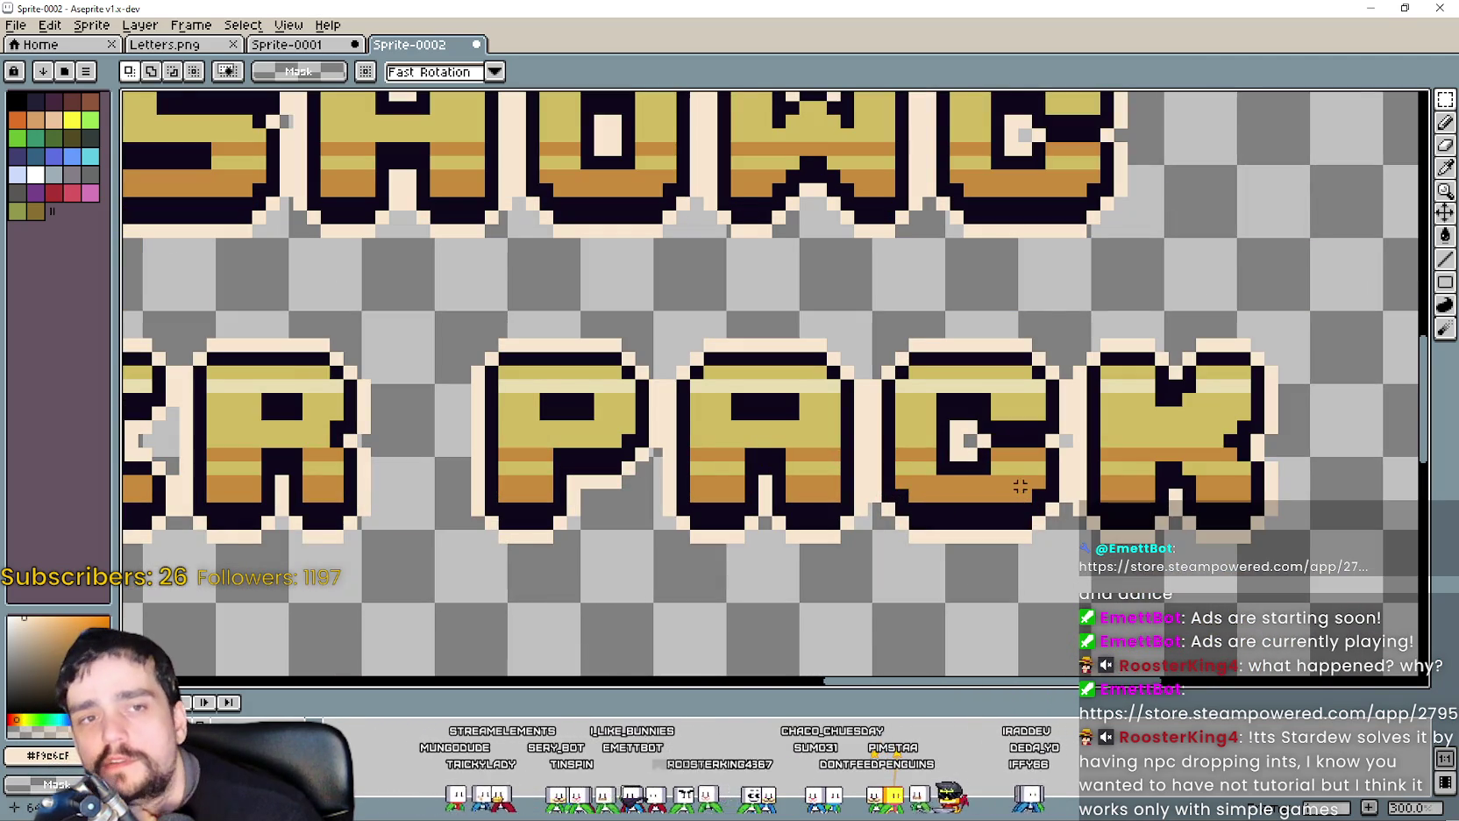
{"action": "scroll", "coordinate": [1019, 476], "scroll_direction": "down", "scroll_amount": 1}
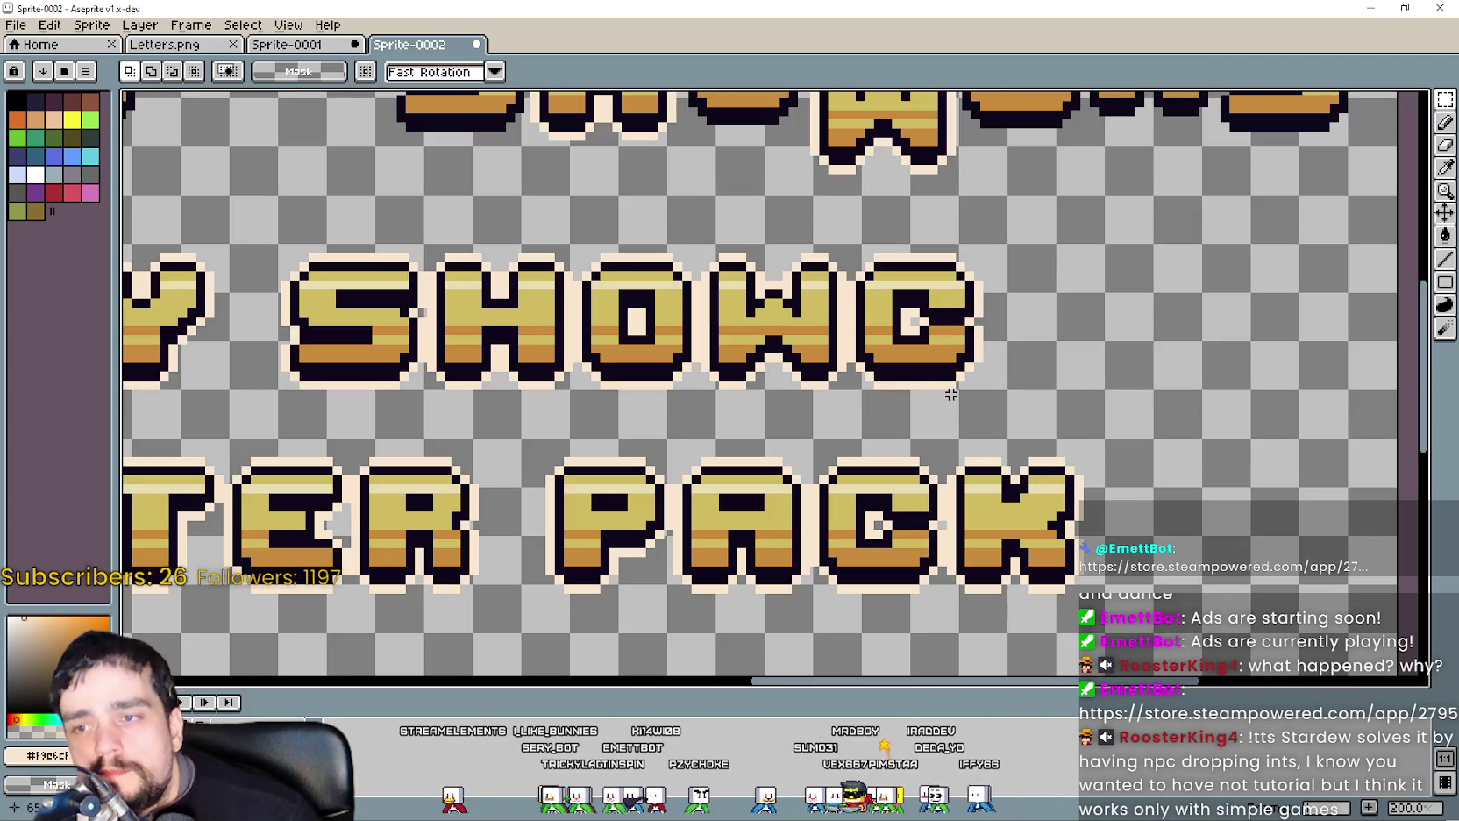
{"action": "scroll", "coordinate": [796, 432], "scroll_direction": "up", "scroll_amount": 1}
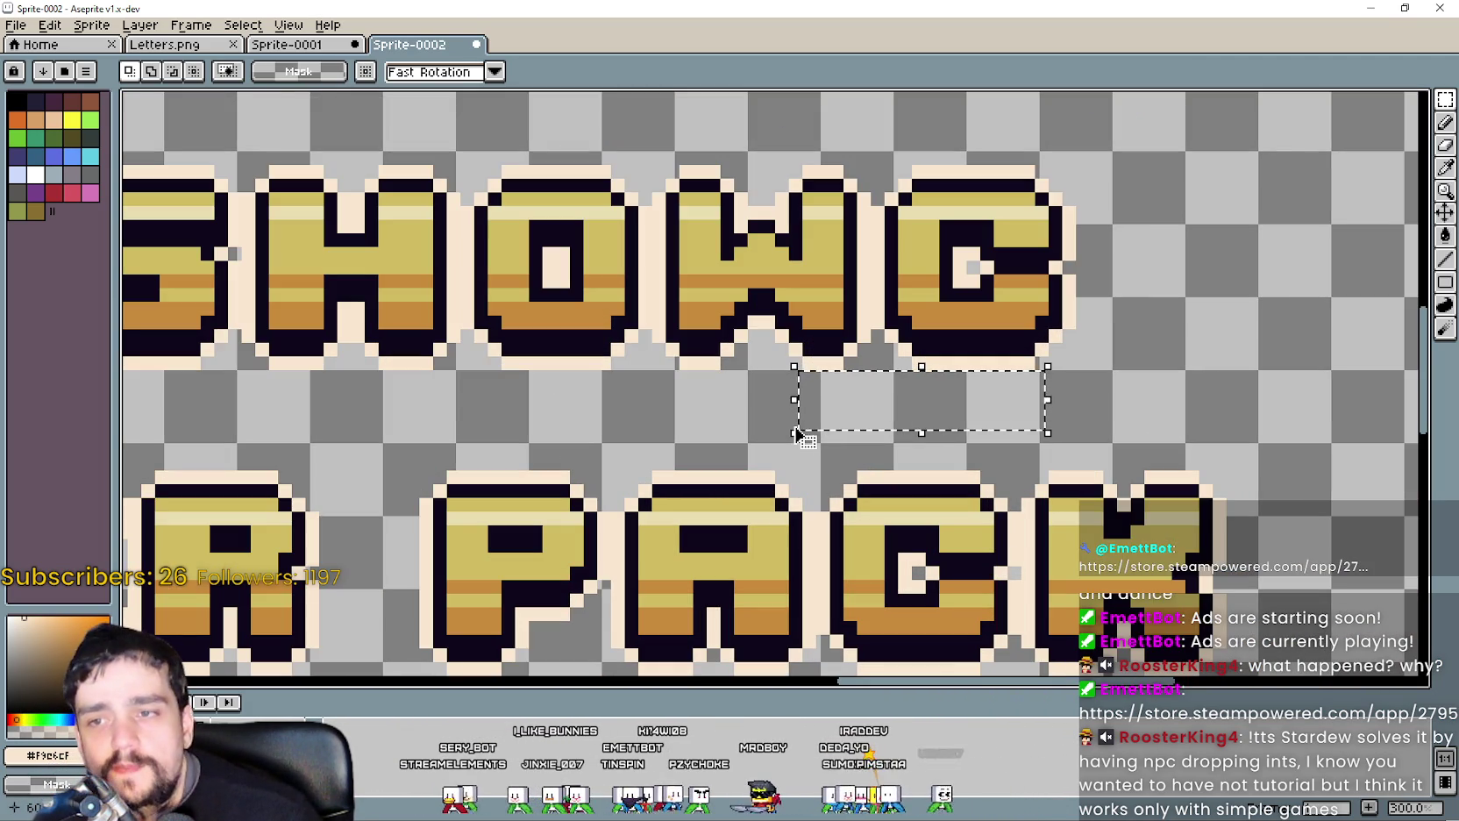
{"action": "left_click_drag", "start_coordinate": [572, 373], "coordinate": [1054, 439]}
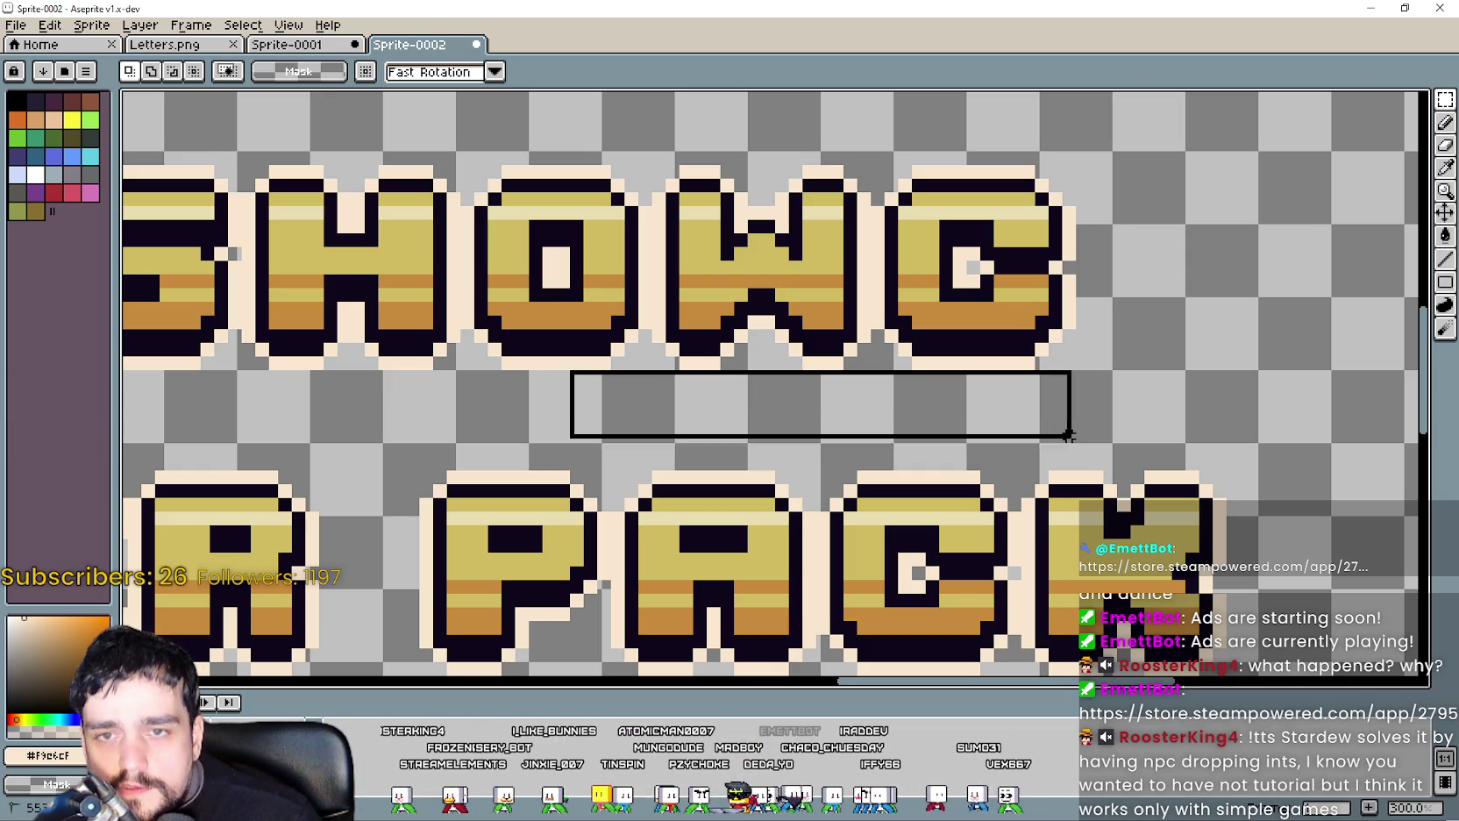
{"action": "left_click_drag", "start_coordinate": [1054, 439], "coordinate": [1054, 439]}
{"action": "scroll", "coordinate": [944, 423], "scroll_direction": "down", "scroll_amount": 1}
{"action": "scroll", "coordinate": [973, 342], "scroll_direction": "down", "scroll_amount": 1}
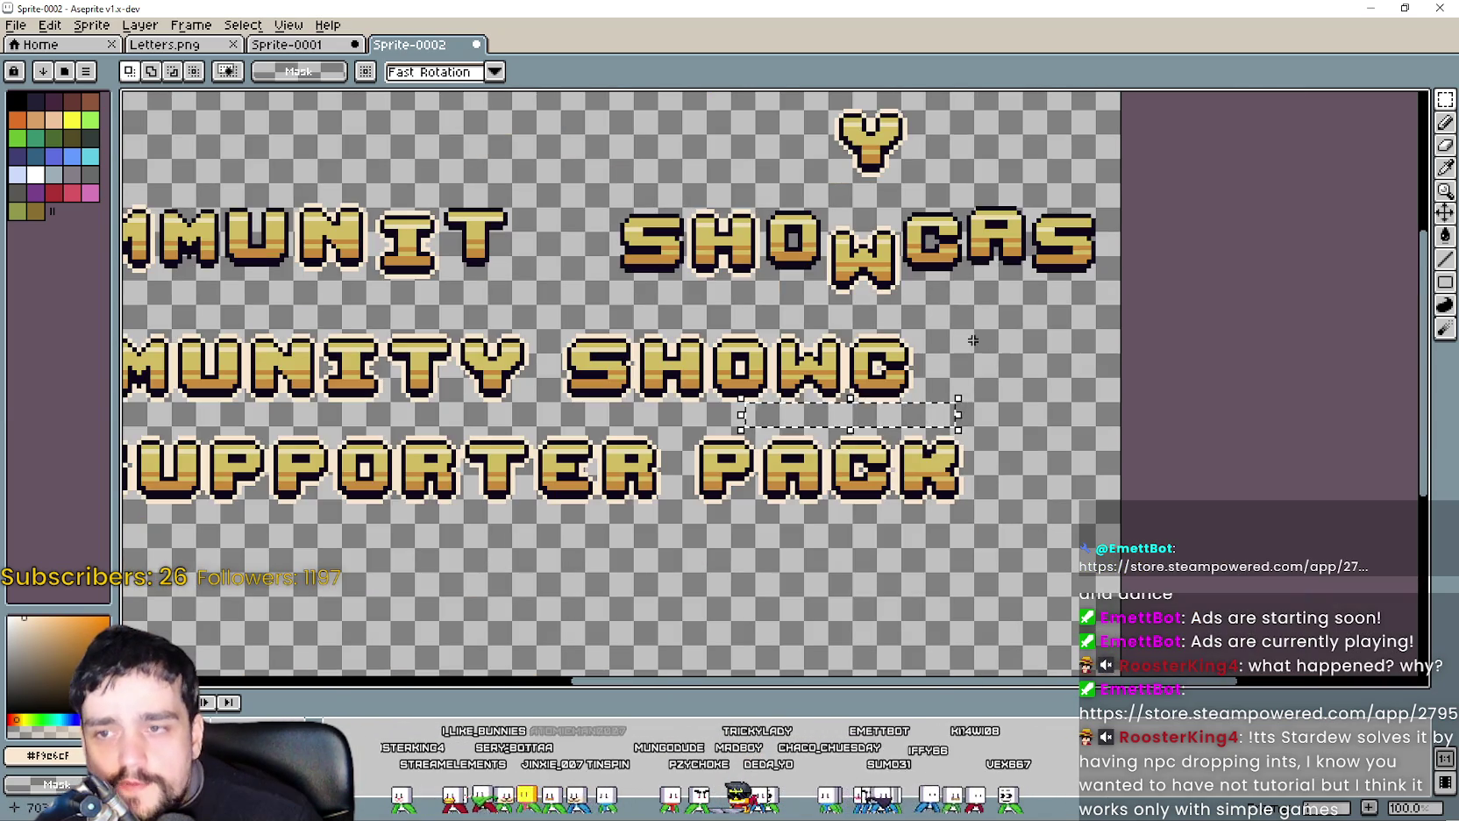
{"action": "scroll", "coordinate": [974, 342], "scroll_direction": "up", "scroll_amount": 1}
{"action": "scroll", "coordinate": [882, 462], "scroll_direction": "up", "scroll_amount": 2}
{"action": "scroll", "coordinate": [883, 462], "scroll_direction": "up", "scroll_amount": 1}
{"action": "mouse_move", "coordinate": [965, 406]}
{"action": "left_mouse_down"}
{"action": "mouse_move", "coordinate": [554, 496]}
{"action": "mouse_move", "coordinate": [540, 515]}
{"action": "left_mouse_up"}
{"action": "scroll", "coordinate": [540, 514], "scroll_direction": "down", "scroll_amount": 2}
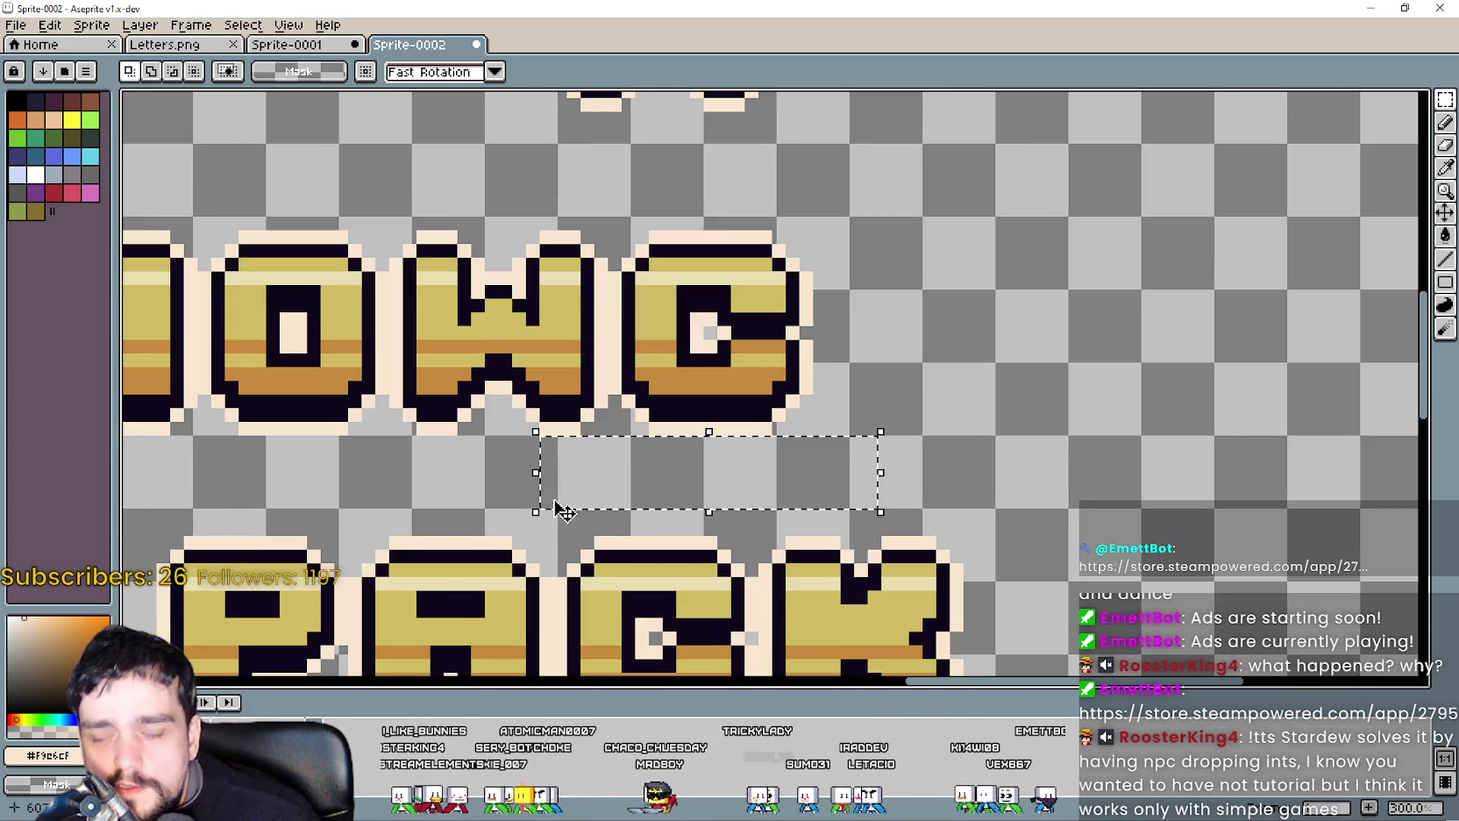
{"action": "scroll", "coordinate": [562, 513], "scroll_direction": "down", "scroll_amount": 1}
{"action": "scroll", "coordinate": [653, 473], "scroll_direction": "left", "scroll_amount": 2}
{"action": "scroll", "coordinate": [654, 469], "scroll_direction": "left", "scroll_amount": 1}
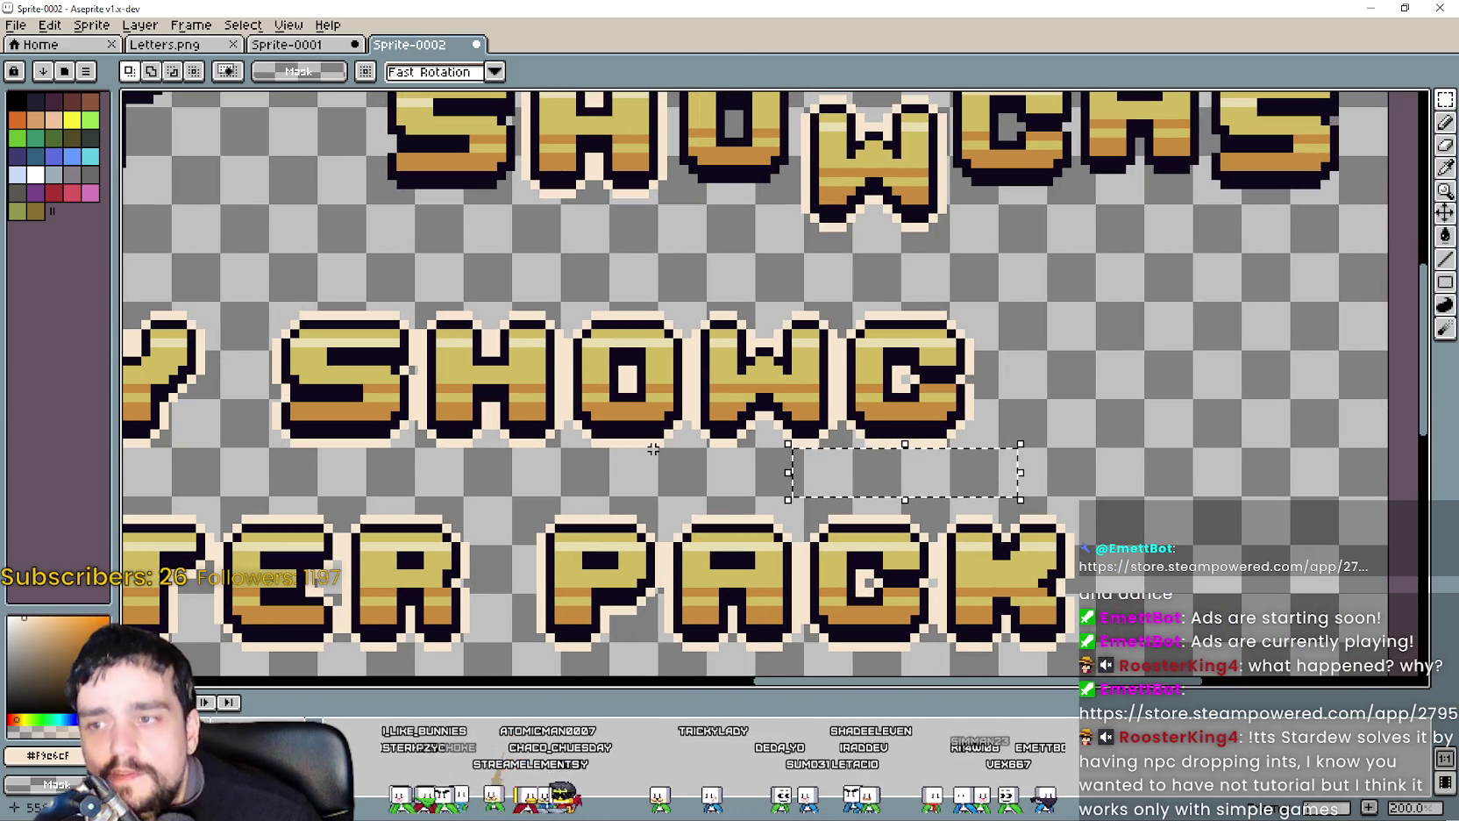
{"action": "left_click_drag", "start_coordinate": [653, 451], "coordinate": [877, 481]}
{"action": "scroll", "coordinate": [868, 475], "scroll_direction": "up", "scroll_amount": 1}
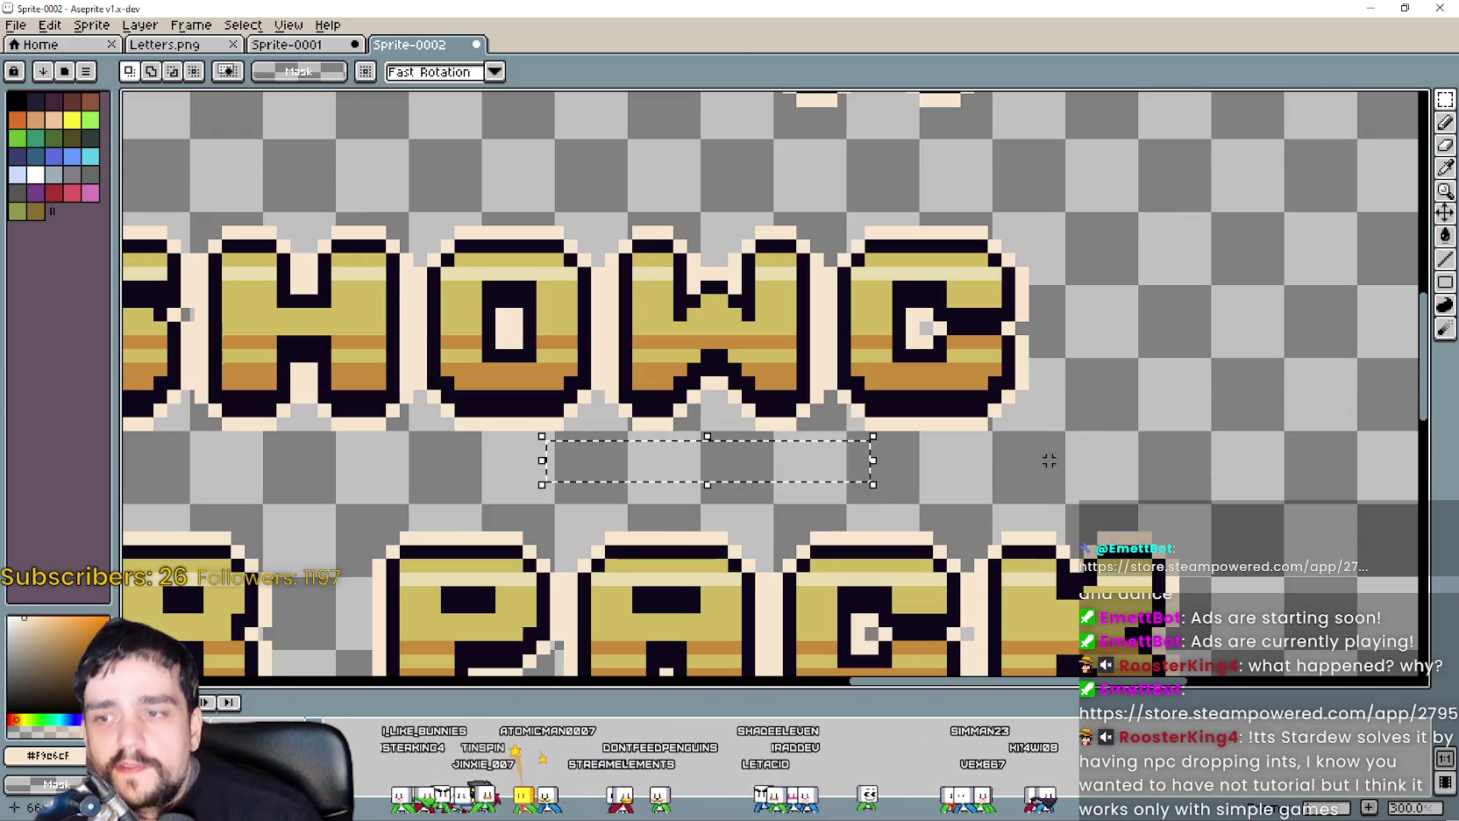
{"action": "left_click_drag", "start_coordinate": [1101, 496], "coordinate": [931, 444]}
{"action": "scroll", "coordinate": [974, 456], "scroll_direction": "down", "scroll_amount": 1}
{"action": "scroll", "coordinate": [1076, 375], "scroll_direction": "down", "scroll_amount": 2}
{"action": "scroll", "coordinate": [1069, 373], "scroll_direction": "up", "scroll_amount": 2}
{"action": "scroll", "coordinate": [1061, 370], "scroll_direction": "down", "scroll_amount": 1}
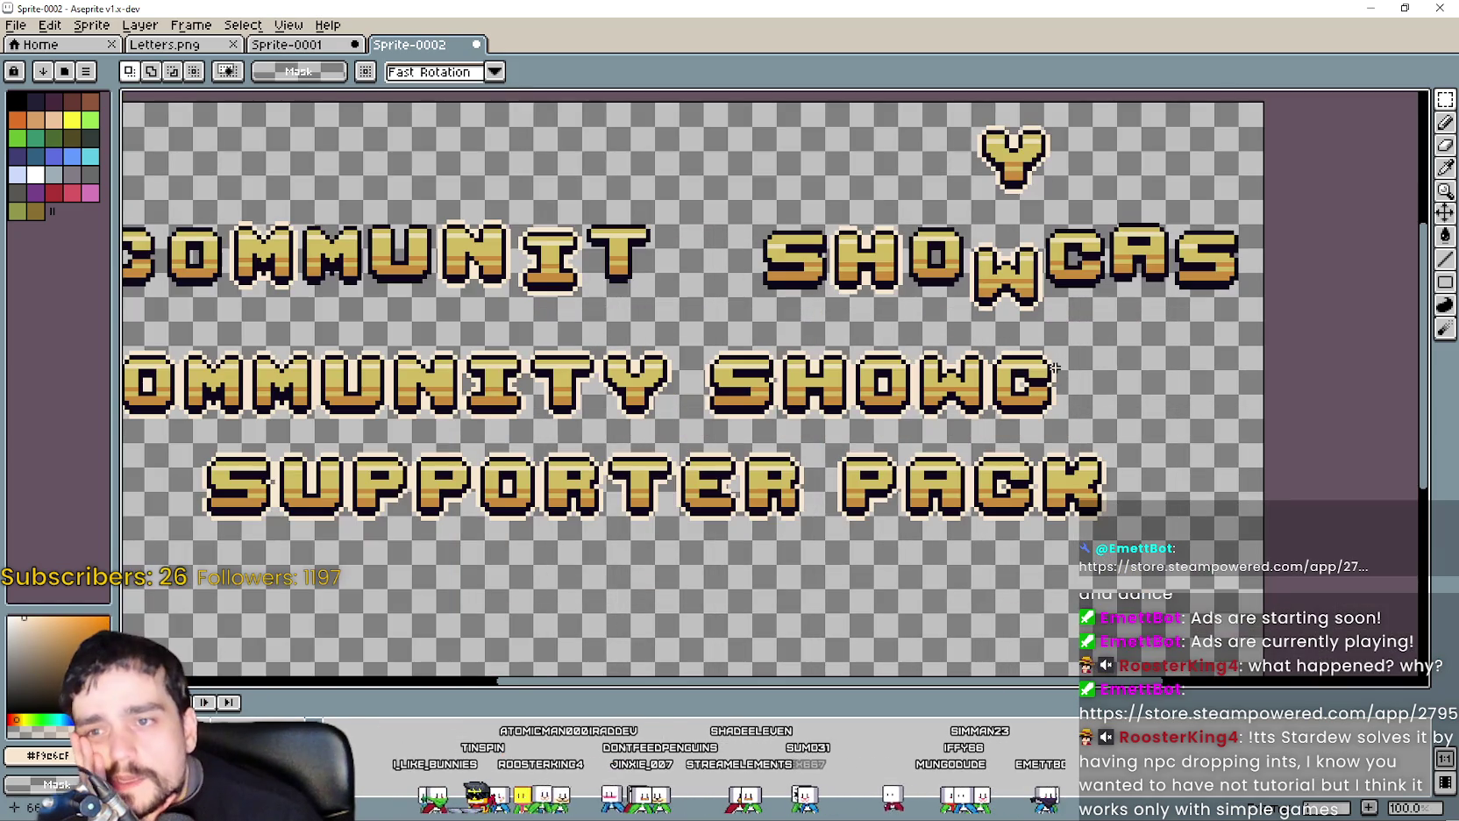
{"action": "left_click_drag", "start_coordinate": [1054, 368], "coordinate": [1009, 394]}
{"action": "scroll", "coordinate": [910, 399], "scroll_direction": "up", "scroll_amount": 2}
{"action": "scroll", "coordinate": [910, 399], "scroll_direction": "down", "scroll_amount": 1}
{"action": "scroll", "coordinate": [910, 399], "scroll_direction": "down", "scroll_amount": 1}
{"action": "left_click_drag", "start_coordinate": [890, 401], "coordinate": [918, 517]}
{"action": "scroll", "coordinate": [984, 443], "scroll_direction": "up", "scroll_amount": 2}
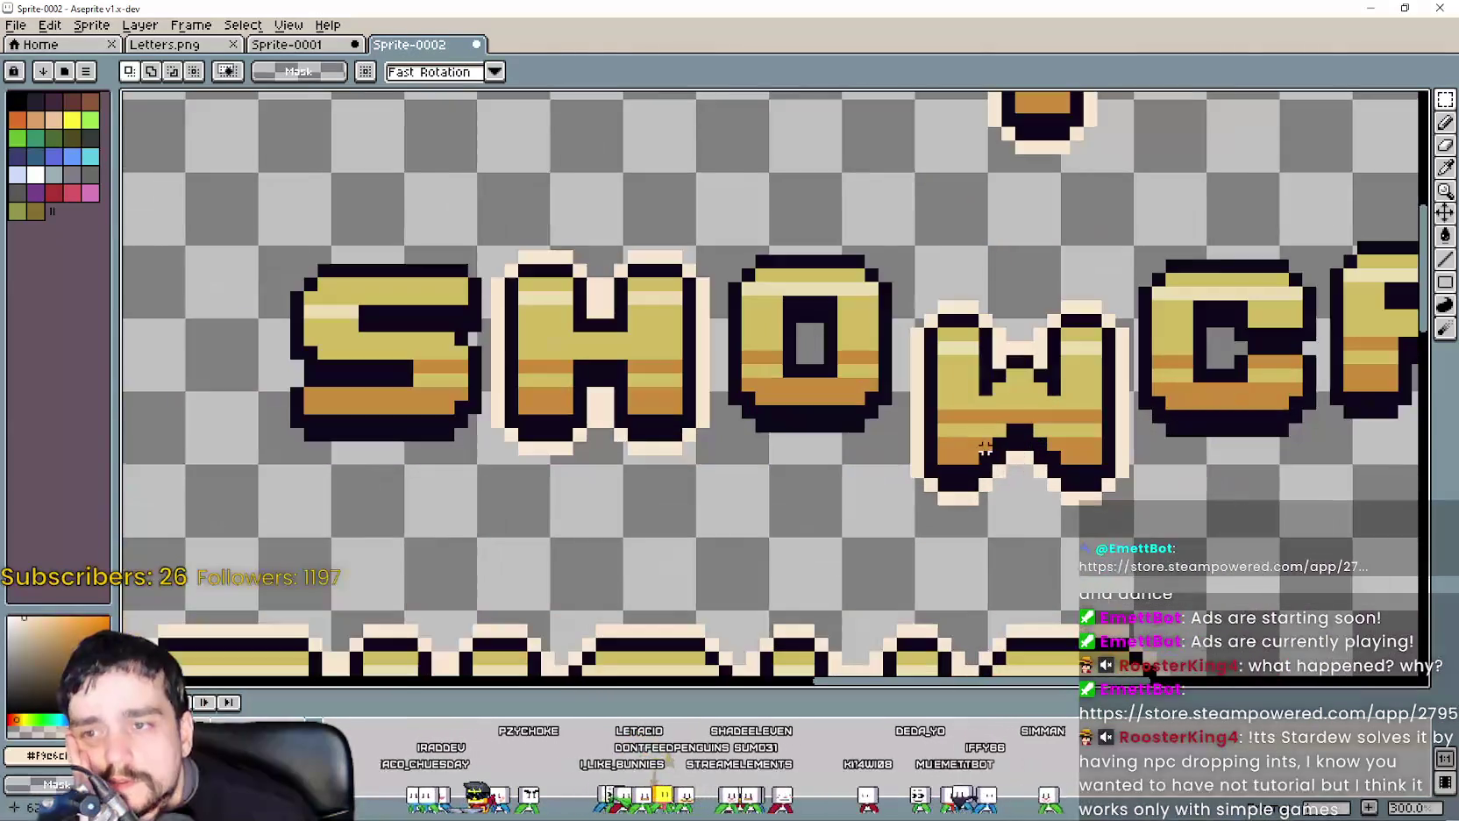
{"action": "left_click_drag", "start_coordinate": [1094, 265], "coordinate": [1096, 263]}
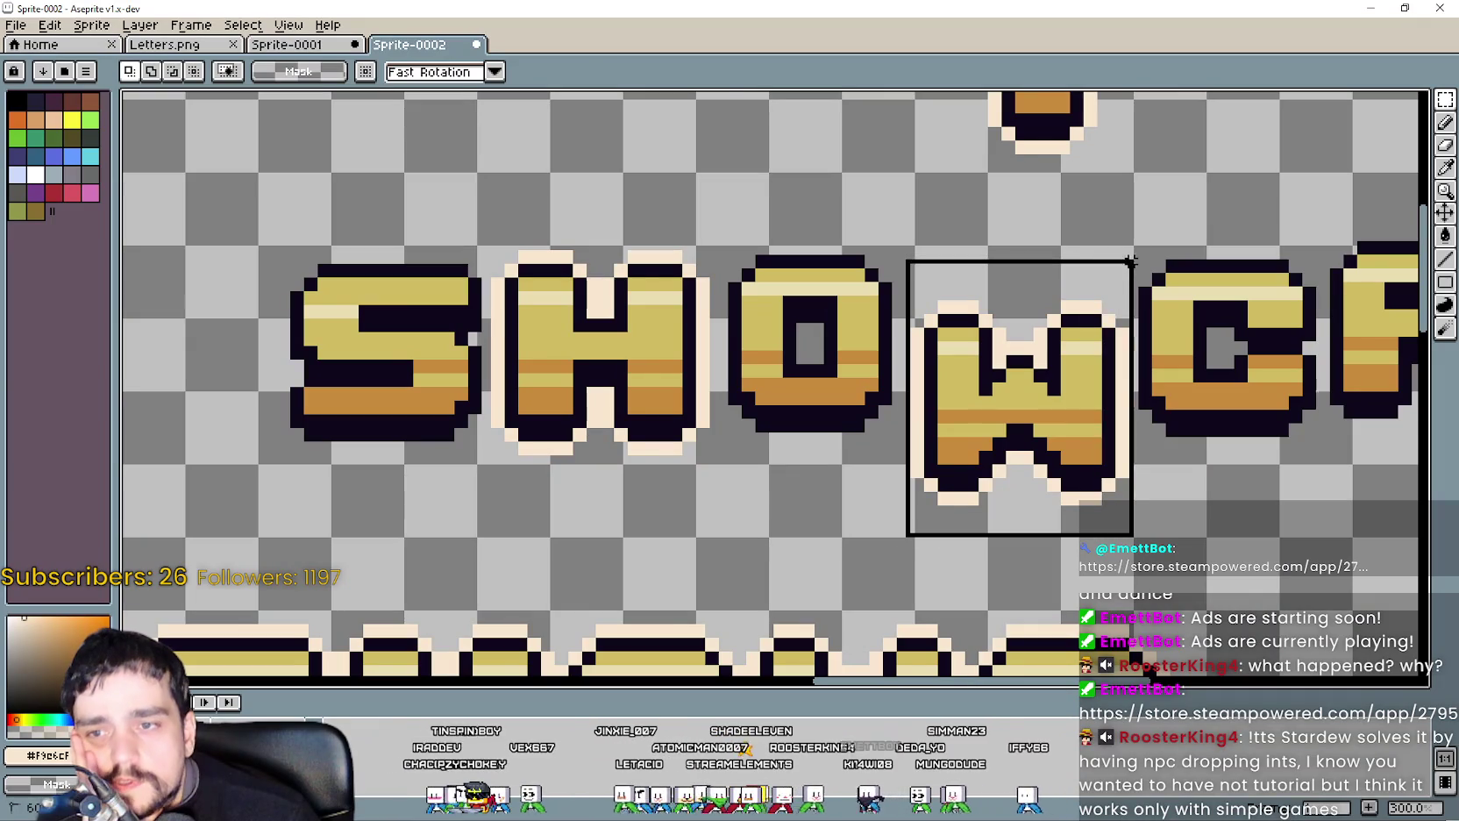
{"action": "left_click", "coordinate": [1032, 319]}
{"action": "scroll", "coordinate": [911, 480], "scroll_direction": "down", "scroll_amount": 2}
{"action": "left_click", "coordinate": [911, 480]}
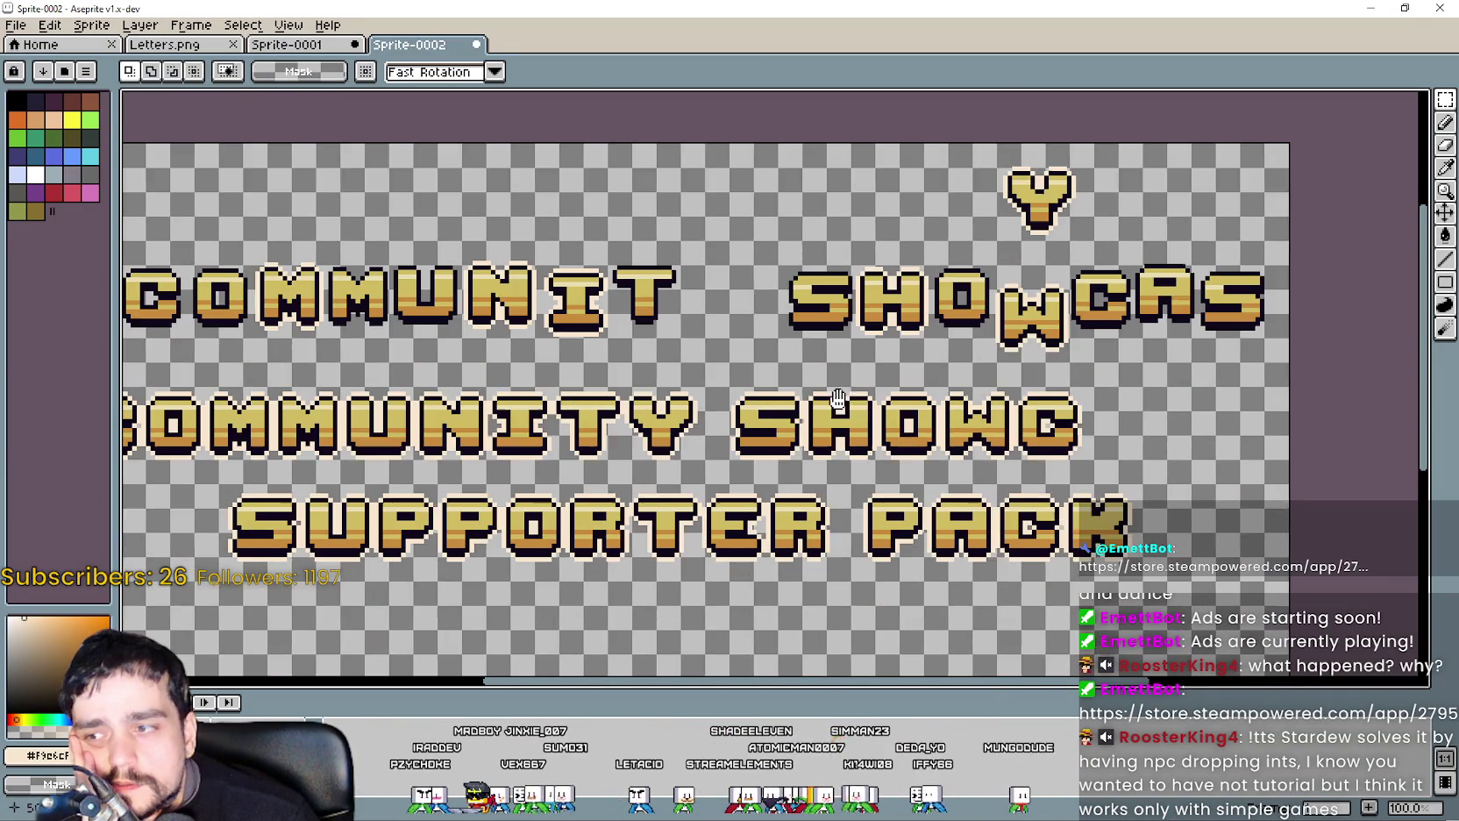
{"action": "scroll", "coordinate": [763, 465], "scroll_direction": "right", "scroll_amount": 3}
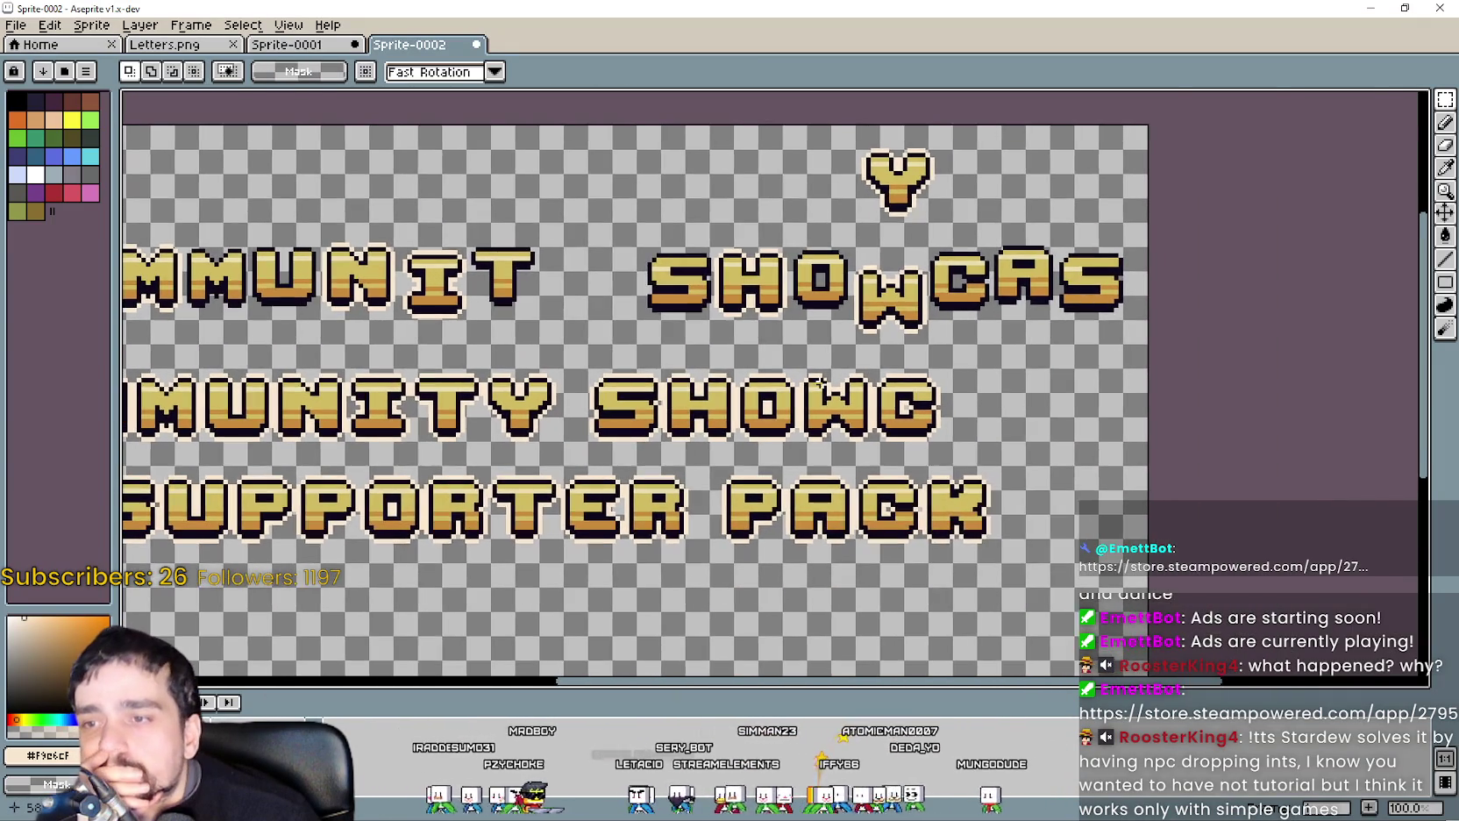
{"action": "scroll", "coordinate": [818, 384], "scroll_direction": "up", "scroll_amount": 1}
{"action": "left_click_drag", "start_coordinate": [1036, 354], "coordinate": [729, 377]}
{"action": "scroll", "coordinate": [769, 406], "scroll_direction": "down", "scroll_amount": 1}
{"action": "scroll", "coordinate": [904, 445], "scroll_direction": "left", "scroll_amount": 3}
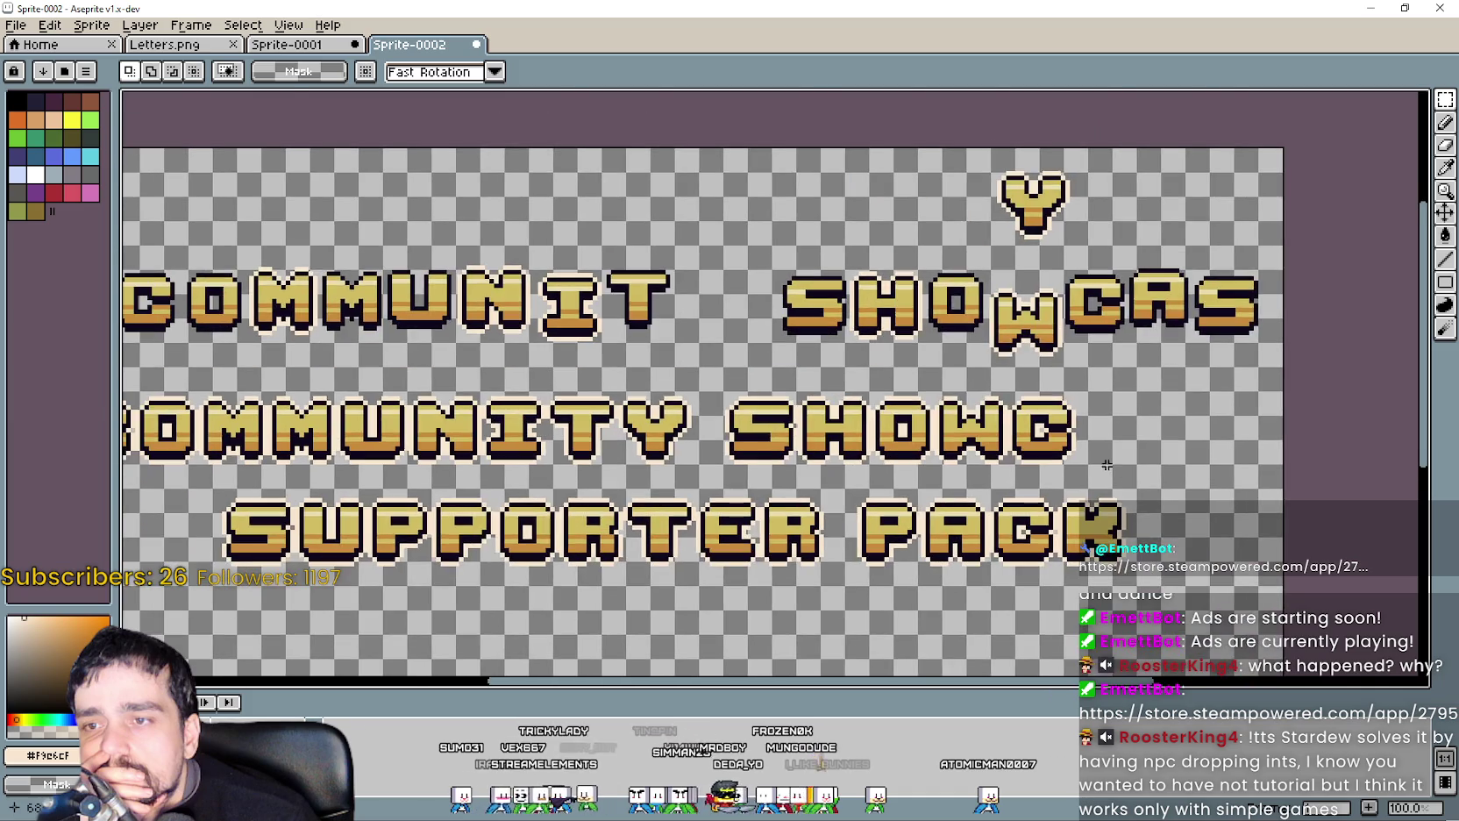
{"action": "scroll", "coordinate": [1033, 456], "scroll_direction": "up", "scroll_amount": 1}
{"action": "scroll", "coordinate": [1032, 456], "scroll_direction": "up", "scroll_amount": 1}
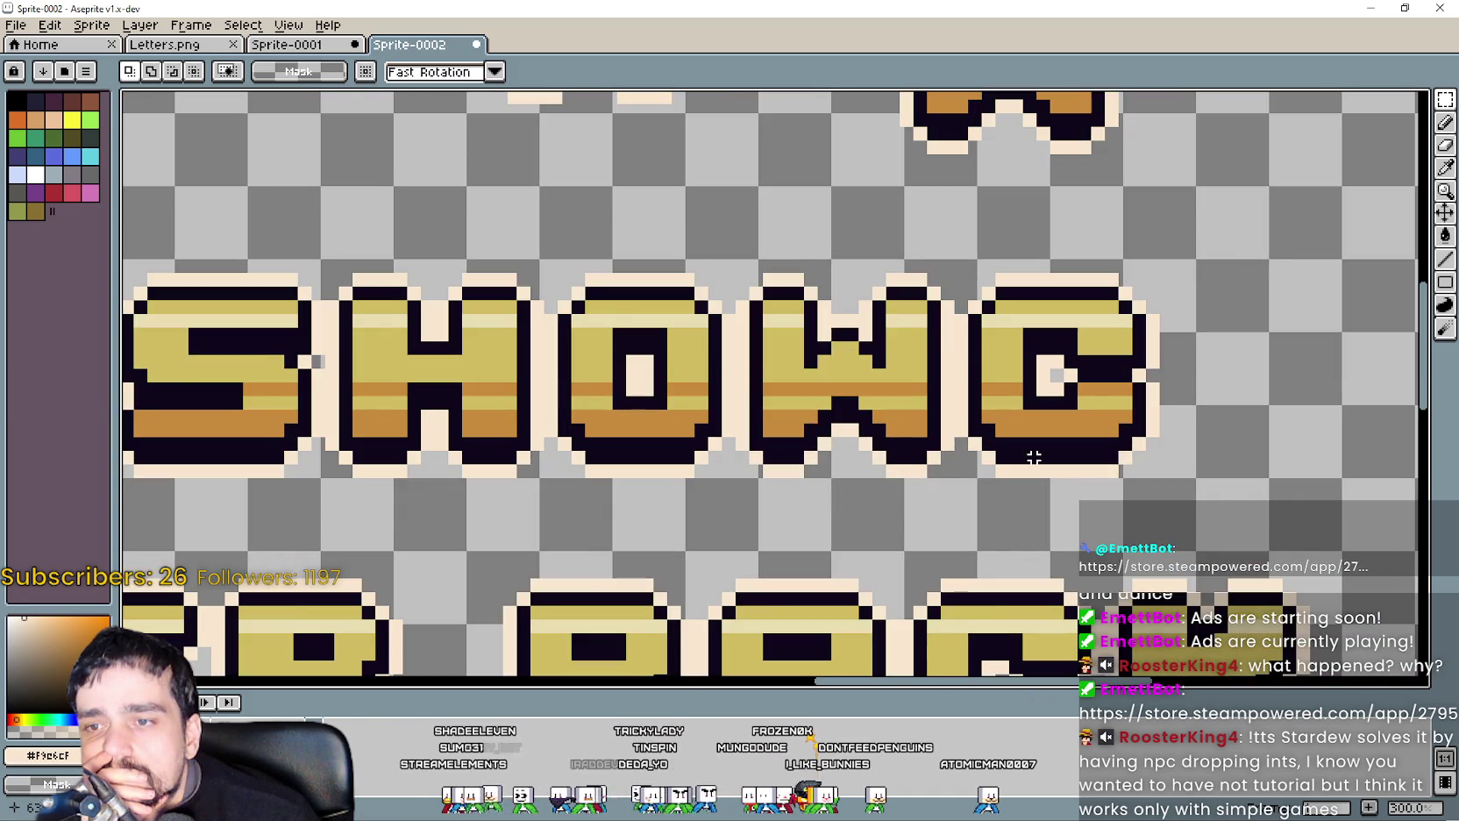
{"action": "scroll", "coordinate": [1033, 456], "scroll_direction": "down", "scroll_amount": 2}
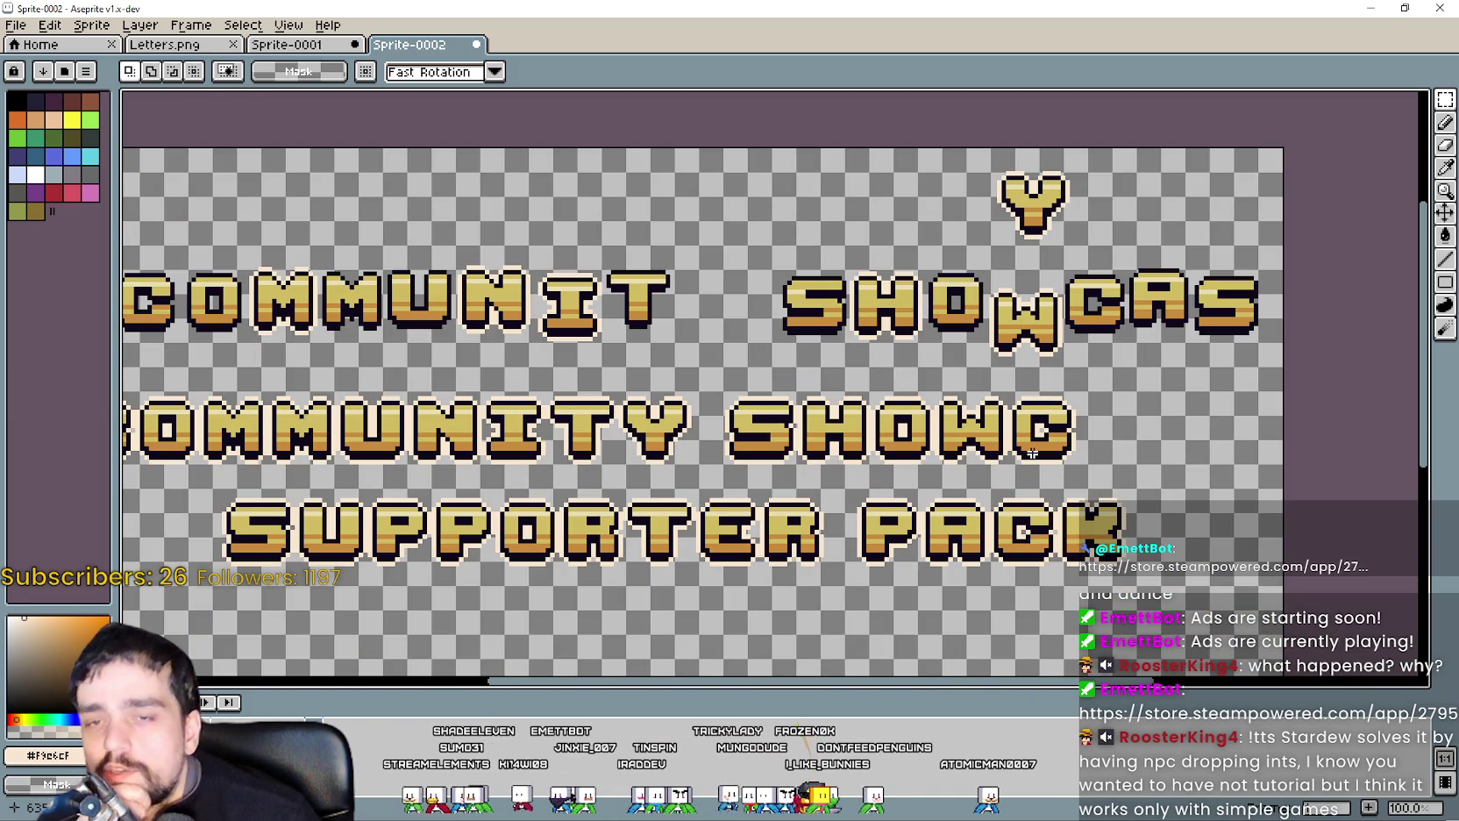
{"action": "scroll", "coordinate": [1033, 453], "scroll_direction": "up", "scroll_amount": 1}
{"action": "scroll", "coordinate": [1027, 450], "scroll_direction": "down", "scroll_amount": 1}
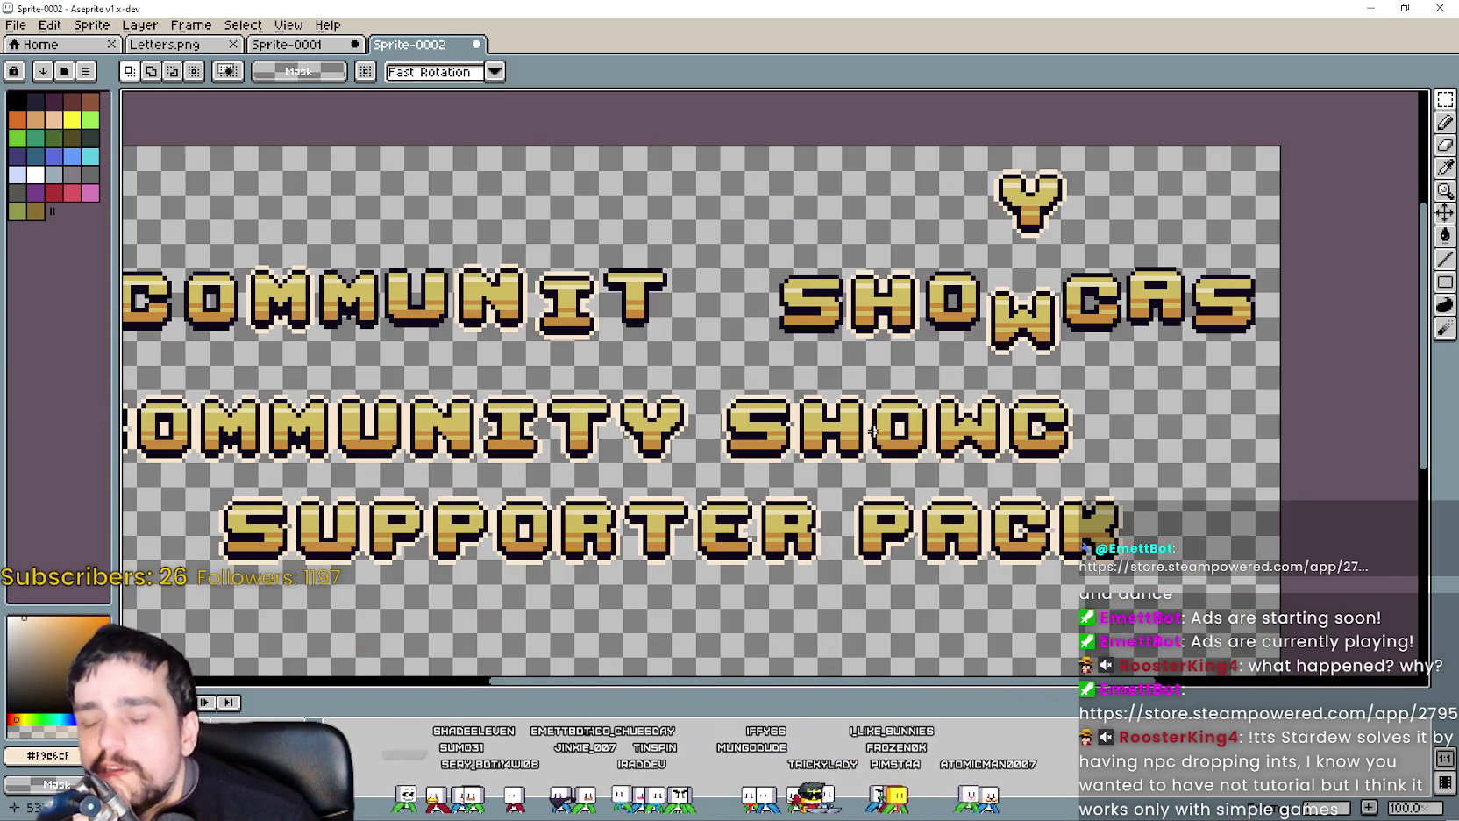
{"action": "left_click_drag", "start_coordinate": [887, 431], "coordinate": [975, 383]}
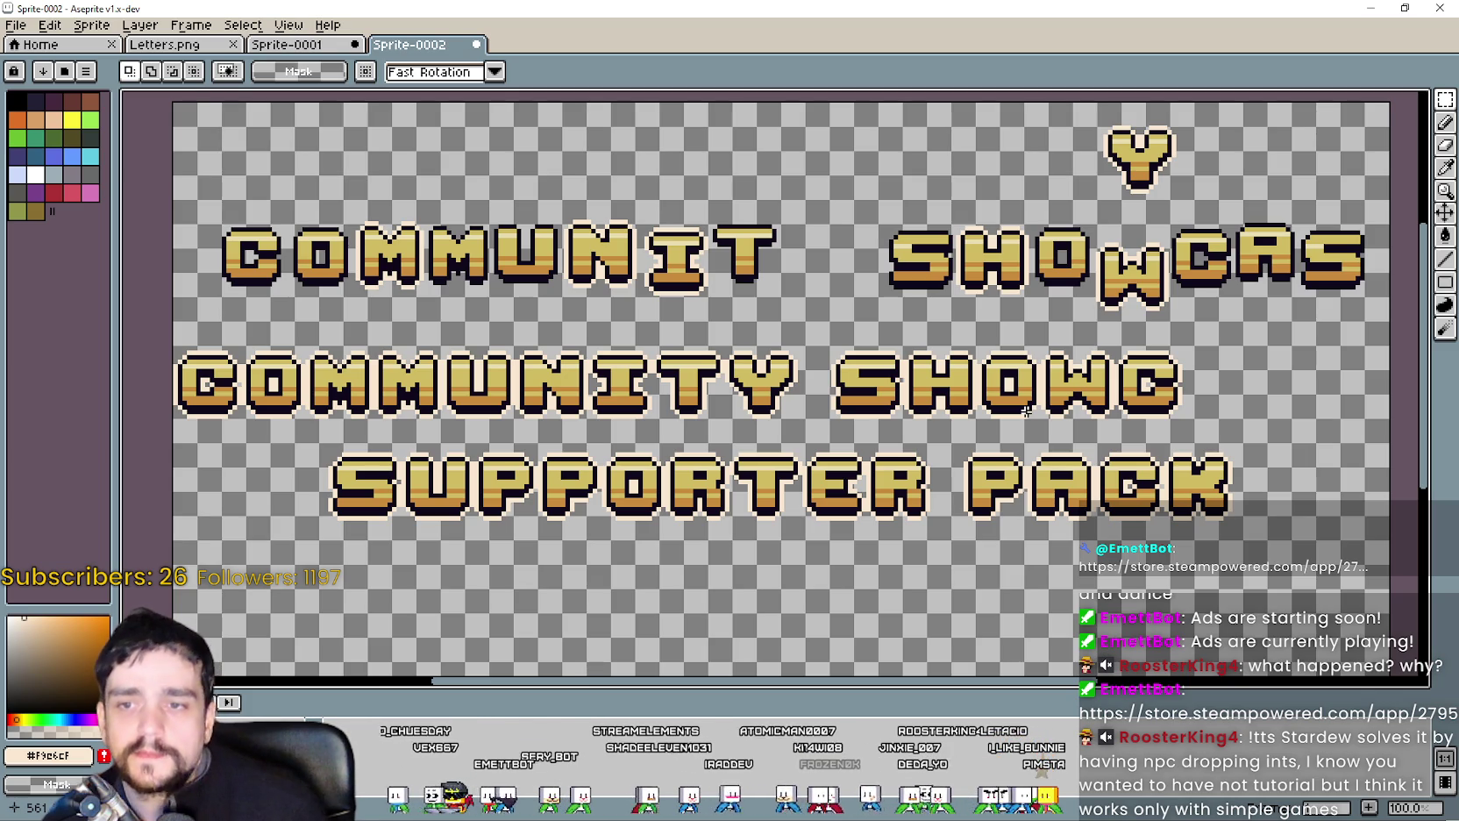
{"action": "scroll", "coordinate": [1204, 377], "scroll_direction": "up", "scroll_amount": 3}
{"action": "scroll", "coordinate": [1096, 408], "scroll_direction": "down", "scroll_amount": 2}
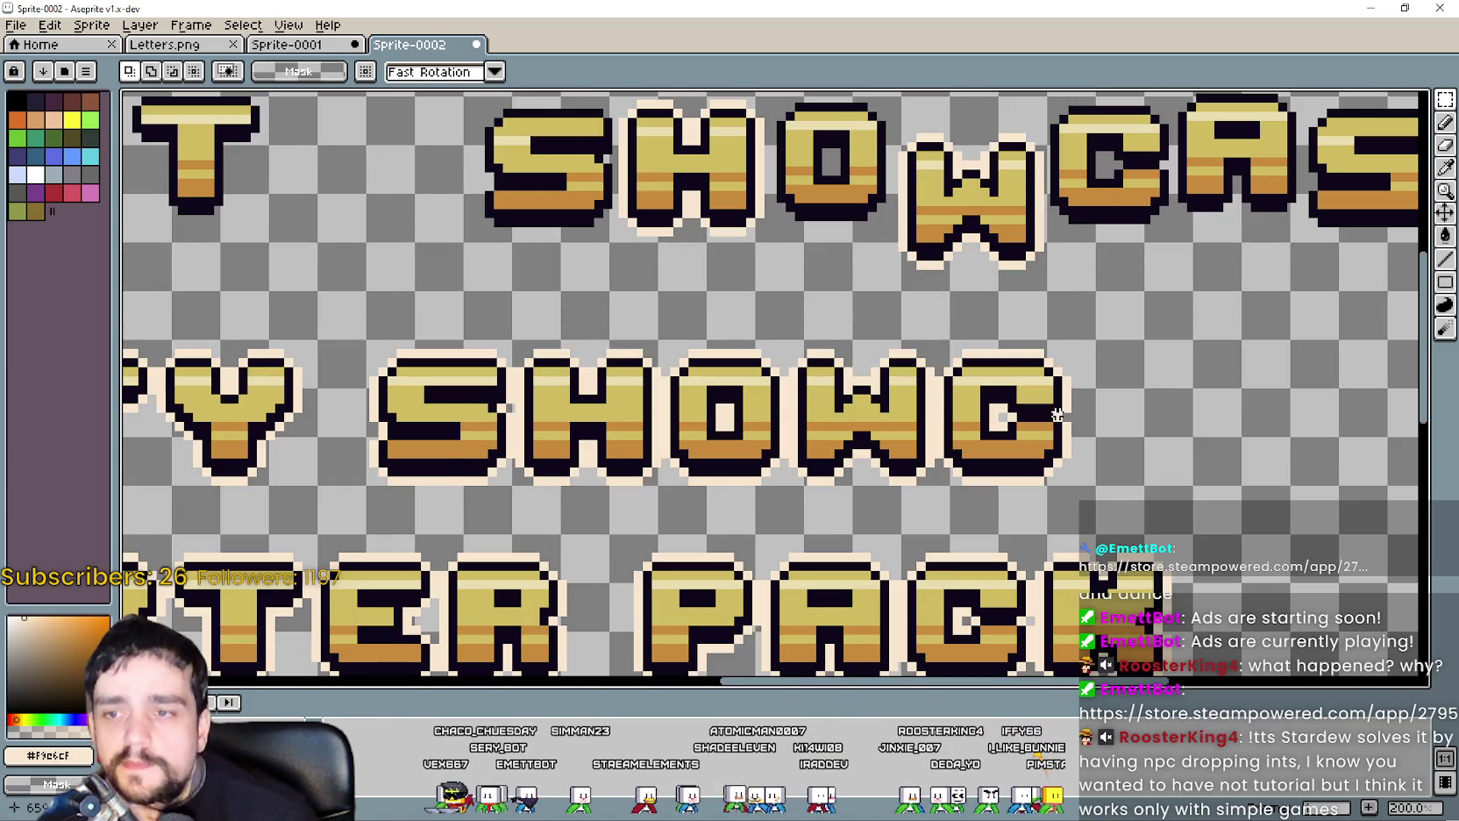
{"action": "scroll", "coordinate": [820, 429], "scroll_direction": "down", "scroll_amount": 1}
{"action": "scroll", "coordinate": [824, 427], "scroll_direction": "up", "scroll_amount": 1}
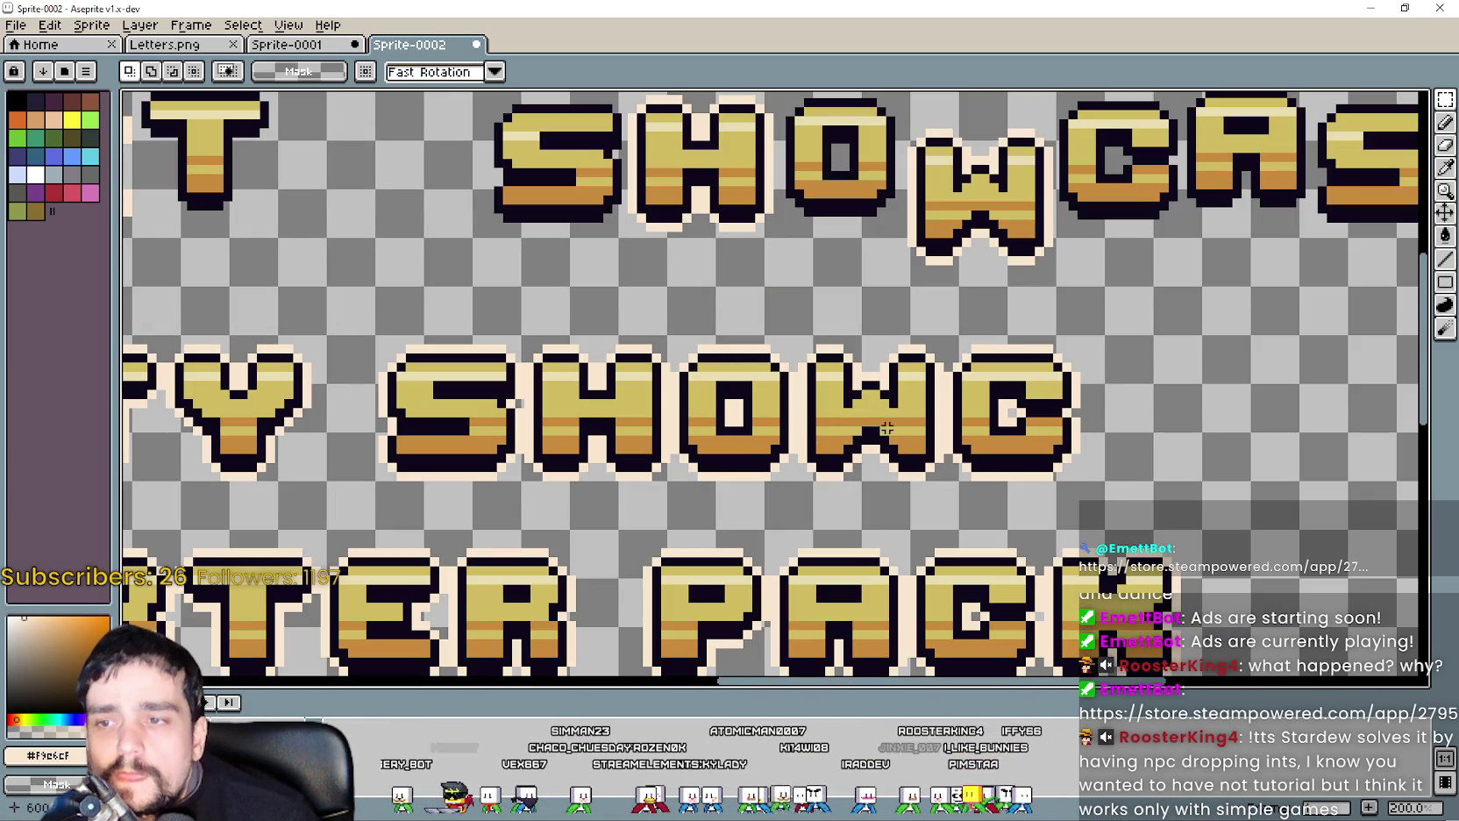
{"action": "scroll", "coordinate": [865, 422], "scroll_direction": "up", "scroll_amount": 1}
{"action": "scroll", "coordinate": [866, 414], "scroll_direction": "down", "scroll_amount": 1}
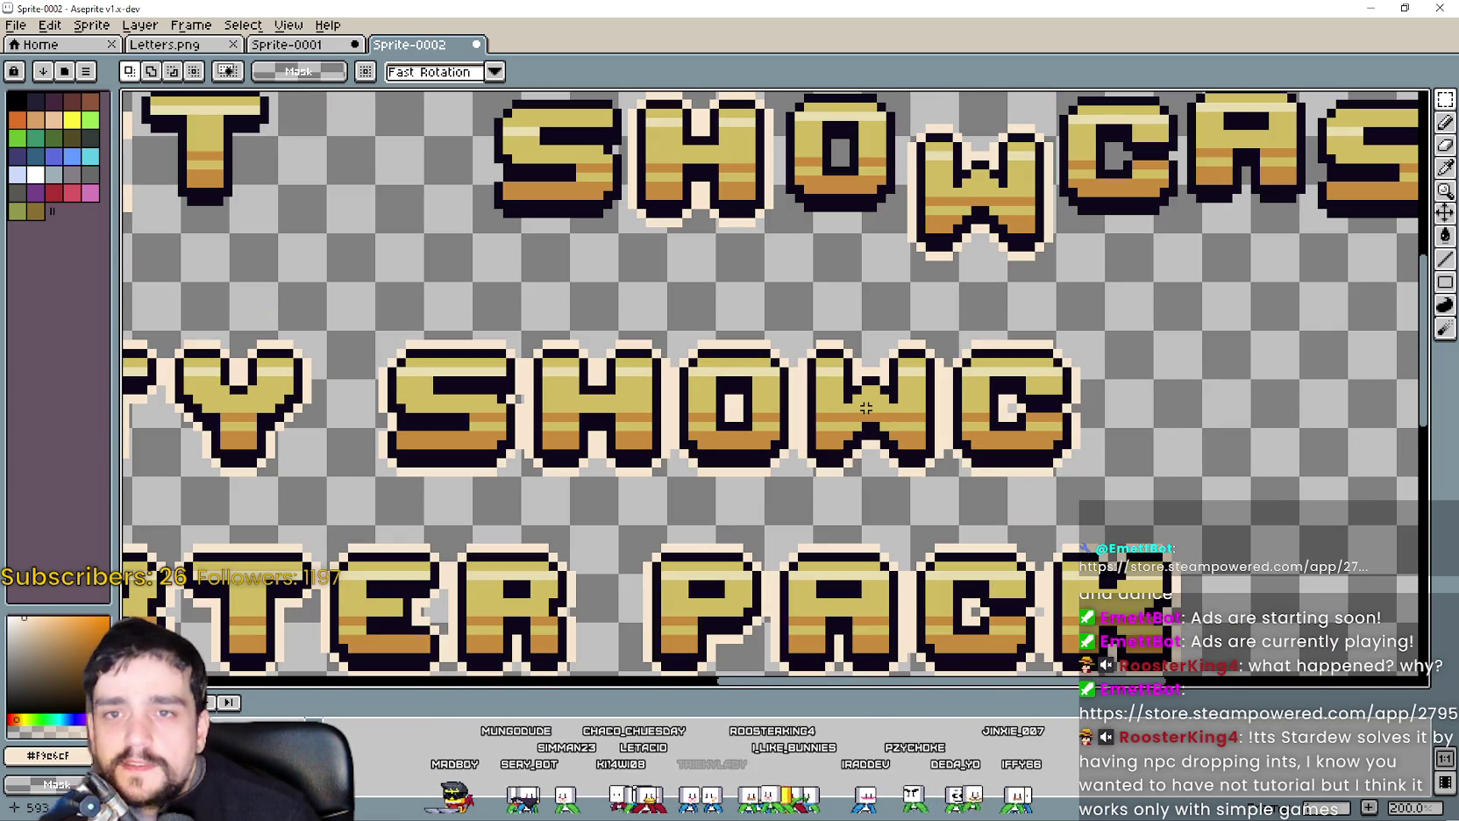
{"action": "scroll", "coordinate": [865, 408], "scroll_direction": "down", "scroll_amount": 1}
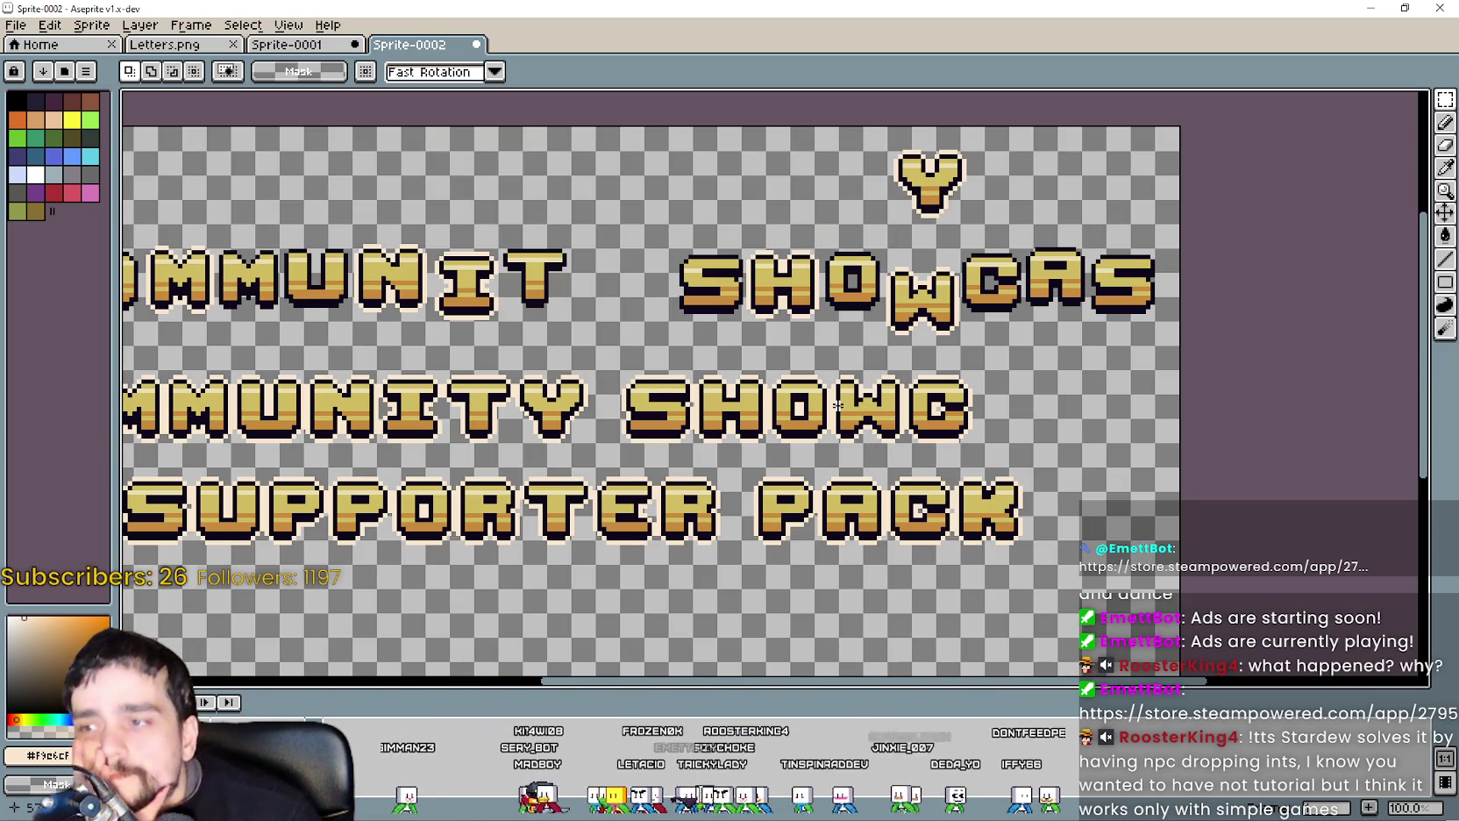
{"action": "left_click_drag", "start_coordinate": [689, 400], "coordinate": [938, 437]}
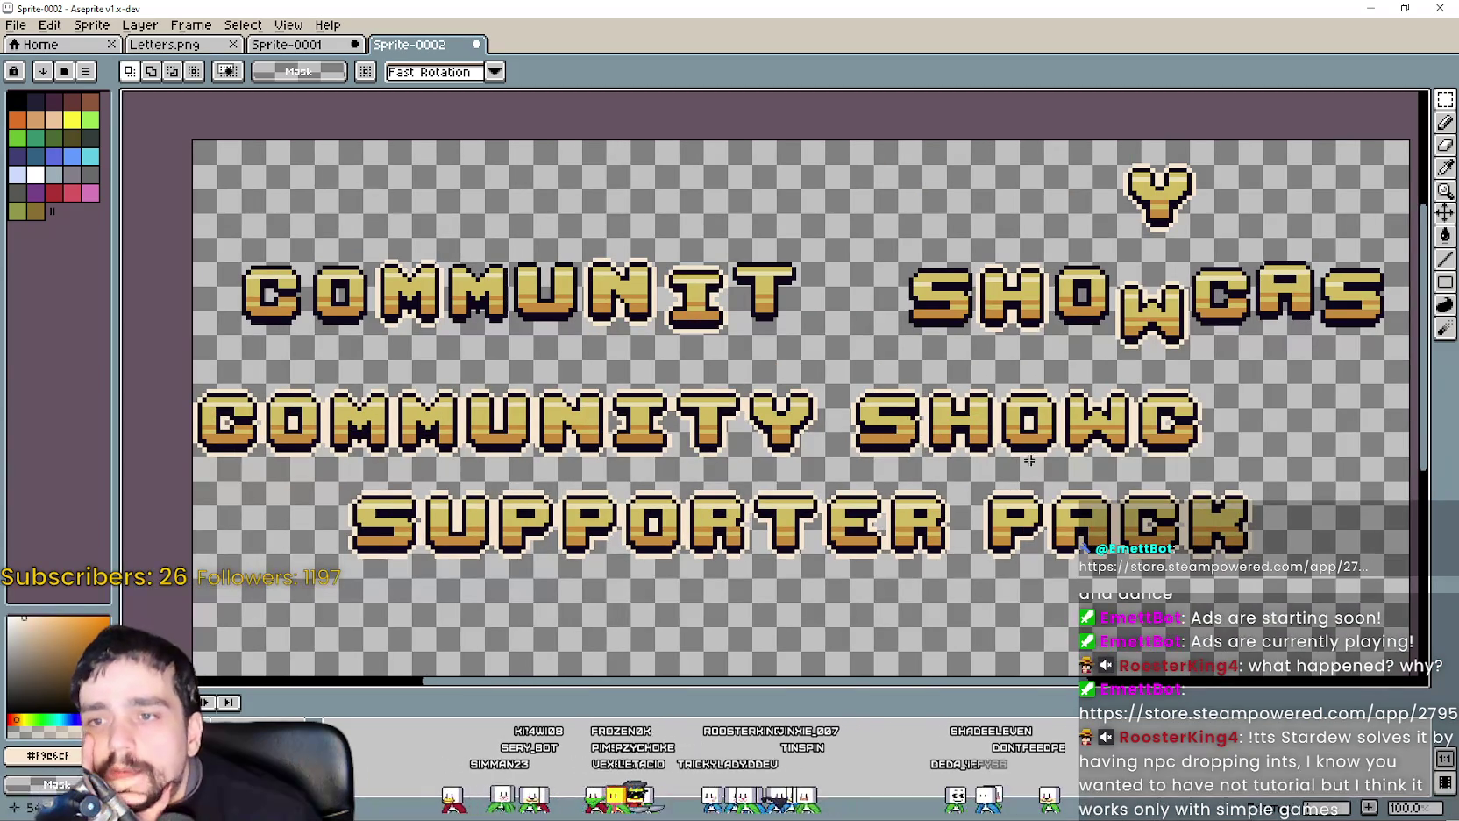
{"action": "scroll", "coordinate": [919, 446], "scroll_direction": "down", "scroll_amount": 1}
{"action": "scroll", "coordinate": [1029, 396], "scroll_direction": "up", "scroll_amount": 1}
{"action": "mouse_move", "coordinate": [181, 469]}
{"action": "left_mouse_down"}
{"action": "mouse_move", "coordinate": [406, 414]}
{"action": "mouse_move", "coordinate": [410, 393]}
{"action": "left_mouse_up"}
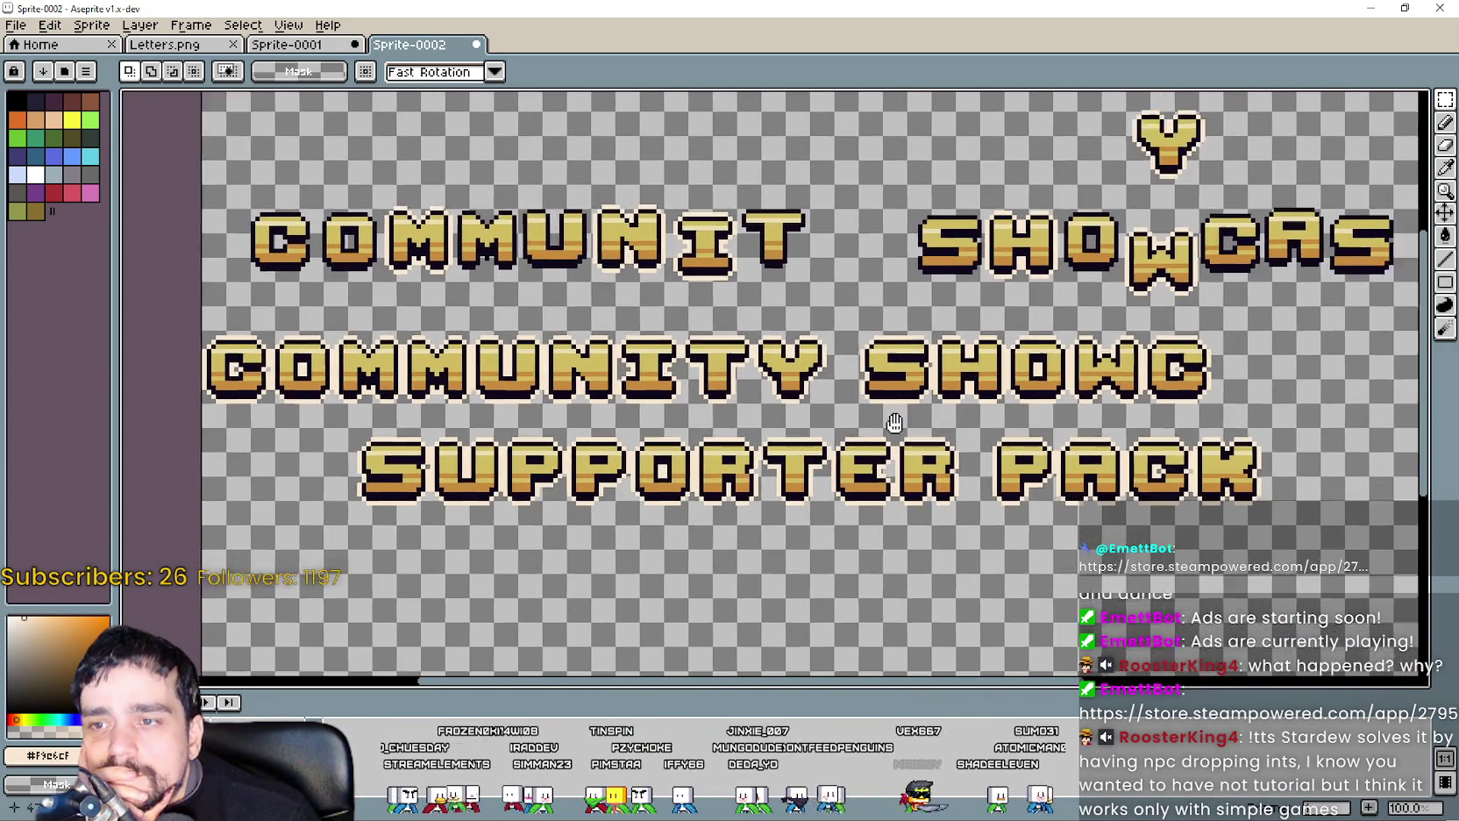
{"action": "left_click_drag", "start_coordinate": [1133, 462], "coordinate": [999, 456]}
Marquee-select the A in PACK, redoing the selection until it fits.
{"action": "scroll", "coordinate": [905, 440], "scroll_direction": "up", "scroll_amount": 2}
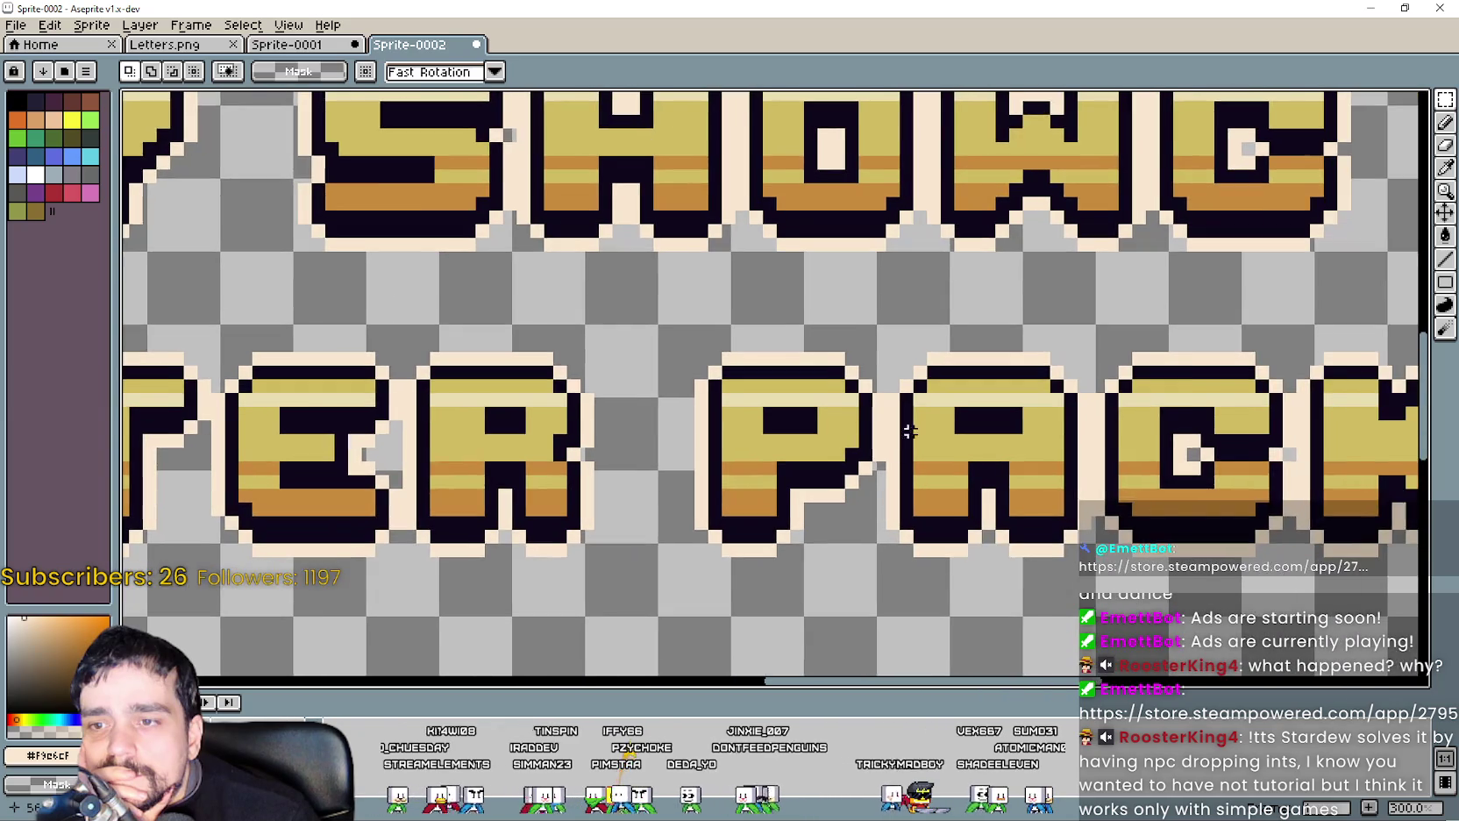
{"action": "scroll", "coordinate": [906, 440], "scroll_direction": "up", "scroll_amount": 1}
{"action": "left_click_drag", "start_coordinate": [867, 602], "coordinate": [1067, 380]}
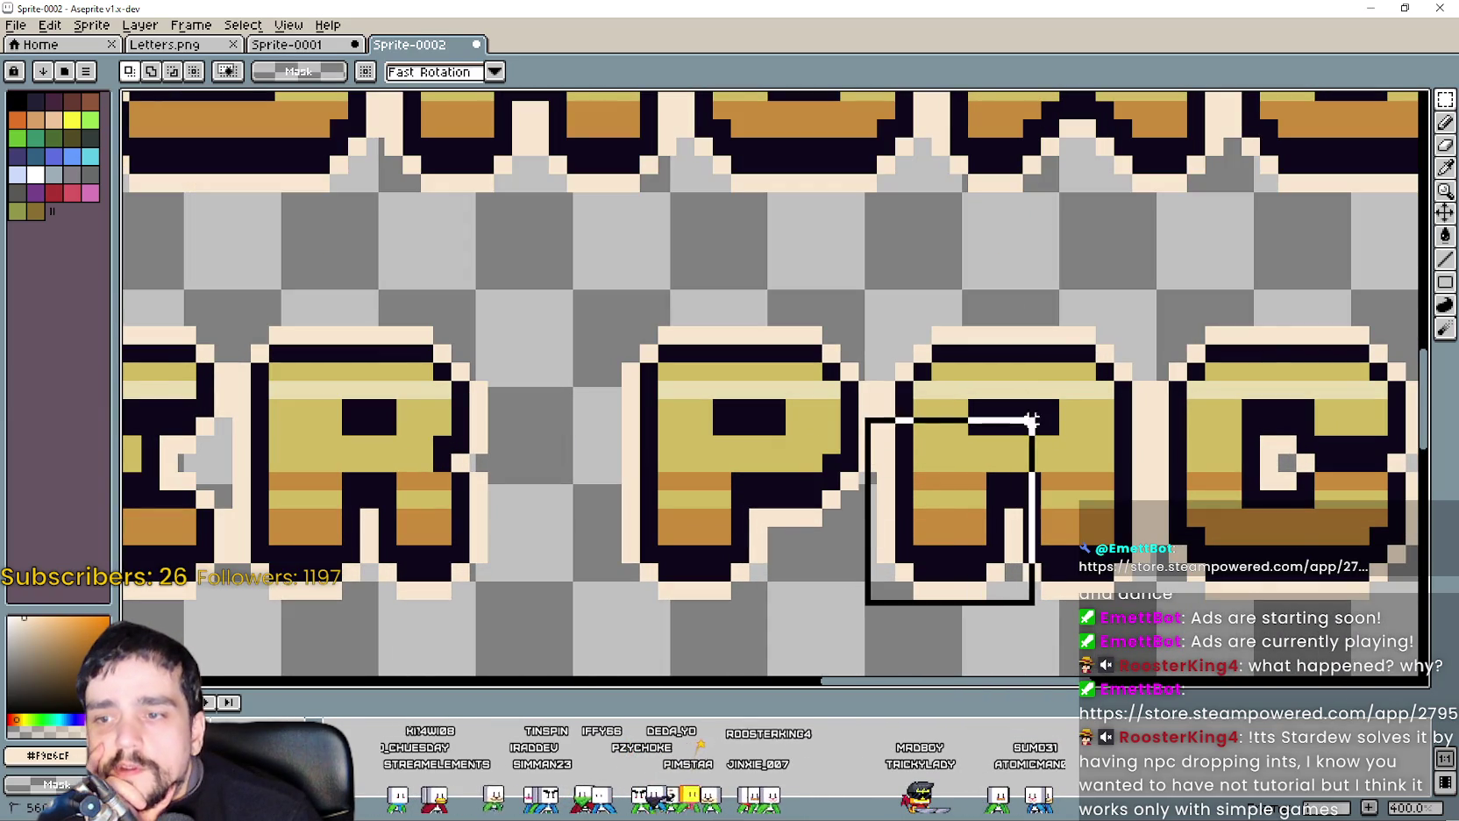
{"action": "scroll", "coordinate": [916, 456], "scroll_direction": "up", "scroll_amount": 2}
{"action": "left_click_drag", "start_coordinate": [953, 507], "coordinate": [838, 413]}
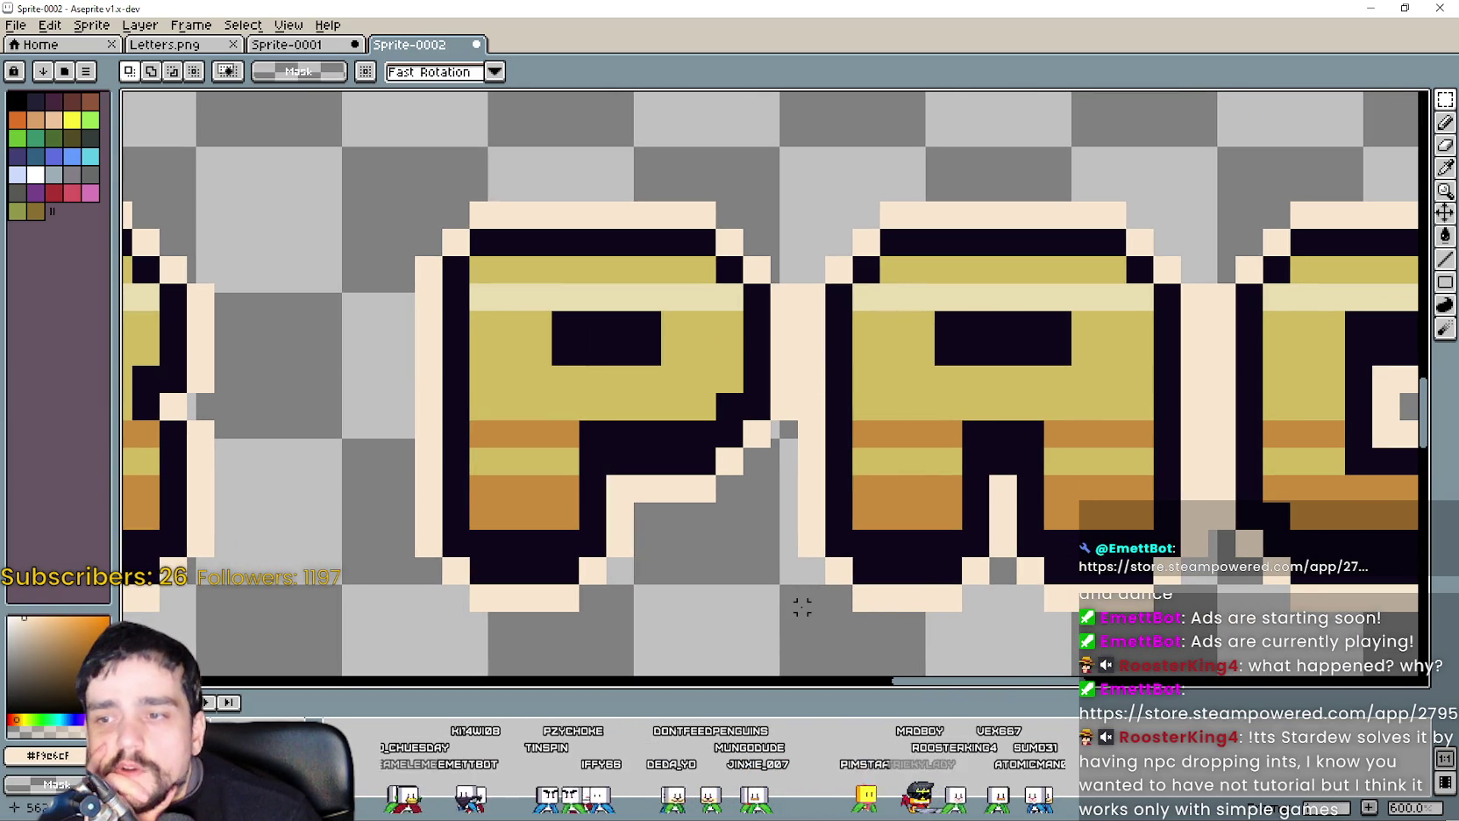
{"action": "left_click_drag", "start_coordinate": [802, 606], "coordinate": [1211, 187]}
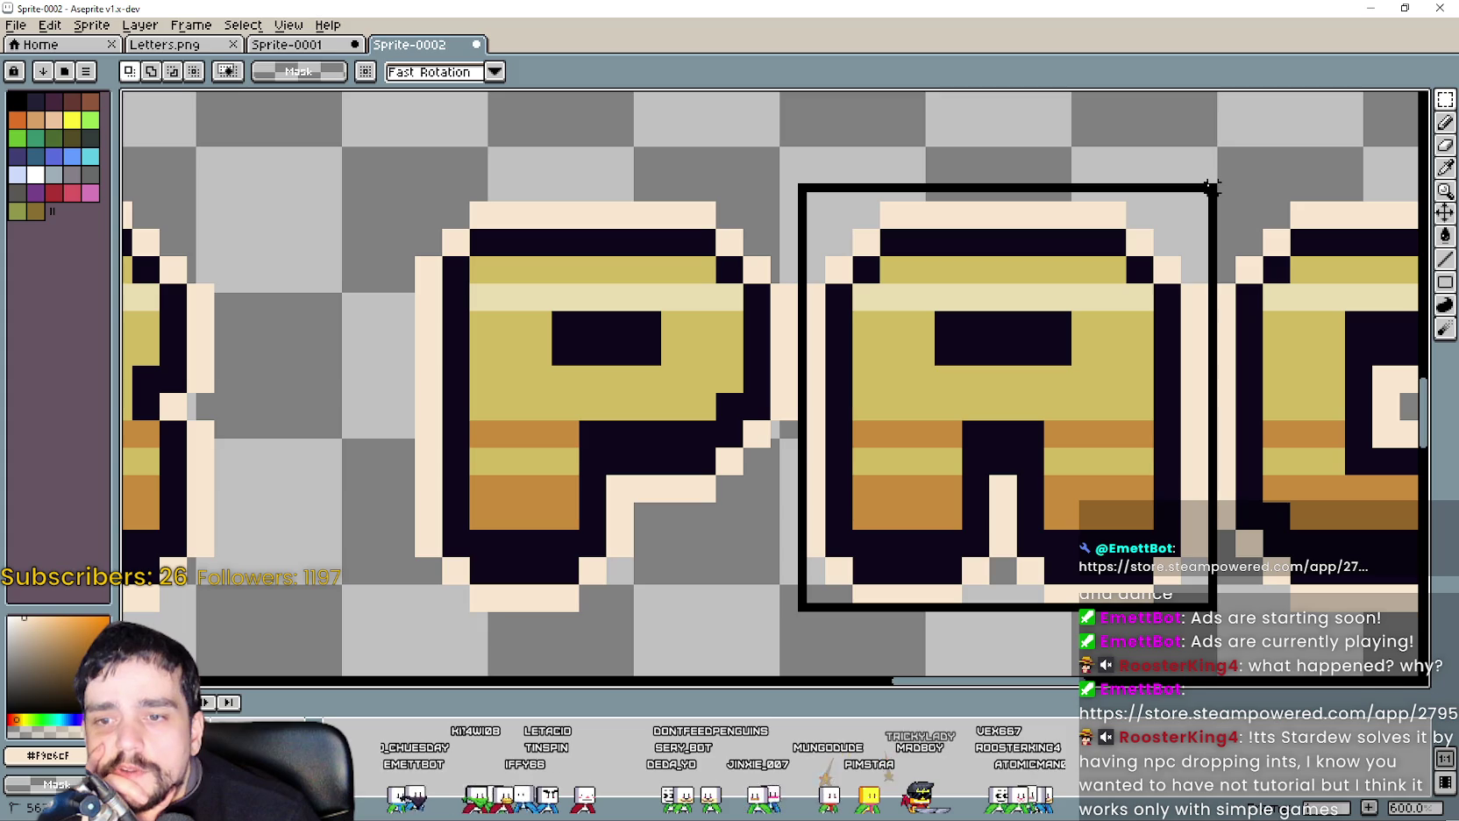
{"action": "scroll", "coordinate": [1090, 335], "scroll_direction": "down", "scroll_amount": 1}
{"action": "scroll", "coordinate": [1083, 335], "scroll_direction": "down", "scroll_amount": 2}
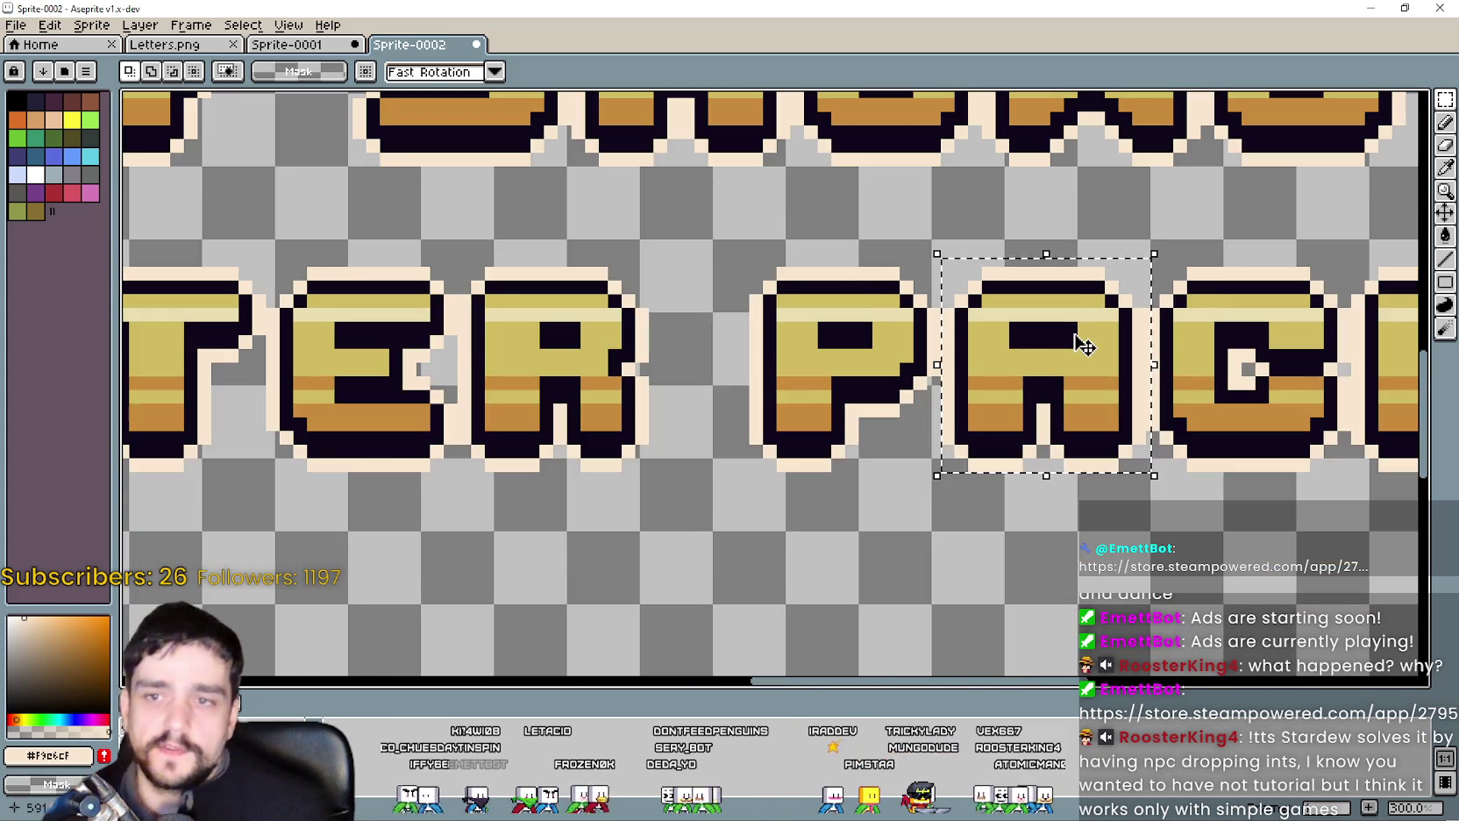
{"action": "scroll", "coordinate": [1081, 335], "scroll_direction": "up", "scroll_amount": 2}
{"action": "left_click", "coordinate": [866, 599]}
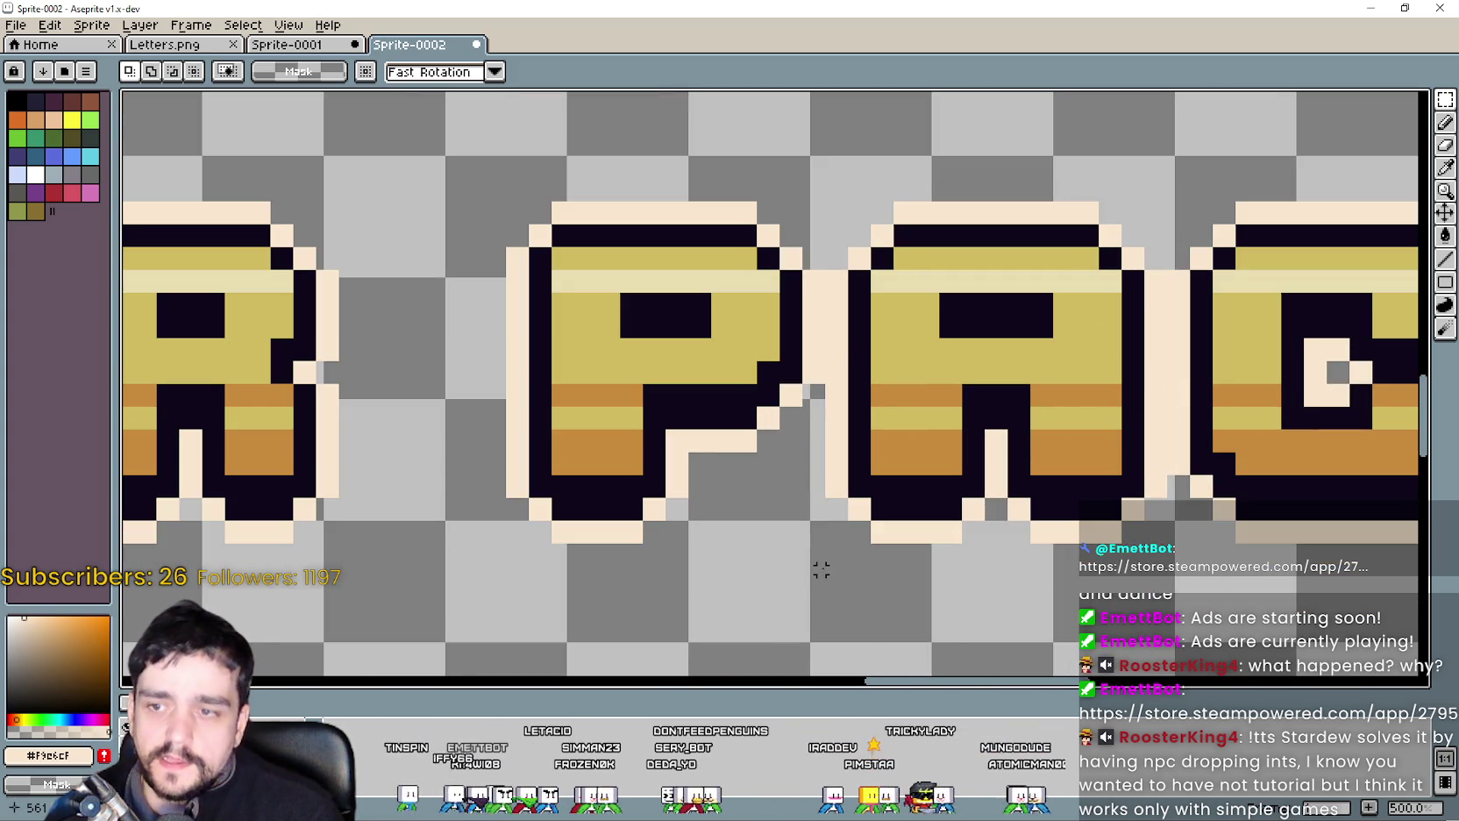
{"action": "left_click_drag", "start_coordinate": [828, 578], "coordinate": [1162, 190]}
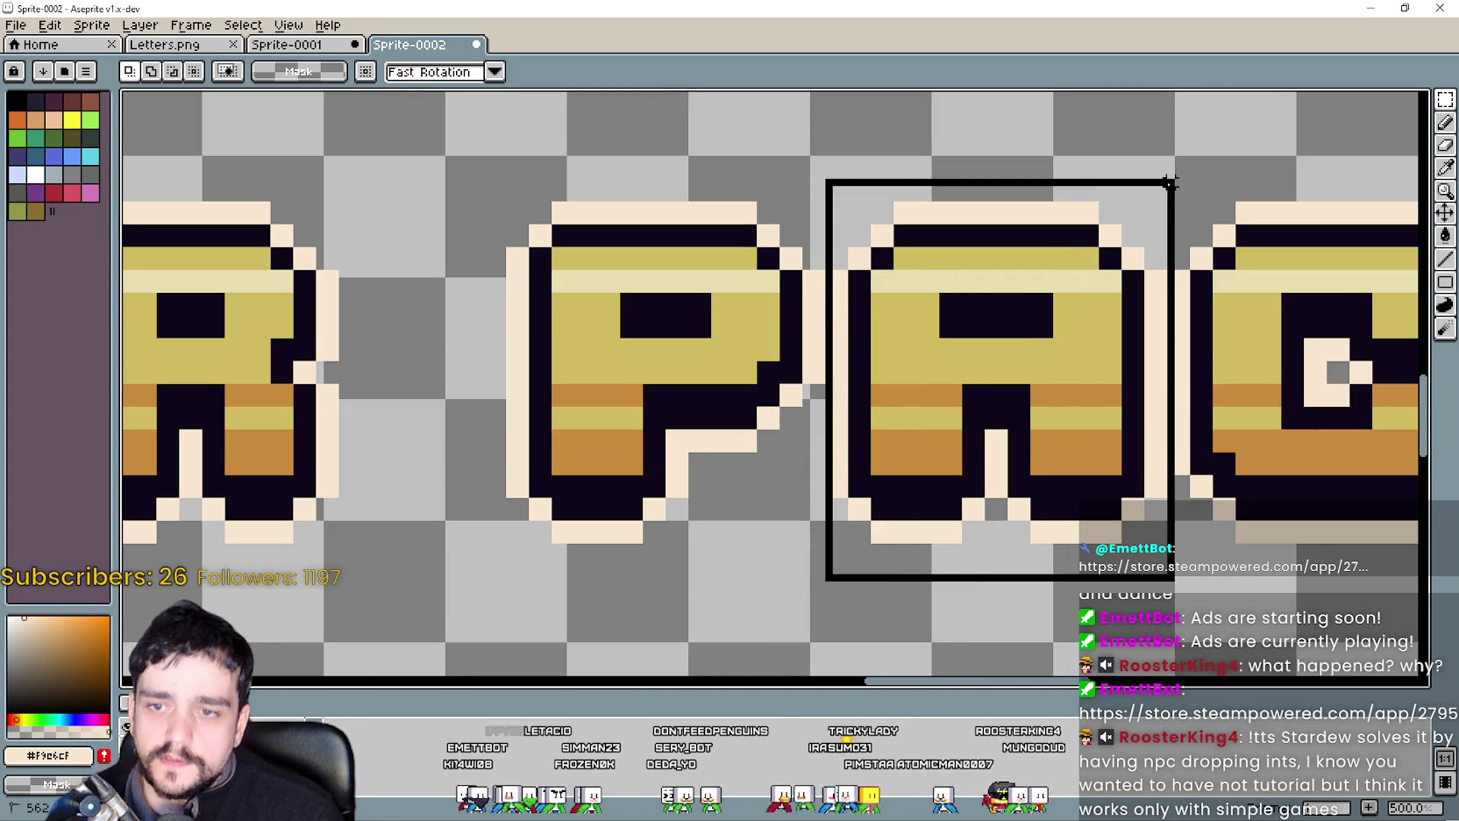
Place a copy of the A after SHOWC and commit it.
{"action": "scroll", "coordinate": [1052, 368], "scroll_direction": "down", "scroll_amount": 2}
{"action": "scroll", "coordinate": [876, 439], "scroll_direction": "down", "scroll_amount": 1}
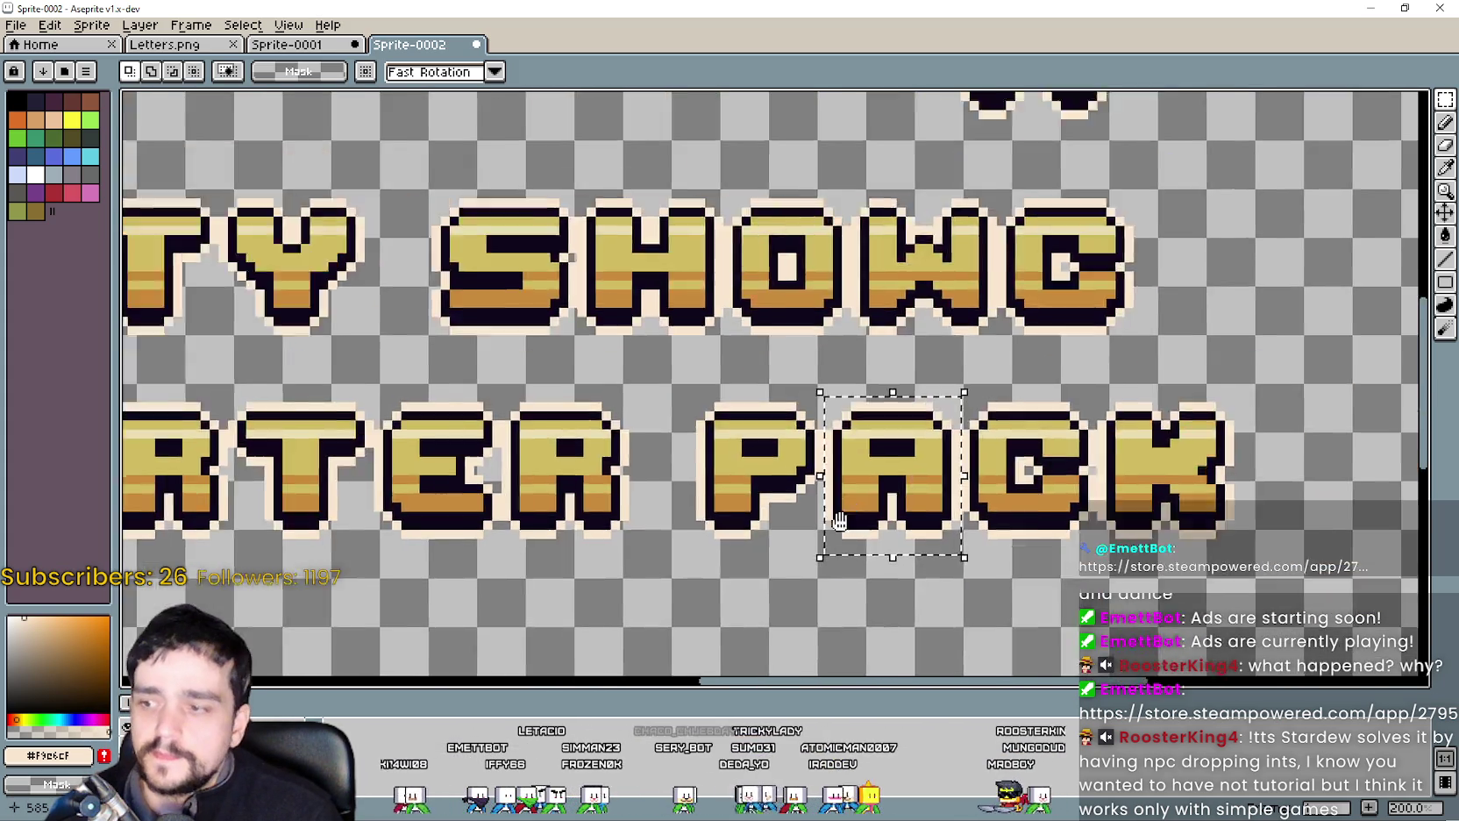
{"action": "mouse_move", "coordinate": [764, 543]}
{"action": "left_mouse_down"}
{"action": "mouse_move", "coordinate": [1085, 315]}
{"action": "mouse_move", "coordinate": [1010, 428]}
{"action": "left_mouse_up"}
{"action": "scroll", "coordinate": [1108, 359], "scroll_direction": "up", "scroll_amount": 2}
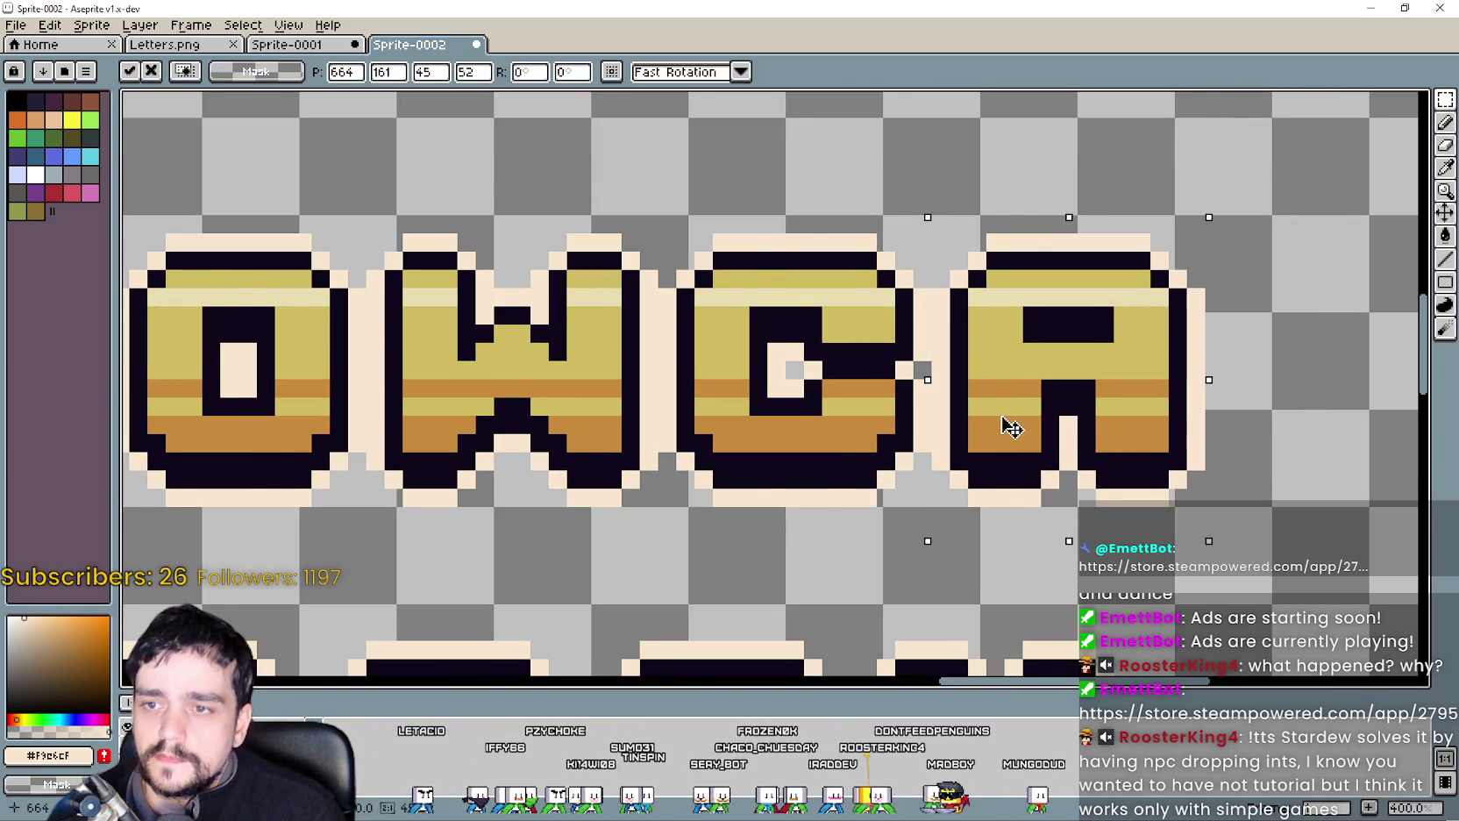
{"action": "key", "text": "Return"}
{"action": "scroll", "coordinate": [1009, 423], "scroll_direction": "down", "scroll_amount": 1}
{"action": "scroll", "coordinate": [1208, 411], "scroll_direction": "down", "scroll_amount": 2}
{"action": "scroll", "coordinate": [1117, 390], "scroll_direction": "up", "scroll_amount": 1}
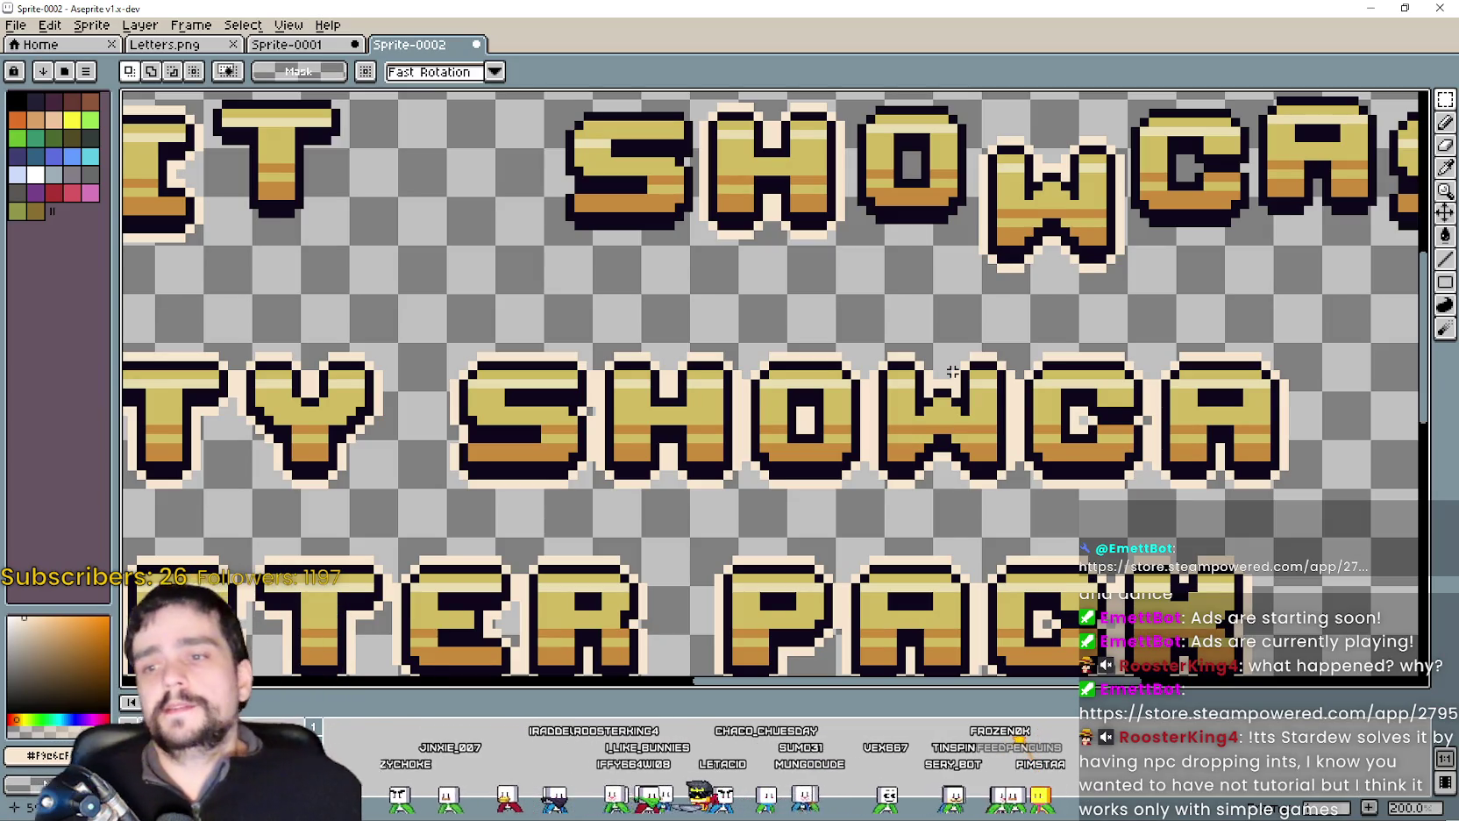
Marquee-select just the S at the start of SHOWCA, after clearing a too-wide selection.
{"action": "scroll", "coordinate": [614, 351], "scroll_direction": "down", "scroll_amount": 1}
{"action": "scroll", "coordinate": [556, 375], "scroll_direction": "up", "scroll_amount": 1}
{"action": "scroll", "coordinate": [556, 375], "scroll_direction": "down", "scroll_amount": 1}
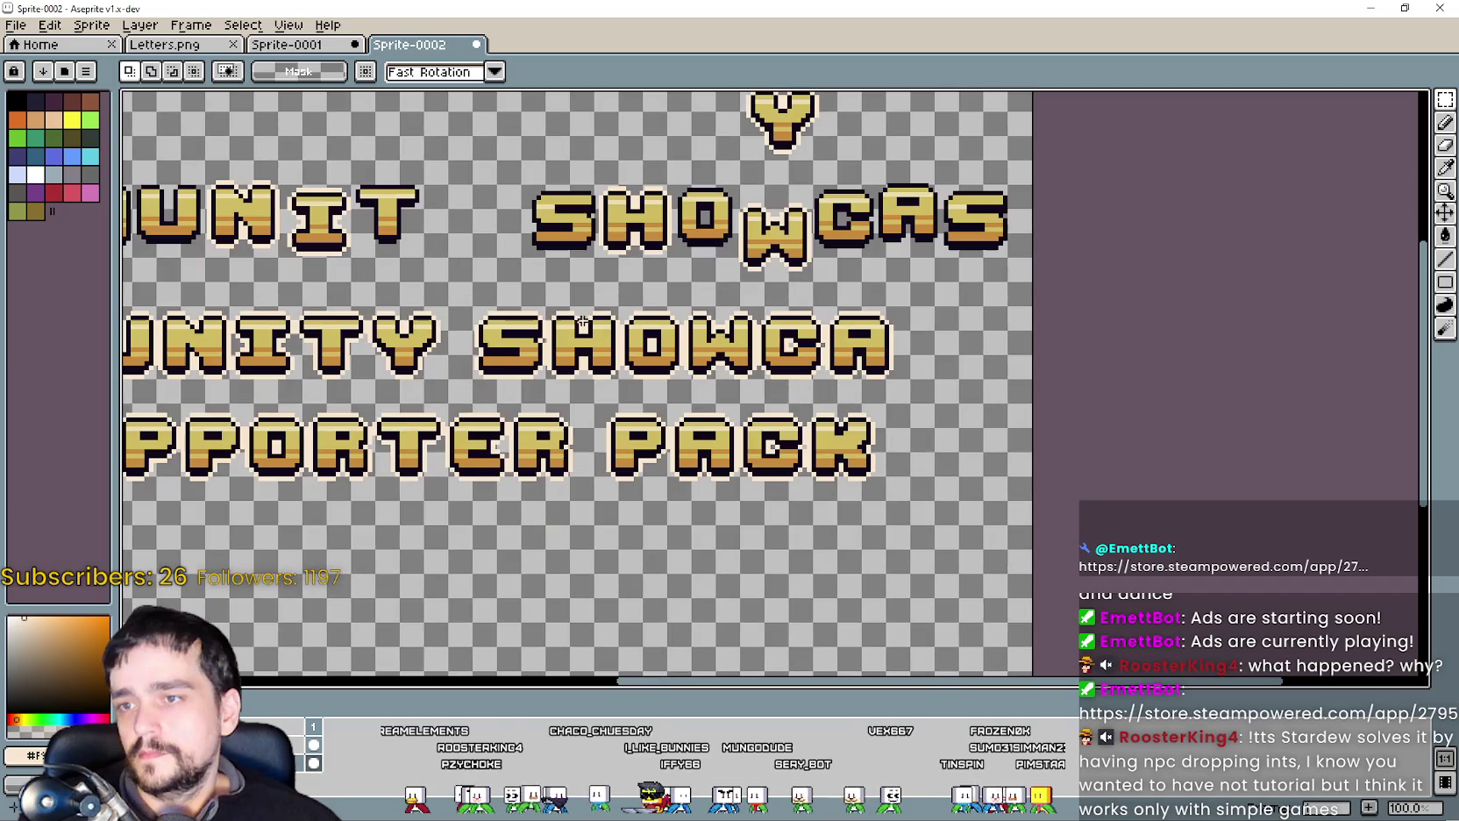
{"action": "left_click_drag", "start_coordinate": [455, 399], "coordinate": [944, 301]}
{"action": "key", "text": "ctrl+d"}
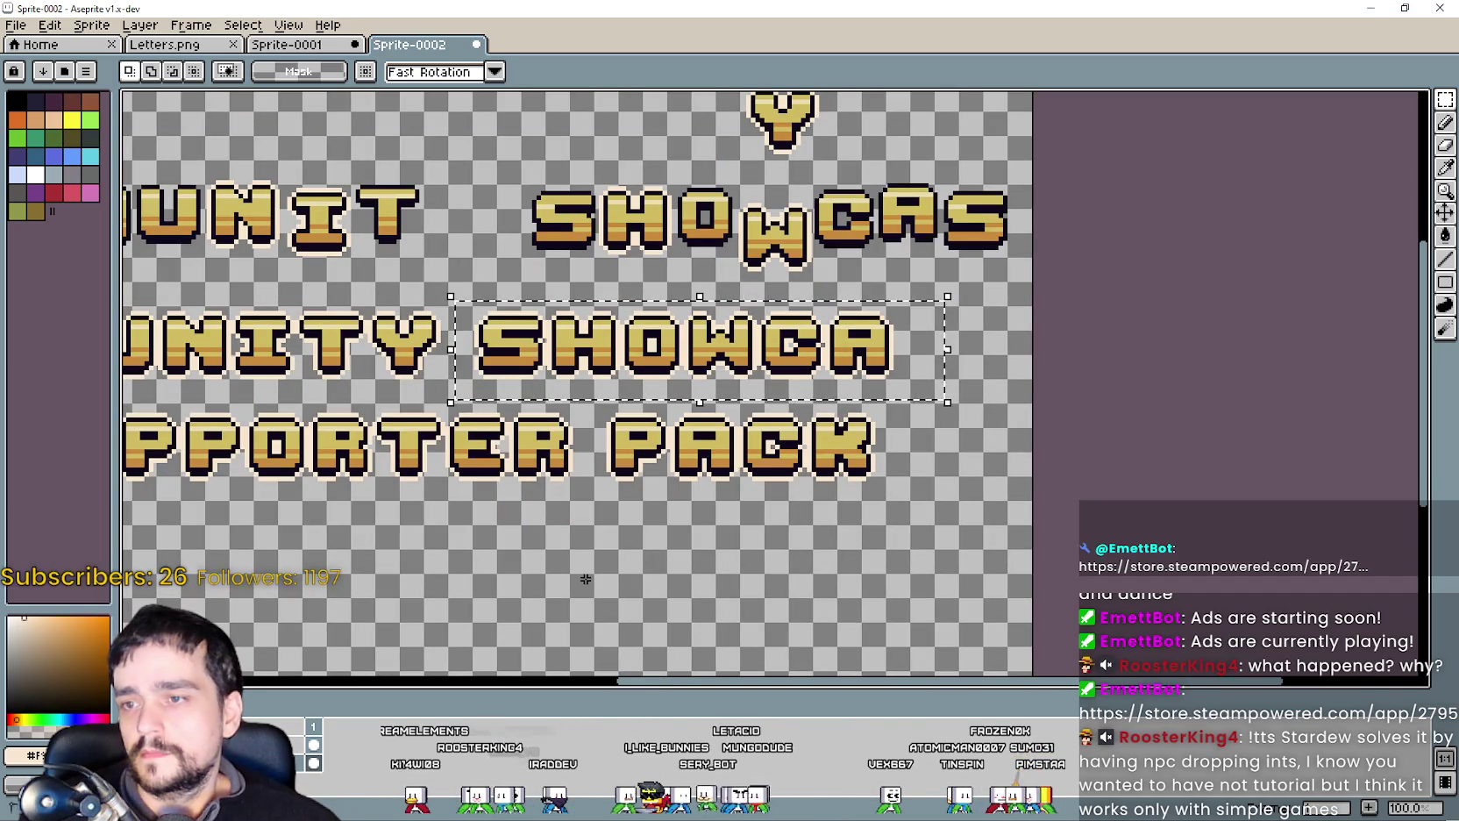
{"action": "scroll", "coordinate": [790, 482], "scroll_direction": "down", "scroll_amount": 1}
{"action": "scroll", "coordinate": [676, 370], "scroll_direction": "up", "scroll_amount": 3}
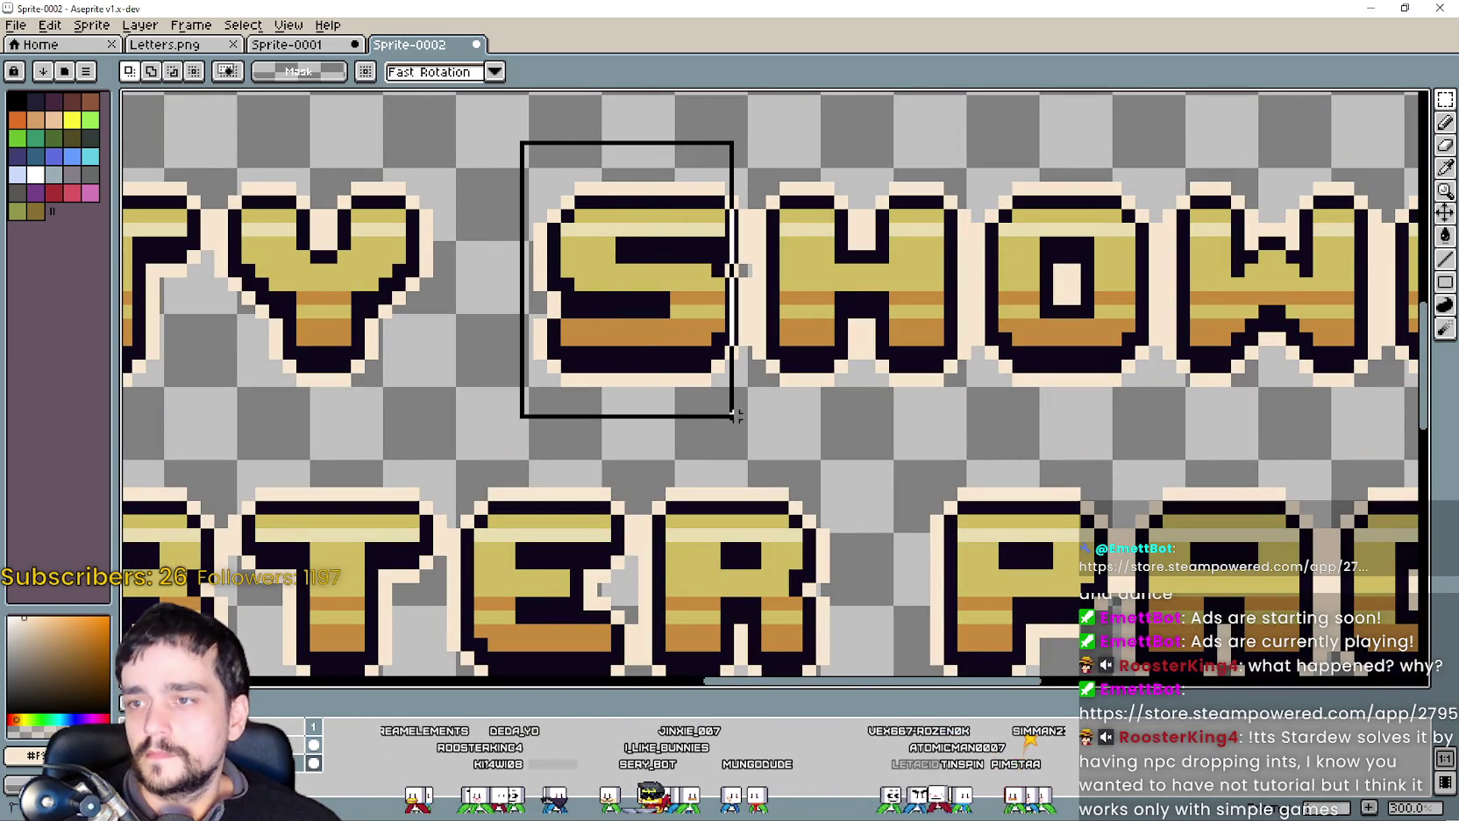
{"action": "left_click_drag", "start_coordinate": [518, 204], "coordinate": [751, 421]}
{"action": "scroll", "coordinate": [823, 302], "scroll_direction": "down", "scroll_amount": 2}
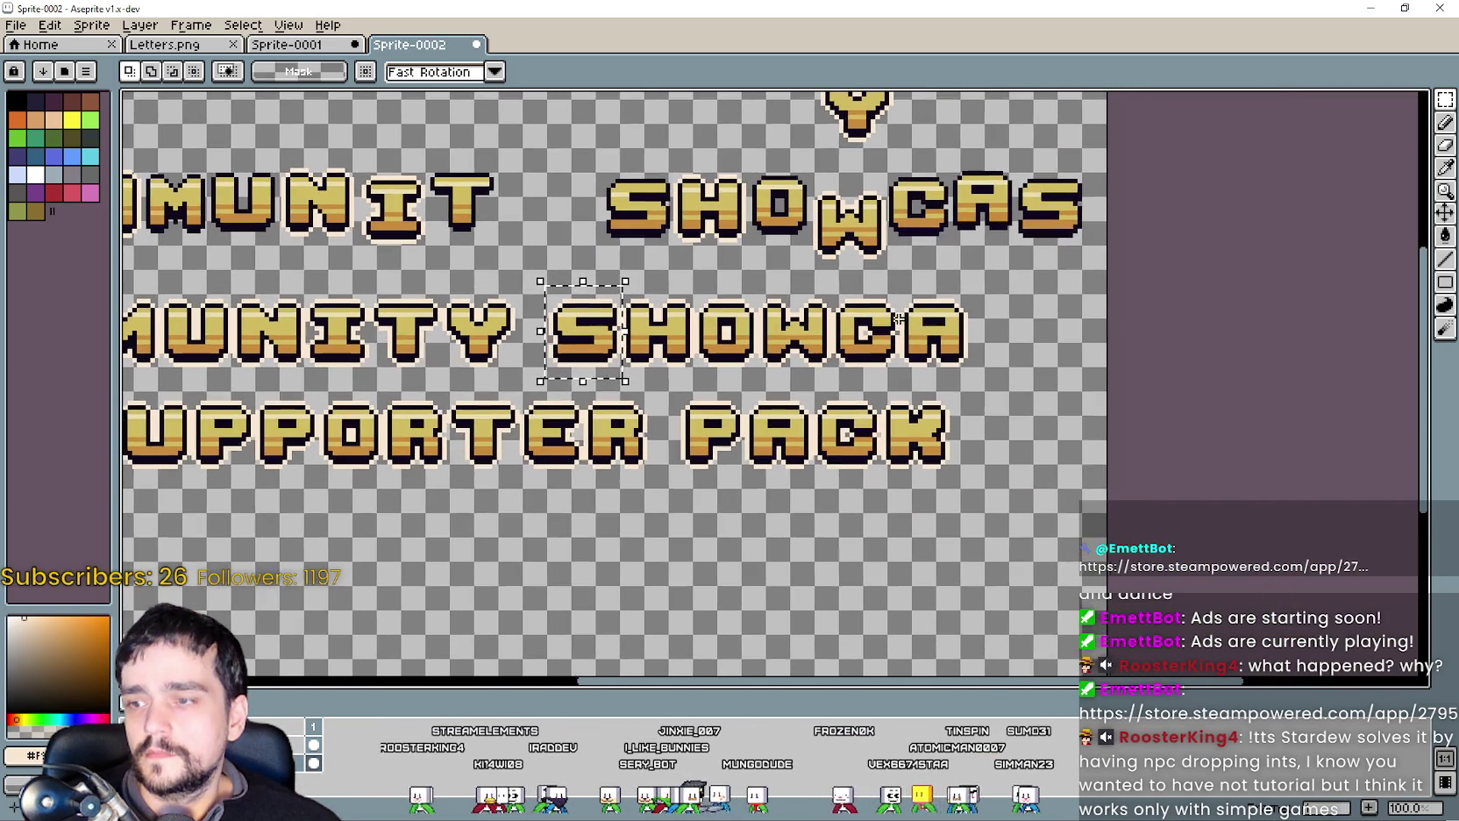
Place the S copy after SHOWCA, nudge it left, and commit it.
{"action": "left_click_drag", "start_coordinate": [602, 343], "coordinate": [1033, 348]}
{"action": "scroll", "coordinate": [1033, 348], "scroll_direction": "up", "scroll_amount": 2}
{"action": "scroll", "coordinate": [1033, 348], "scroll_direction": "up", "scroll_amount": 1}
{"action": "key", "text": "Left"}
{"action": "key", "text": "Left"}
{"action": "key", "text": "Left"}
{"action": "key", "text": "Left"}
{"action": "scroll", "coordinate": [887, 315], "scroll_direction": "down", "scroll_amount": 3}
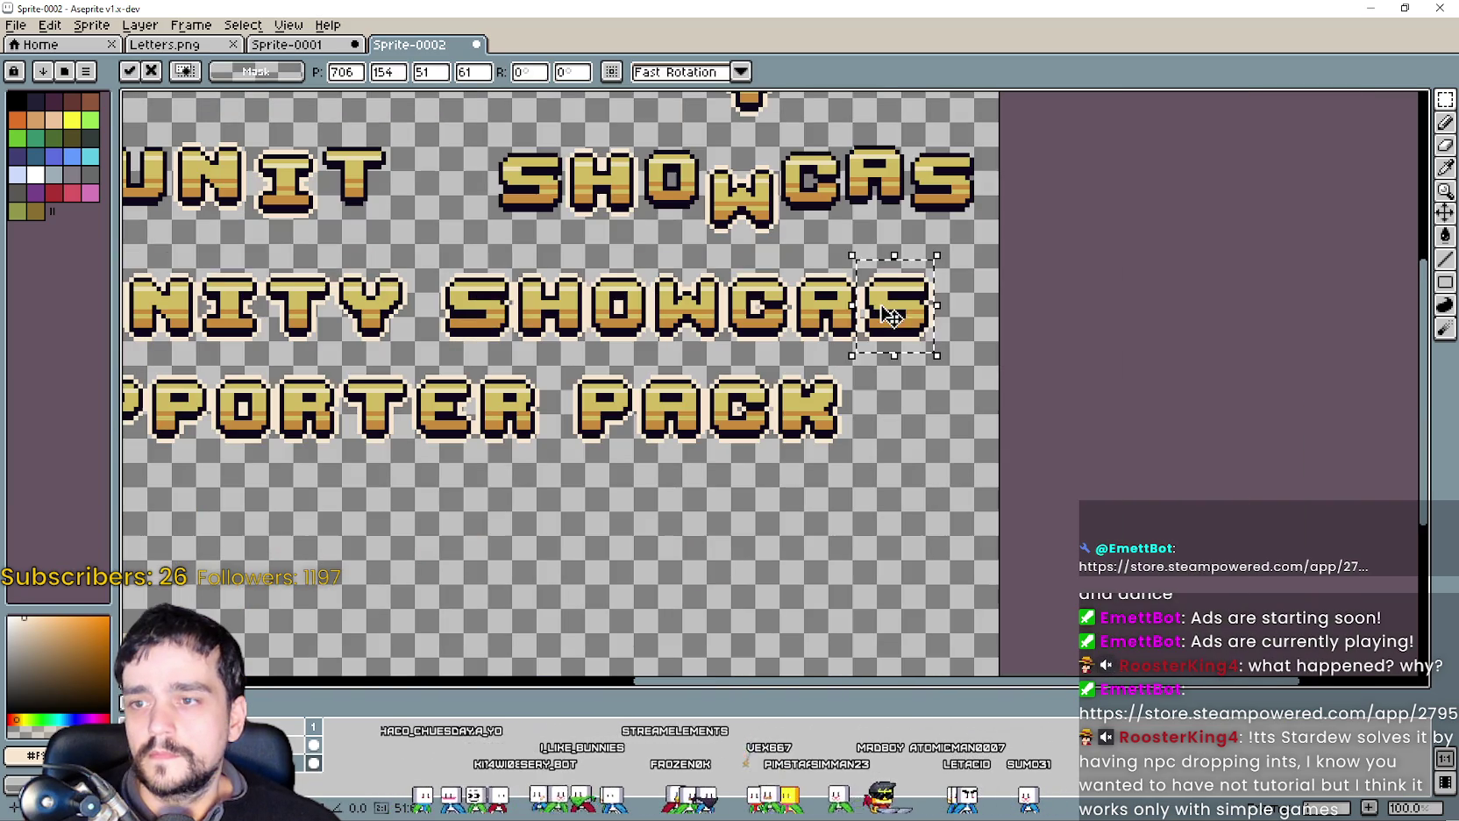
{"action": "key", "text": "ctrl+d"}
{"action": "scroll", "coordinate": [701, 364], "scroll_direction": "left", "scroll_amount": 2}
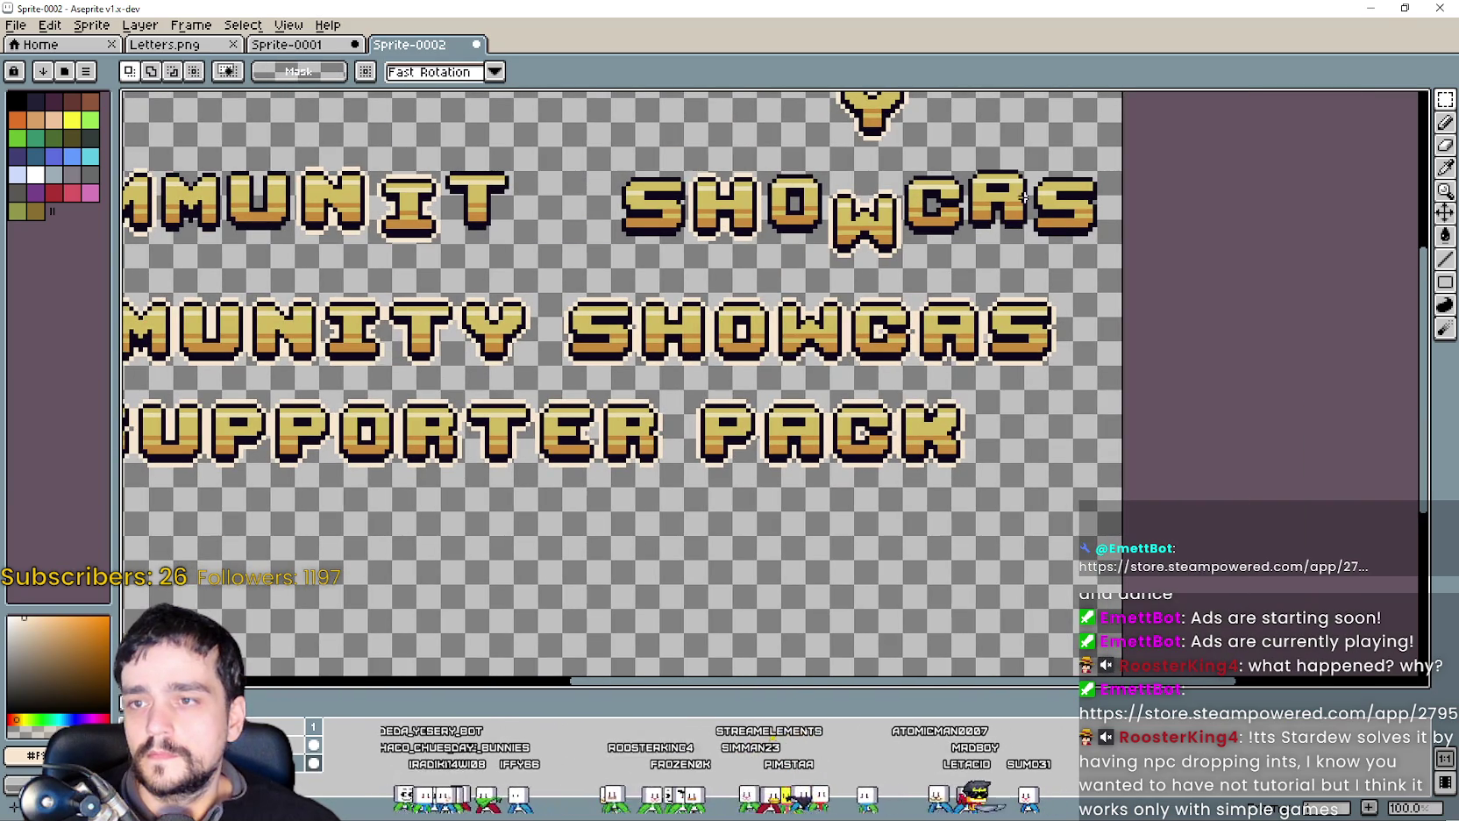
Marquee-select the E in SUPPORTER, redoing the selection once.
{"action": "scroll", "coordinate": [496, 414], "scroll_direction": "left", "scroll_amount": 2}
{"action": "scroll", "coordinate": [666, 445], "scroll_direction": "up", "scroll_amount": 1}
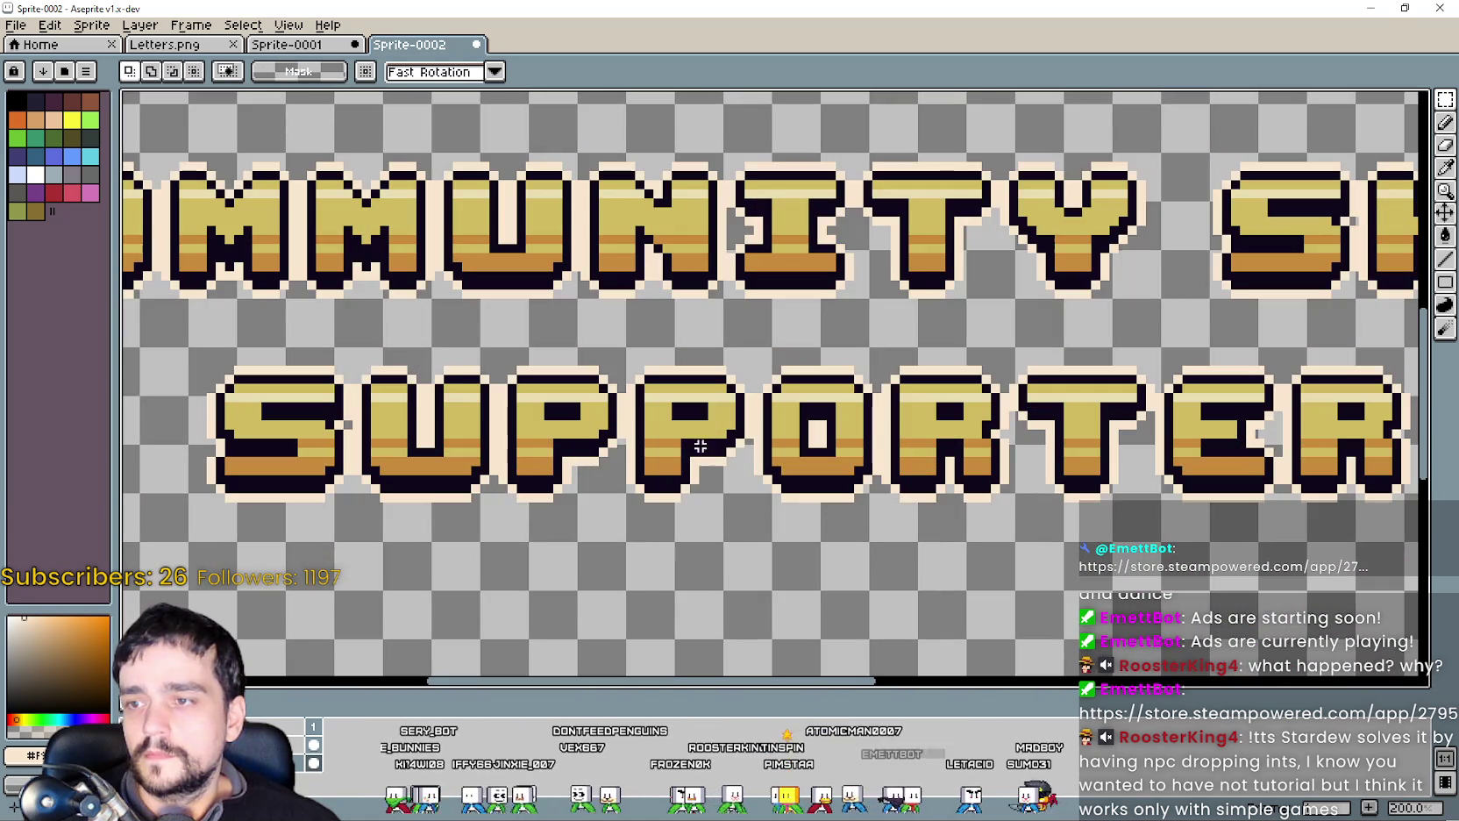
{"action": "scroll", "coordinate": [729, 440], "scroll_direction": "right", "scroll_amount": 2}
{"action": "scroll", "coordinate": [747, 377], "scroll_direction": "up", "scroll_amount": 1}
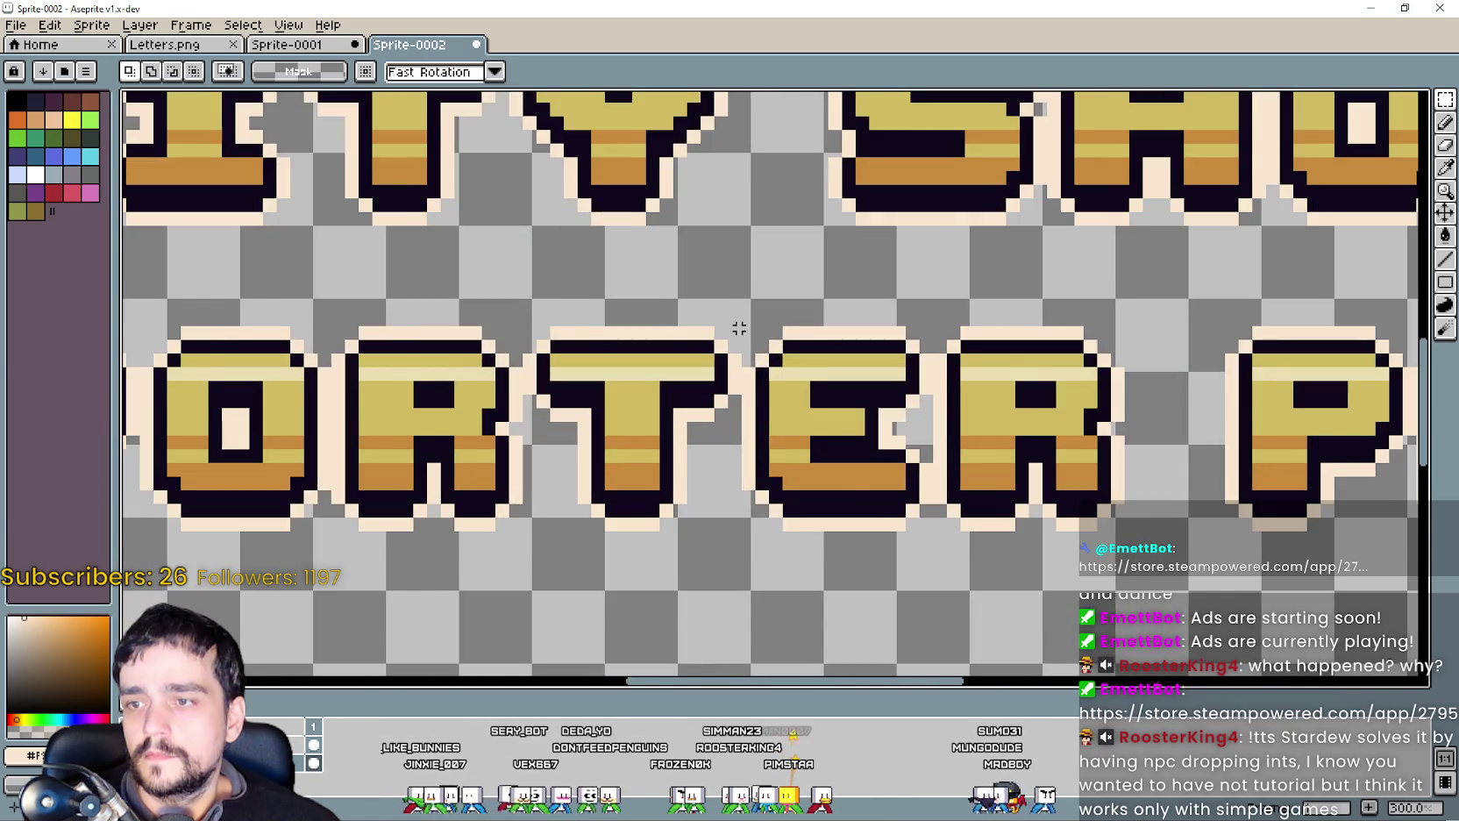
{"action": "scroll", "coordinate": [739, 332], "scroll_direction": "up", "scroll_amount": 1}
{"action": "left_click_drag", "start_coordinate": [748, 304], "coordinate": [1004, 610]}
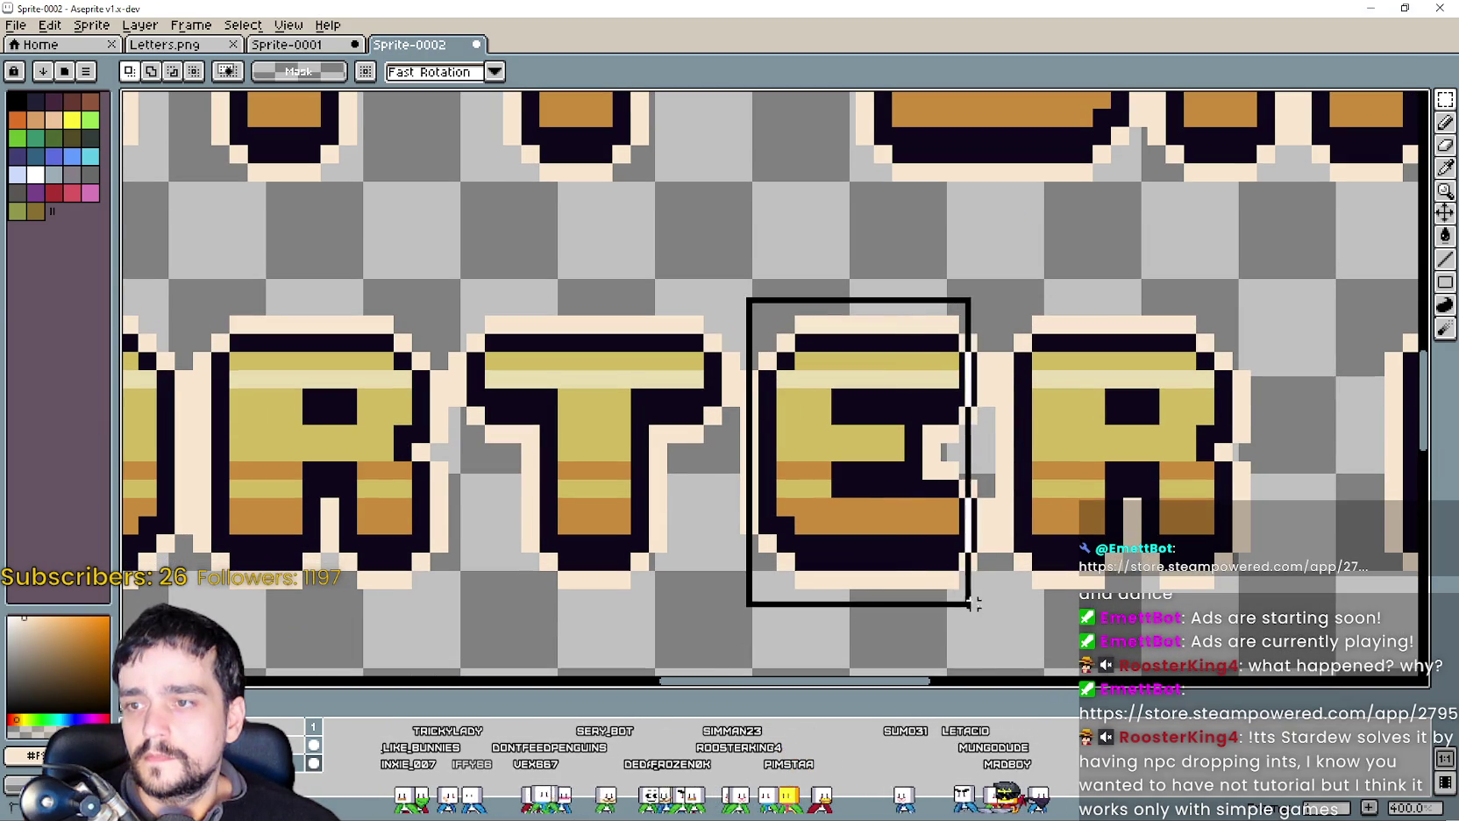
{"action": "left_click", "coordinate": [1028, 622]}
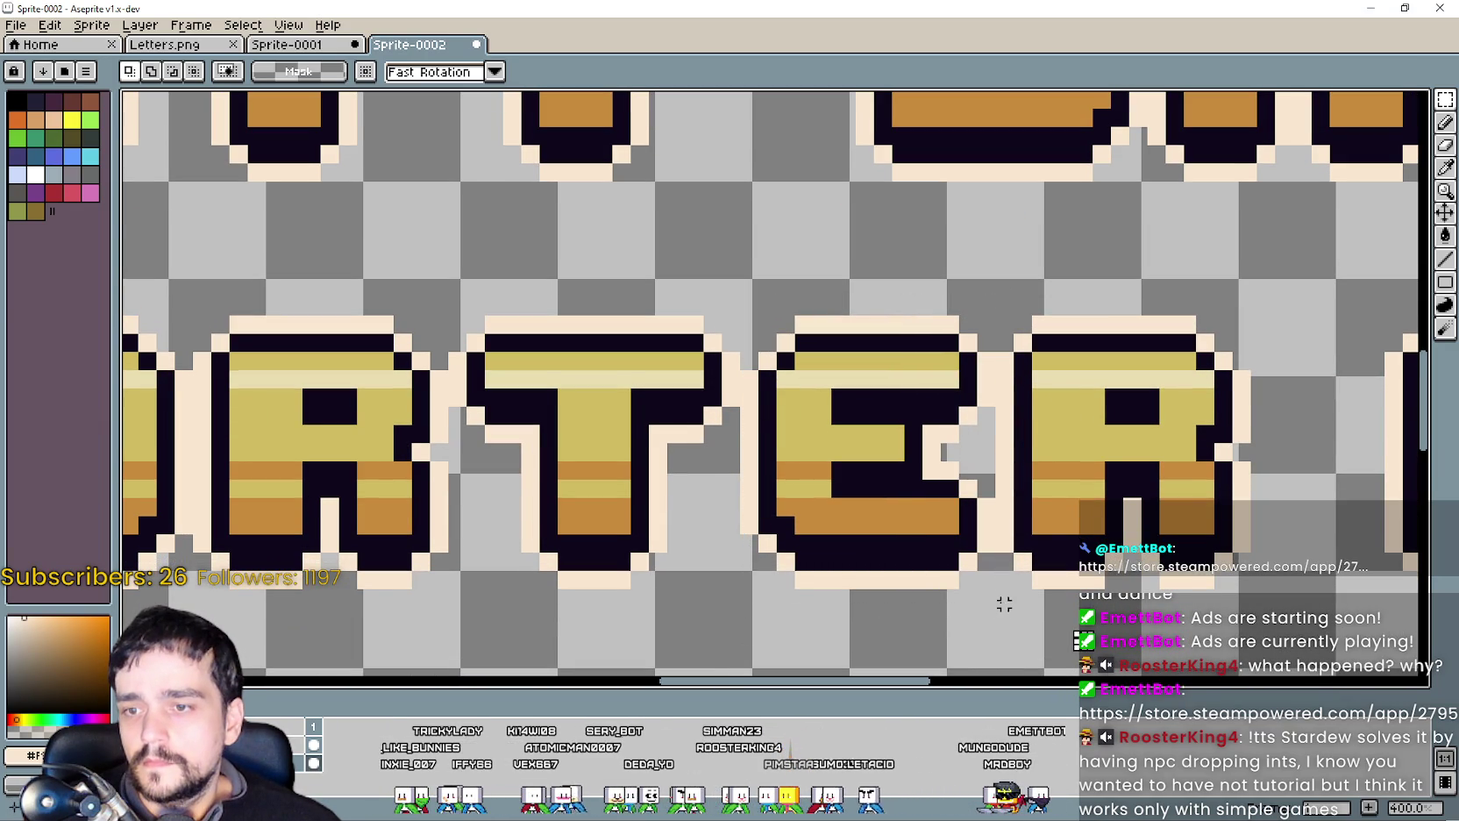
{"action": "left_click_drag", "start_coordinate": [998, 603], "coordinate": [741, 297]}
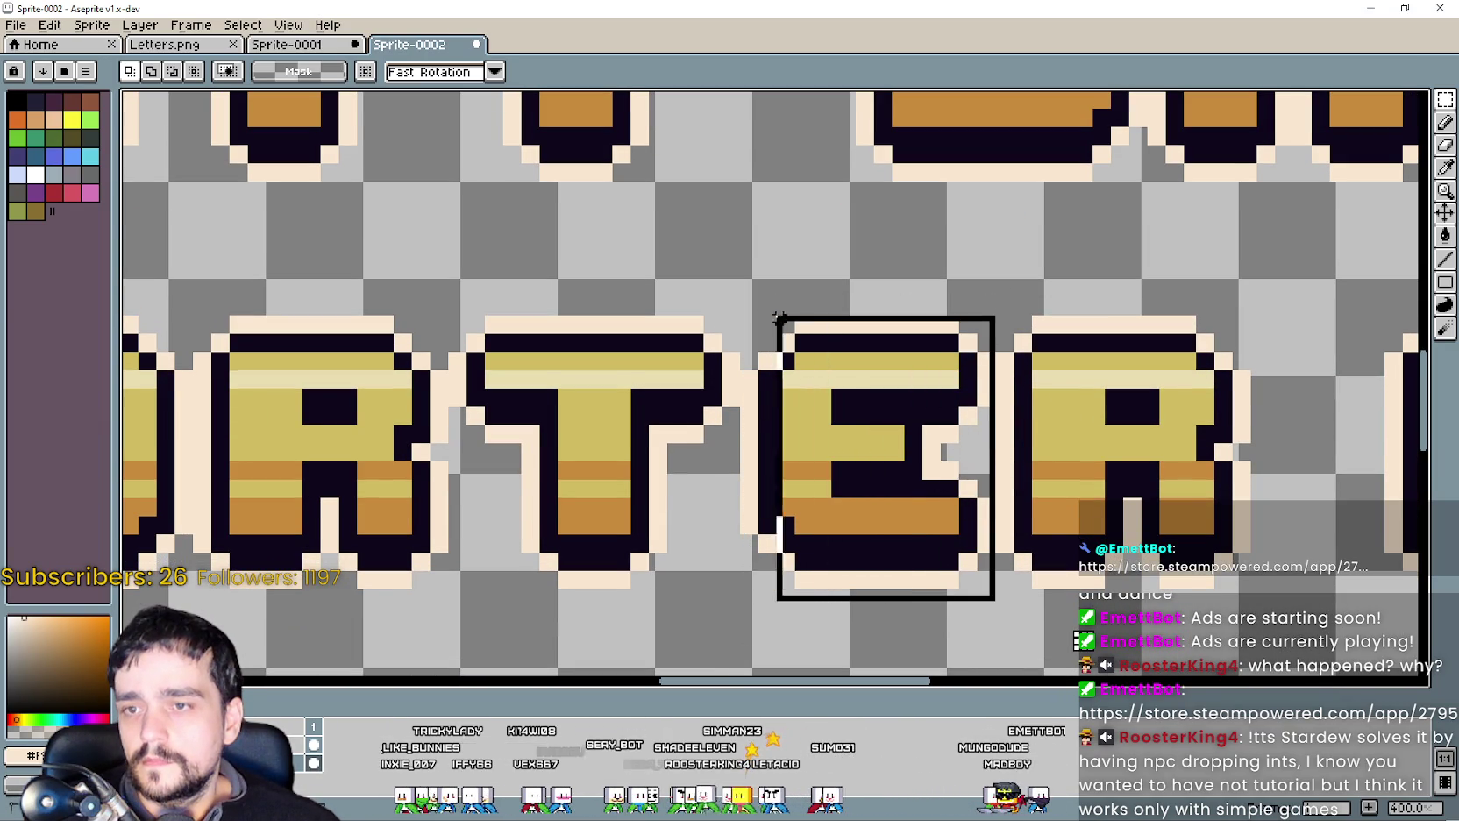
Paste a floating copy of the E and drag it after SHOWCAS.
{"action": "scroll", "coordinate": [765, 399], "scroll_direction": "down", "scroll_amount": 4}
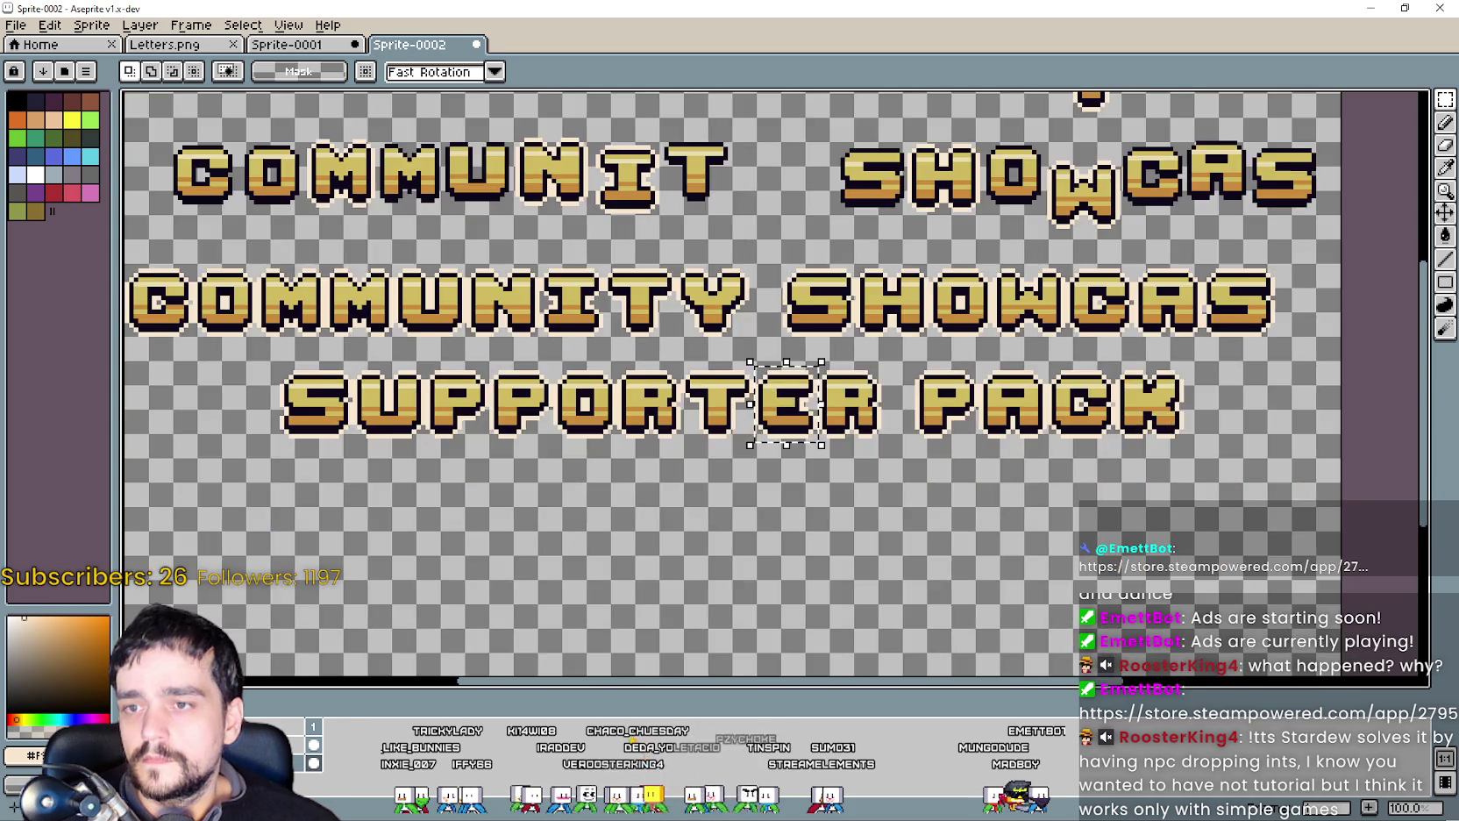
{"action": "scroll", "coordinate": [745, 482], "scroll_direction": "up", "scroll_amount": 1}
{"action": "scroll", "coordinate": [737, 527], "scroll_direction": "up", "scroll_amount": 1}
{"action": "key", "text": "ctrl+v"}
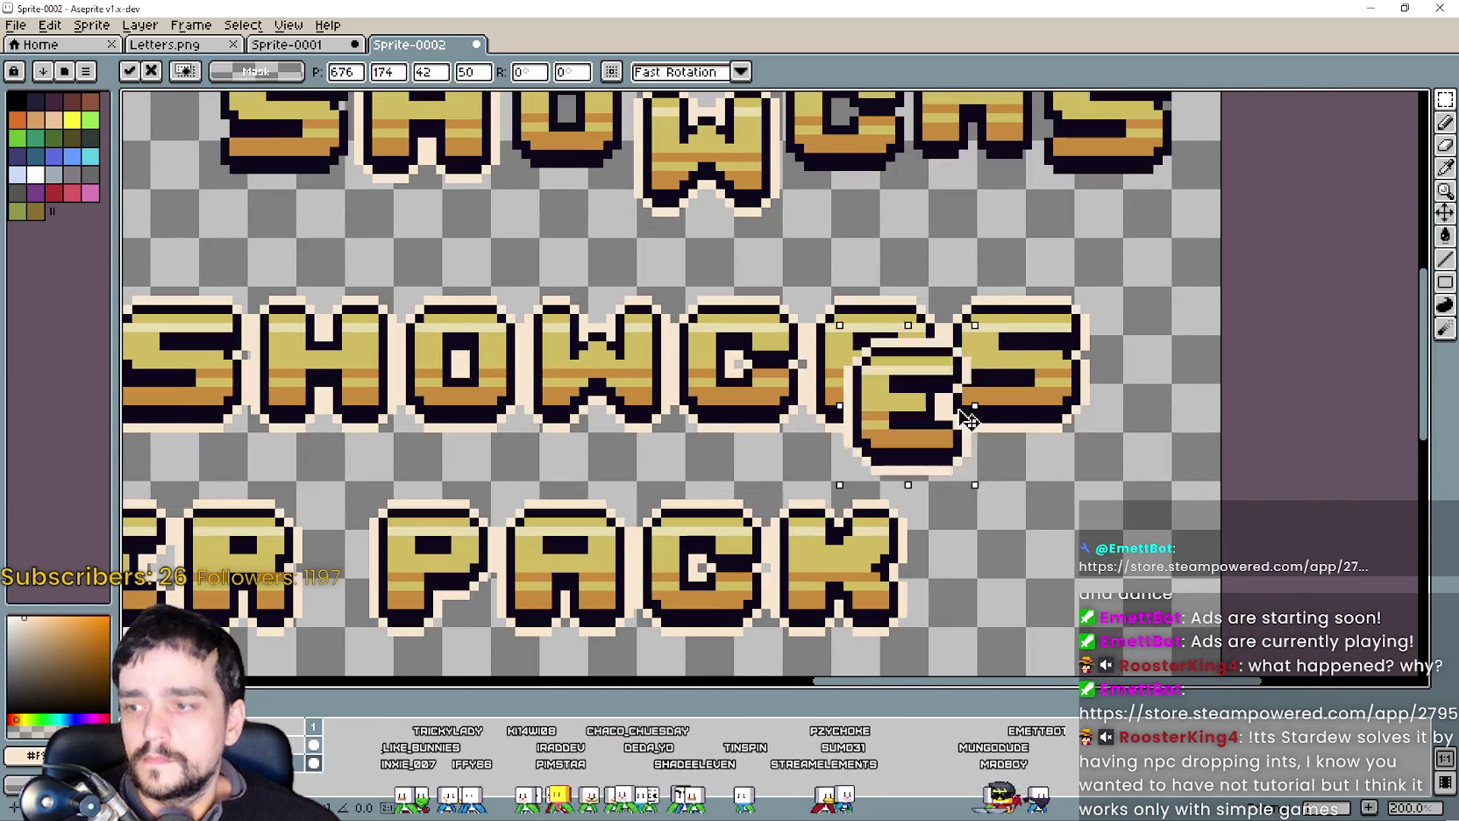
{"action": "mouse_move", "coordinate": [726, 557]}
{"action": "left_mouse_down"}
{"action": "mouse_move", "coordinate": [1169, 382]}
{"action": "mouse_move", "coordinate": [1169, 399]}
{"action": "left_mouse_up"}
{"action": "scroll", "coordinate": [1172, 382], "scroll_direction": "up", "scroll_amount": 2}
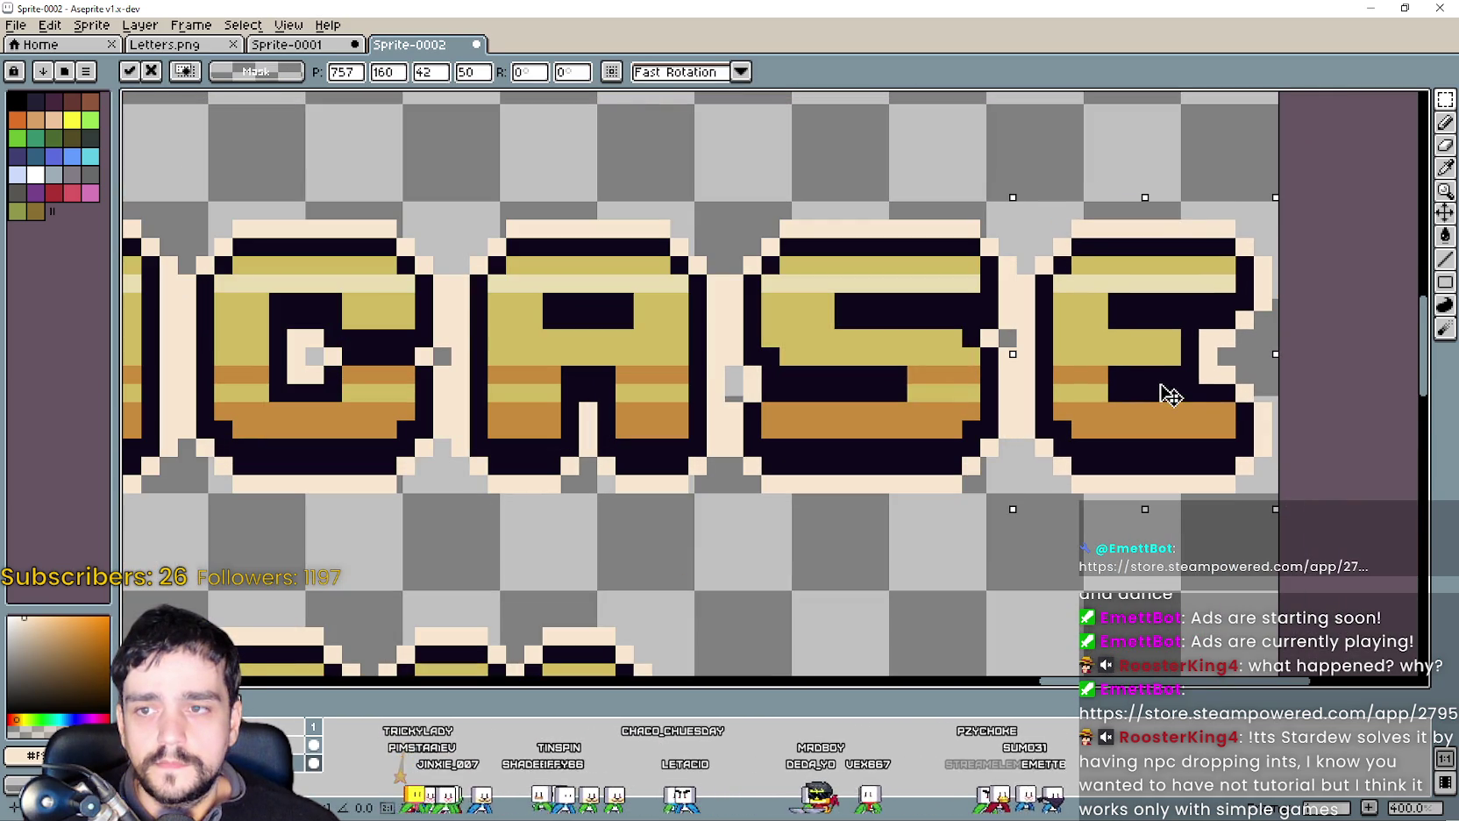
Commit the placed E and look over the completed COMMUNITY SHOWCASE lettering.
{"action": "scroll", "coordinate": [1146, 397], "scroll_direction": "down", "scroll_amount": 3}
{"action": "key", "text": "Return"}
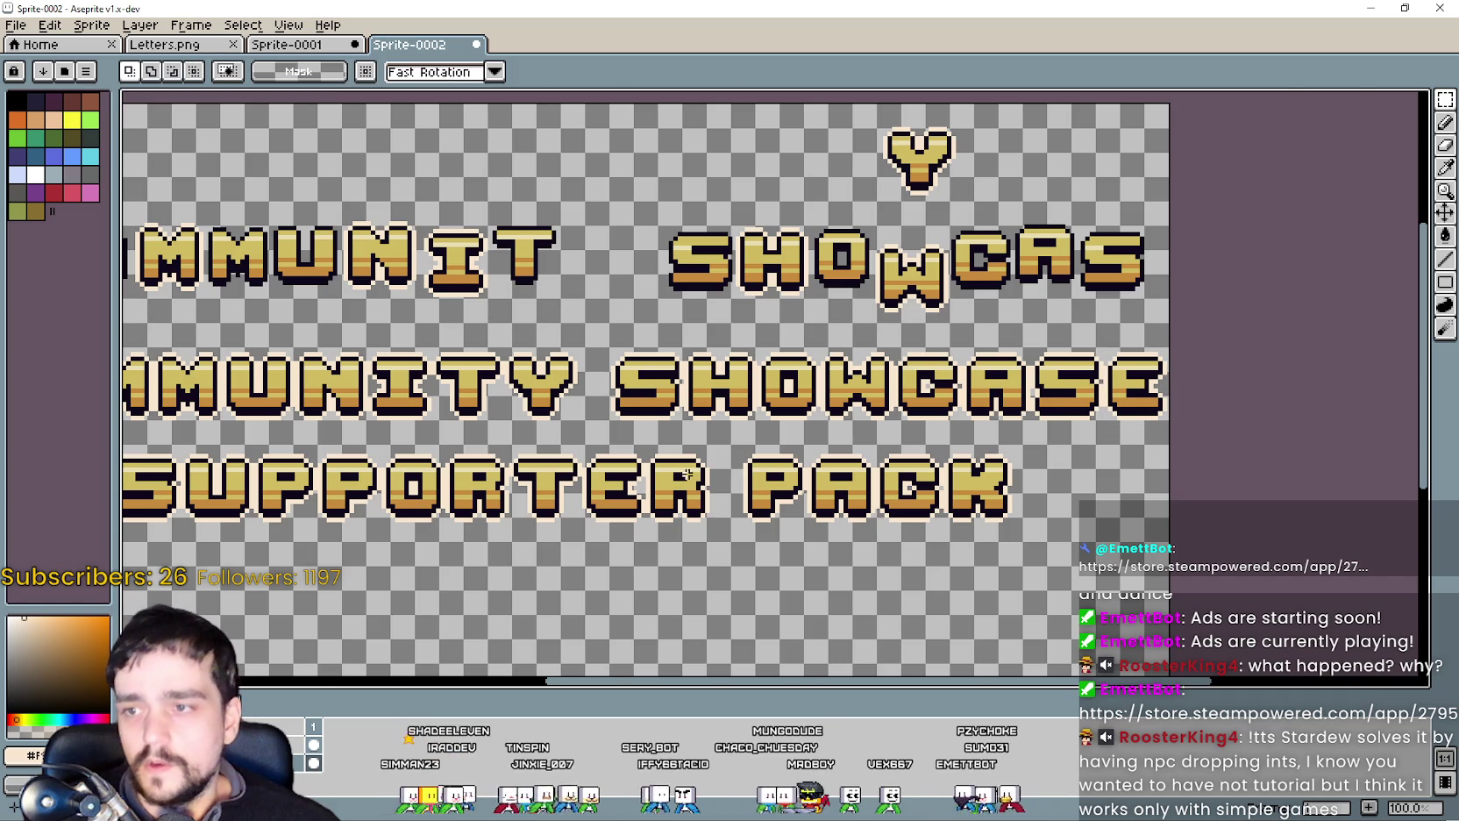
{"action": "scroll", "coordinate": [902, 425], "scroll_direction": "down", "scroll_amount": 1}
{"action": "scroll", "coordinate": [706, 445], "scroll_direction": "up", "scroll_amount": 2}
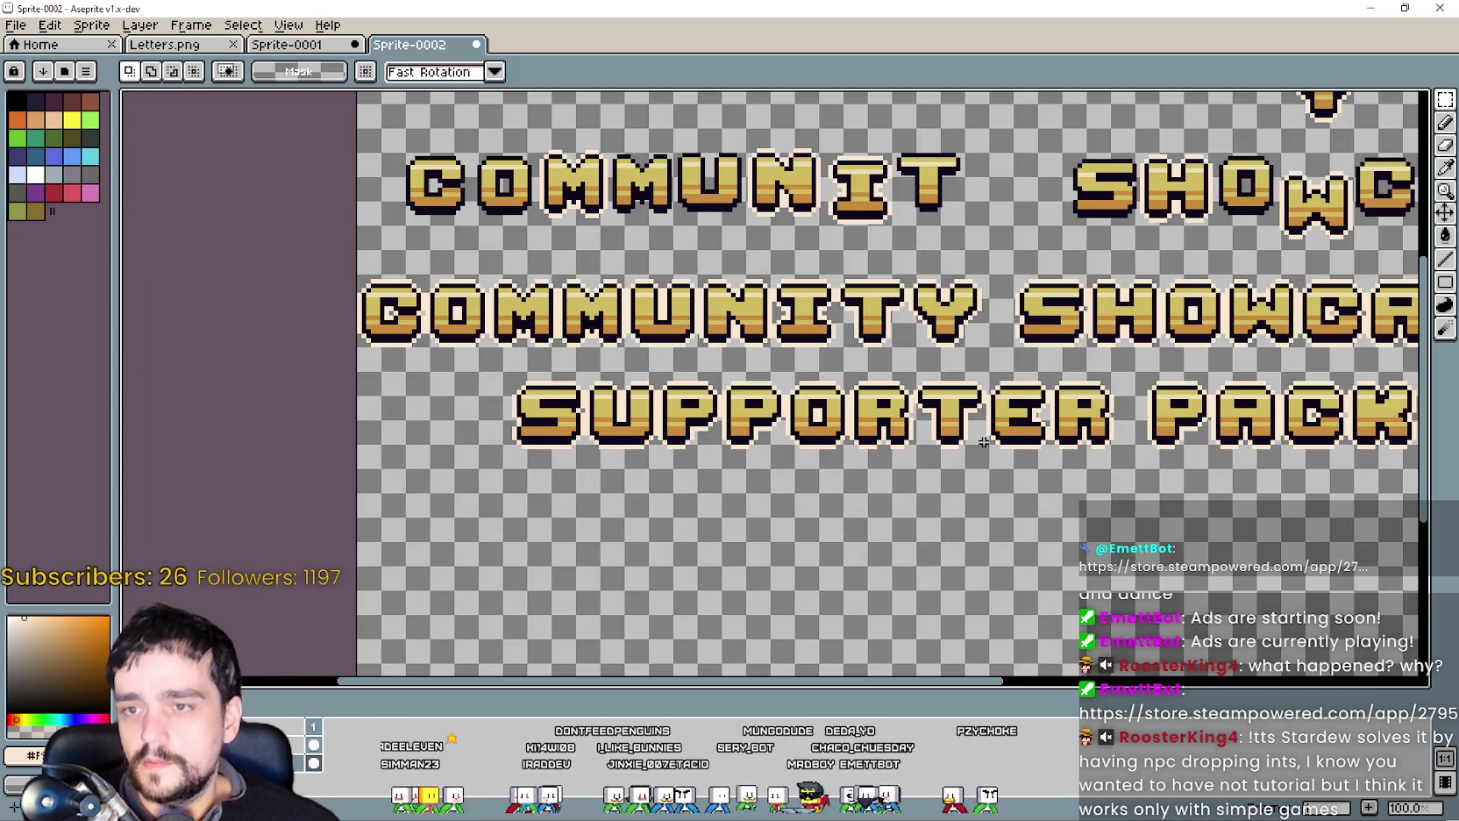
{"action": "left_click_drag", "start_coordinate": [1052, 417], "coordinate": [794, 437]}
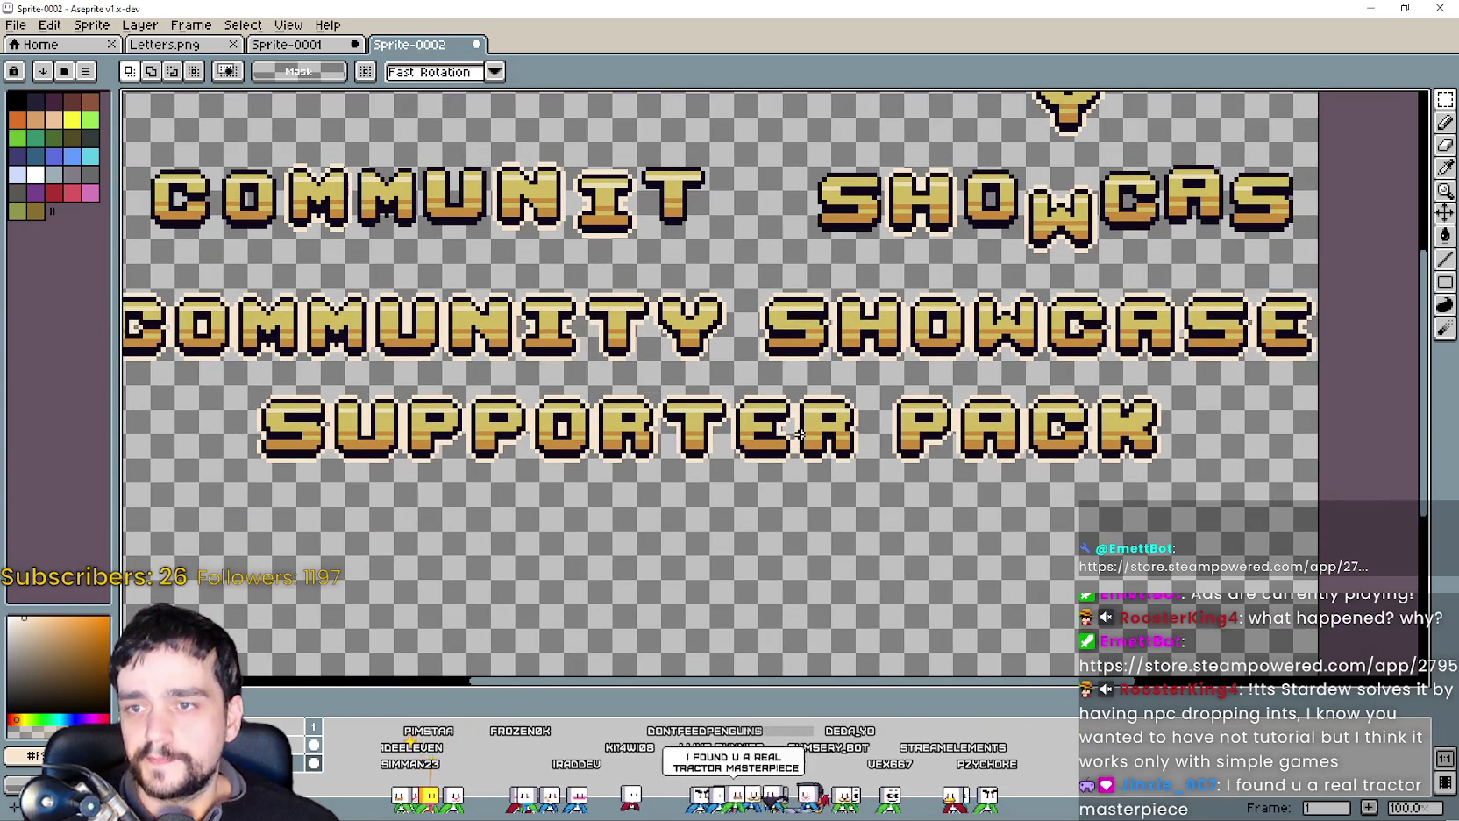
{"action": "scroll", "coordinate": [804, 427], "scroll_direction": "down", "scroll_amount": 2}
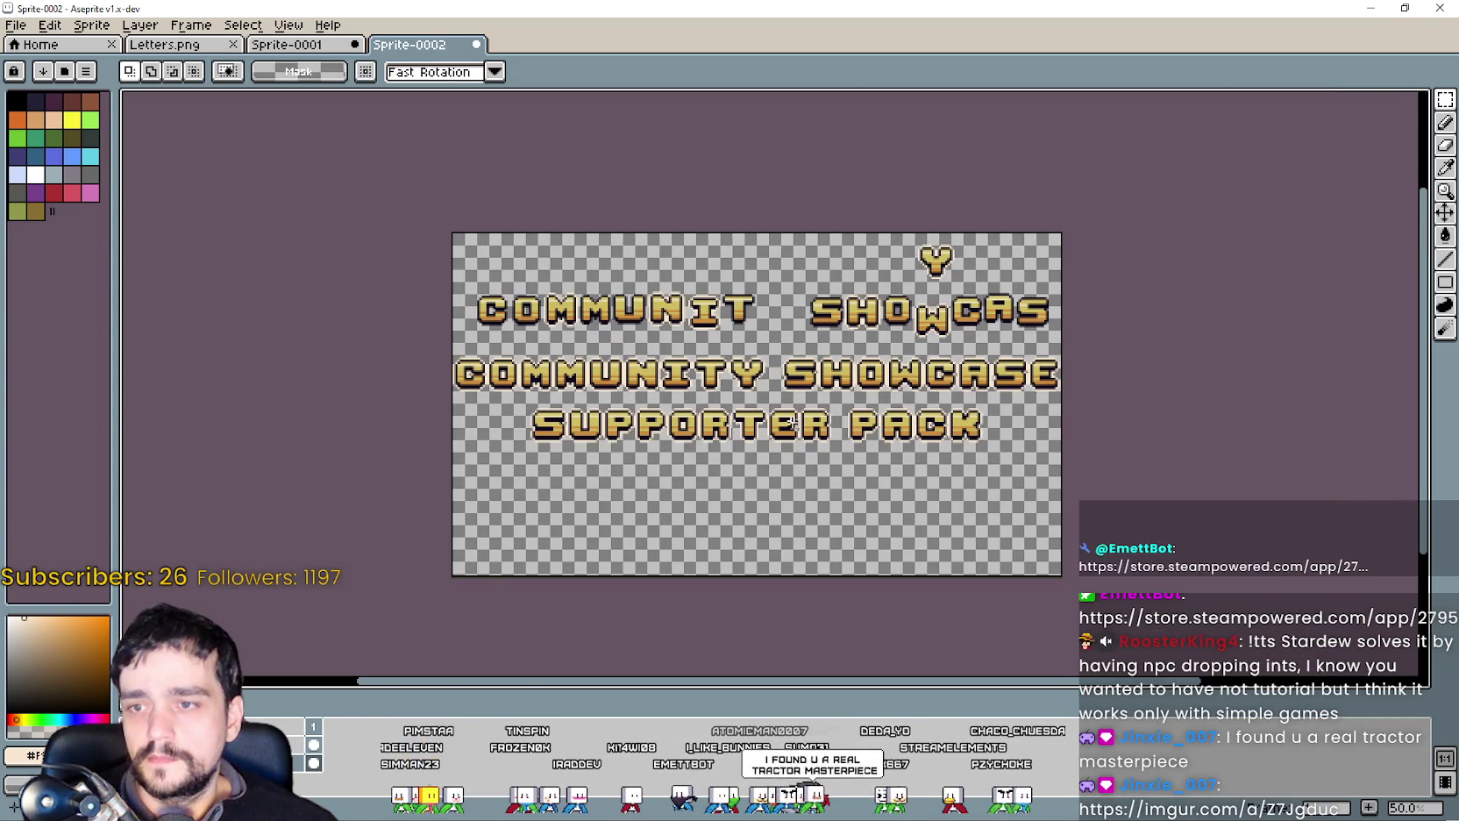
{"action": "scroll", "coordinate": [694, 396], "scroll_direction": "up", "scroll_amount": 2}
{"action": "left_click_drag", "start_coordinate": [694, 395], "coordinate": [581, 401]}
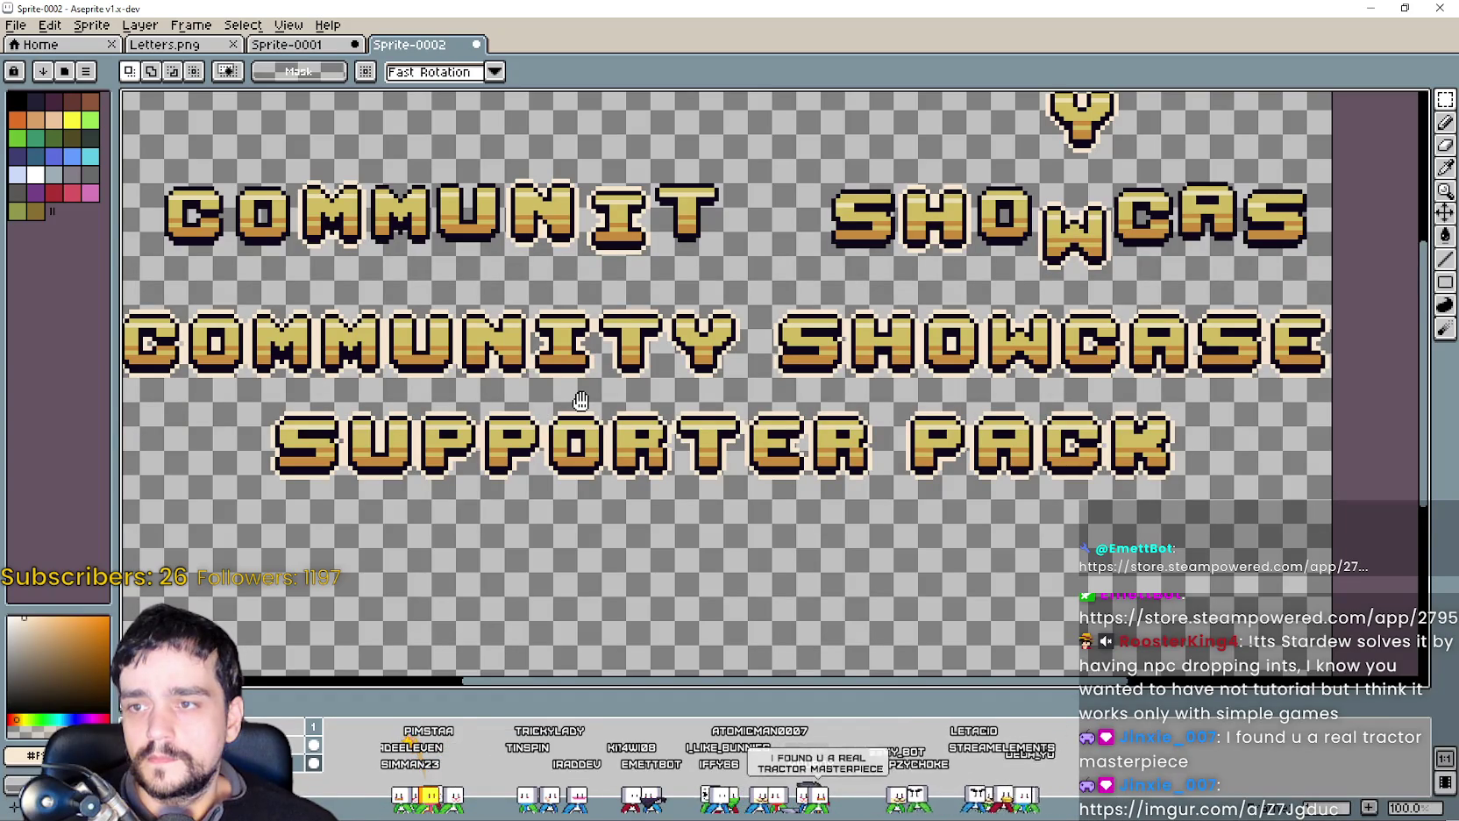
{"action": "left_click_drag", "start_coordinate": [580, 401], "coordinate": [661, 420]}
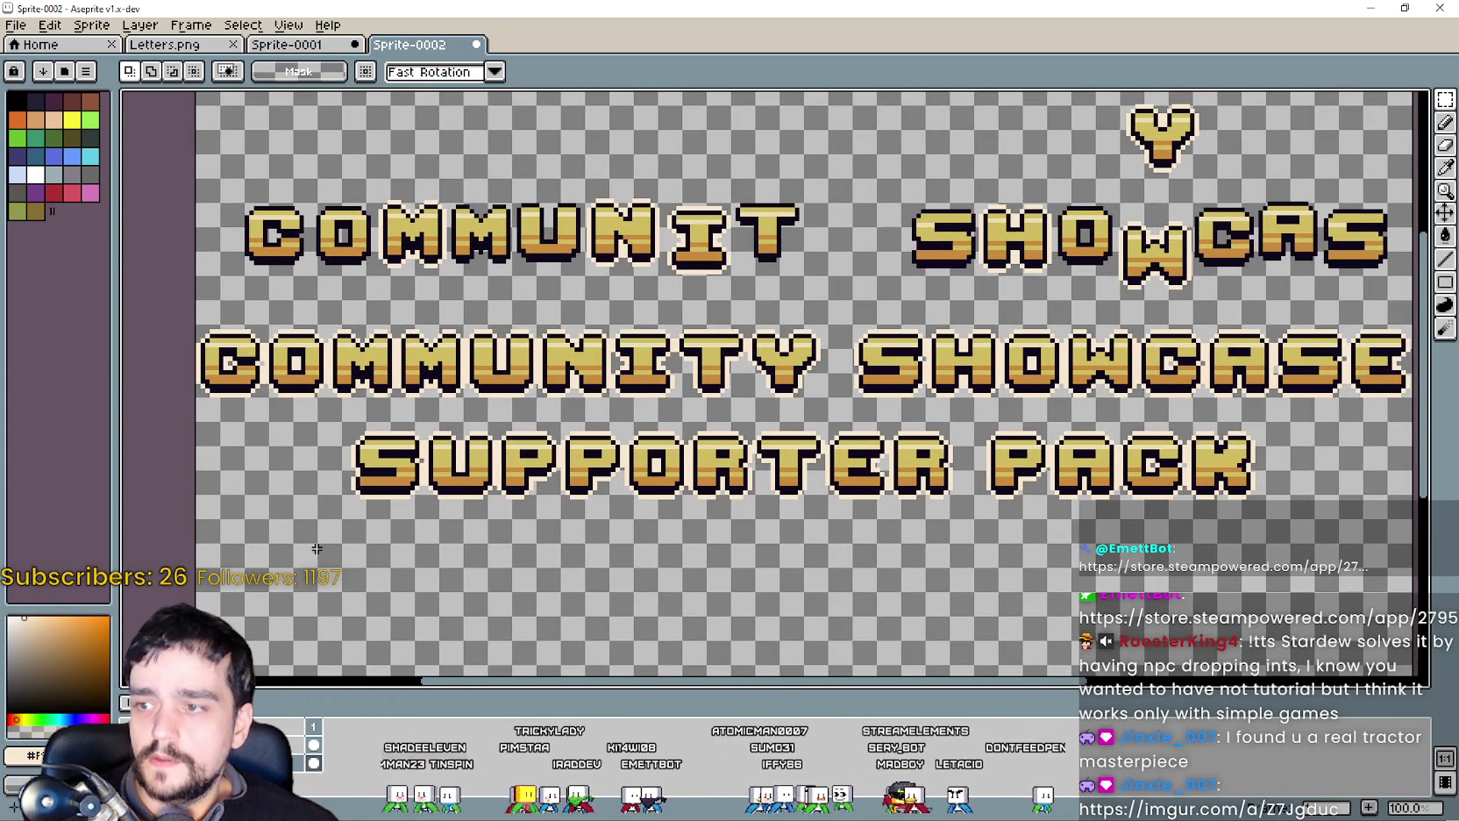
{"action": "scroll", "coordinate": [307, 517], "scroll_direction": "up", "scroll_amount": 1}
{"action": "scroll", "coordinate": [351, 465], "scroll_direction": "down", "scroll_amount": 1}
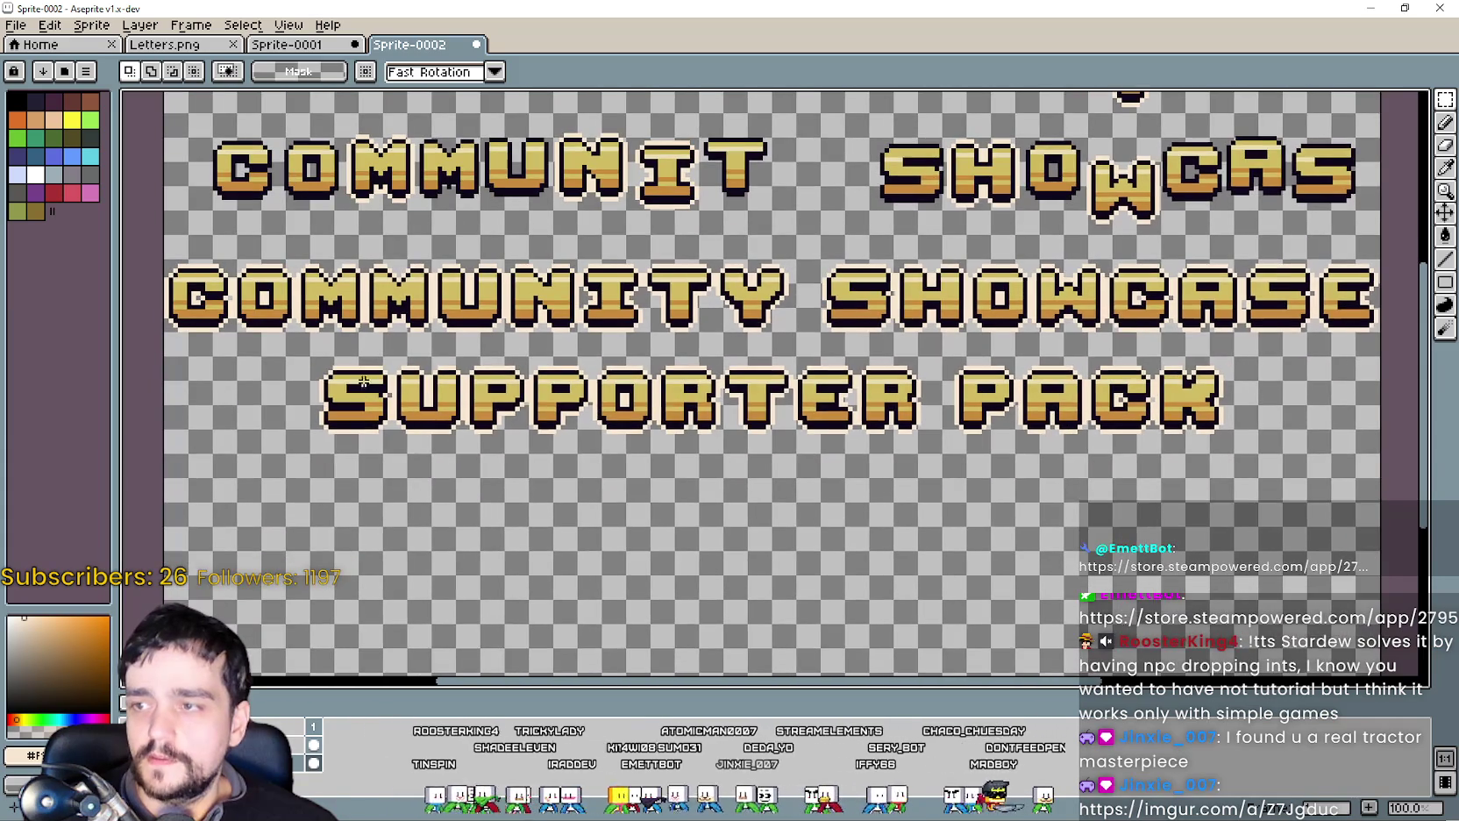
{"action": "scroll", "coordinate": [331, 391], "scroll_direction": "up", "scroll_amount": 1}
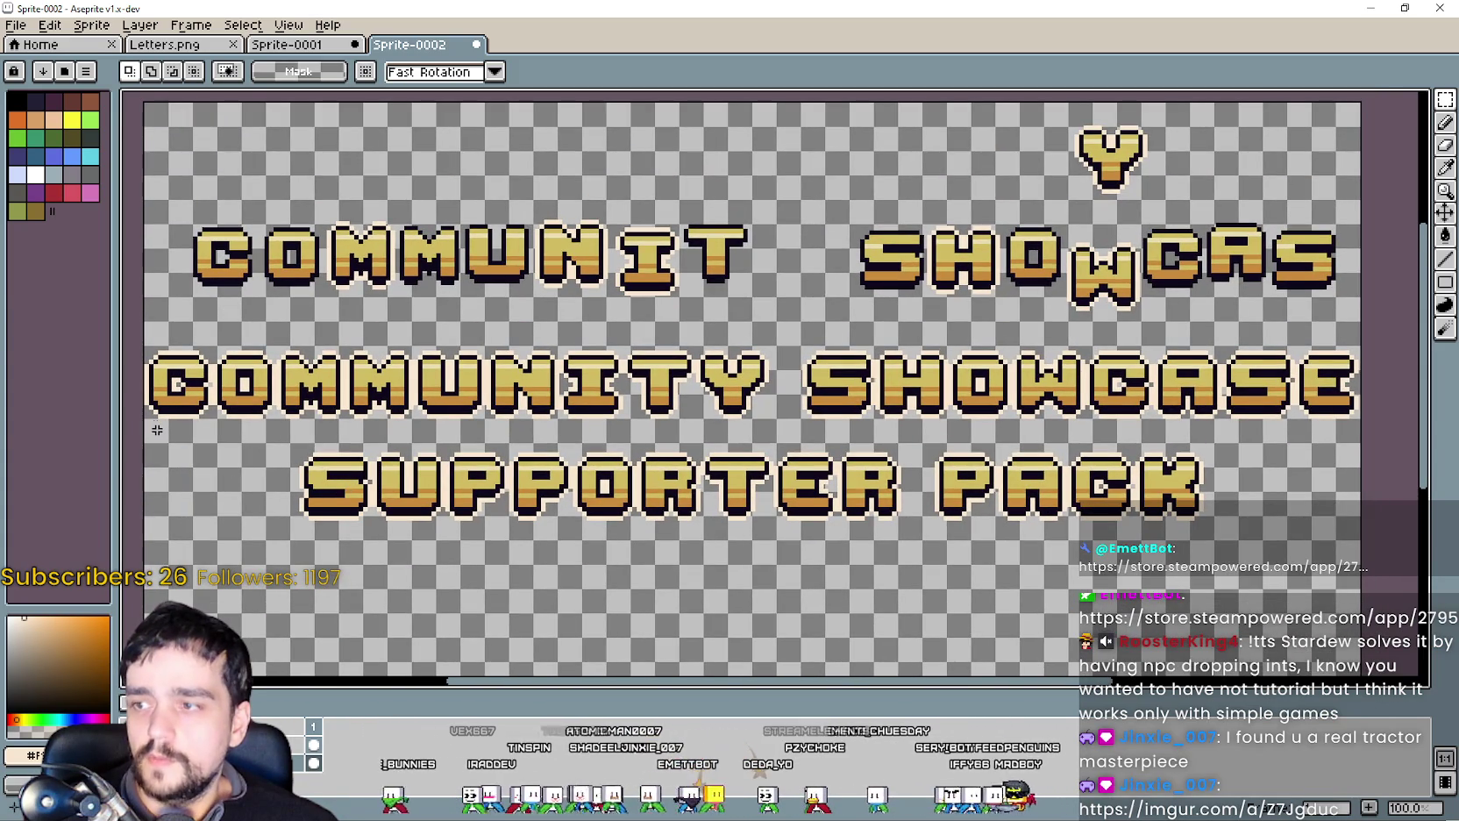
Clear the COMM selection, then marquee-select the SUPPORTER PACK row.
{"action": "key", "text": "ctrl+d"}
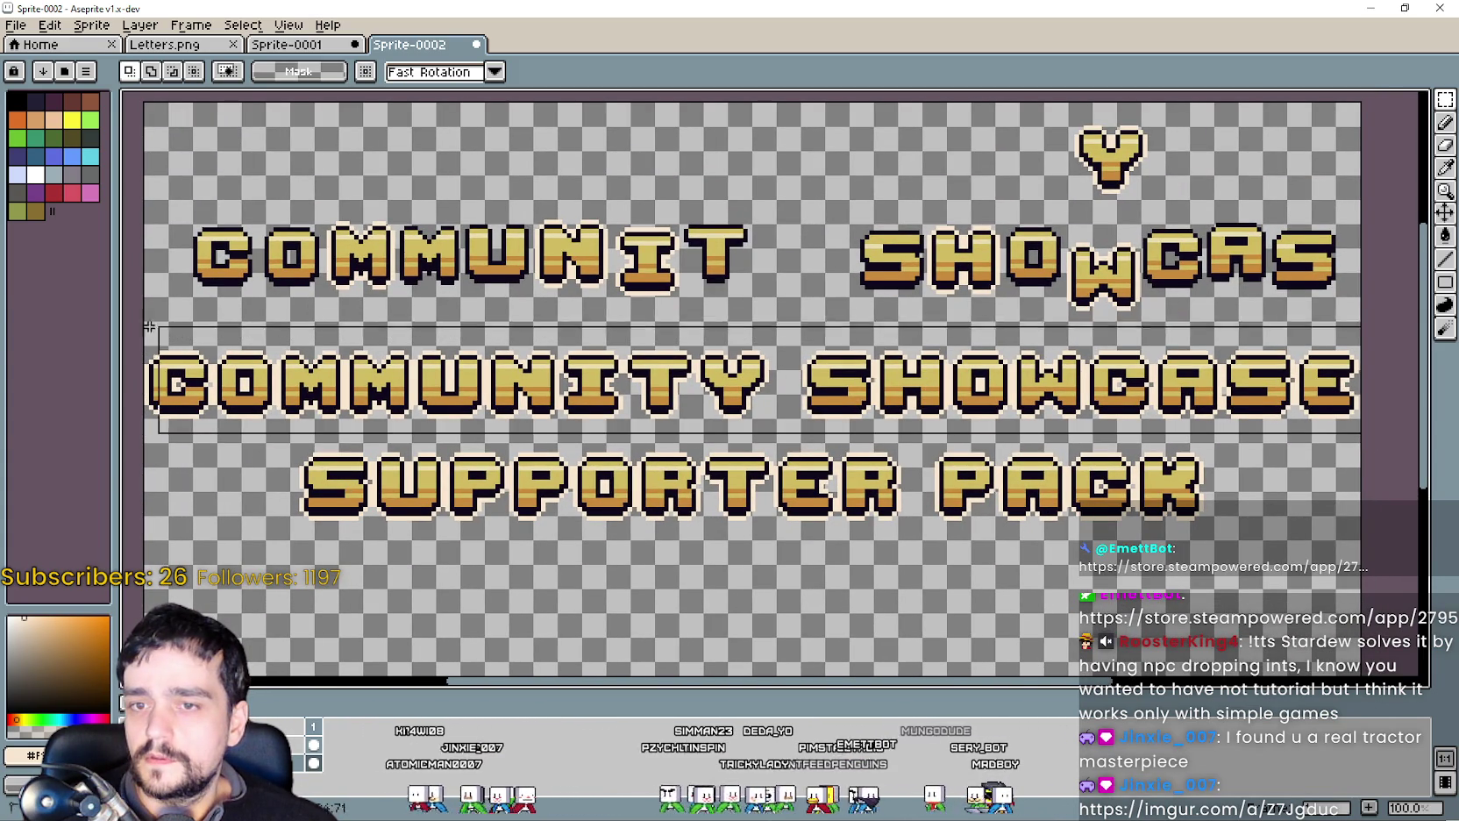
{"action": "scroll", "coordinate": [877, 421], "scroll_direction": "left", "scroll_amount": 3}
{"action": "scroll", "coordinate": [644, 440], "scroll_direction": "down", "scroll_amount": 1}
{"action": "left_click_drag", "start_coordinate": [488, 501], "coordinate": [1106, 438]}
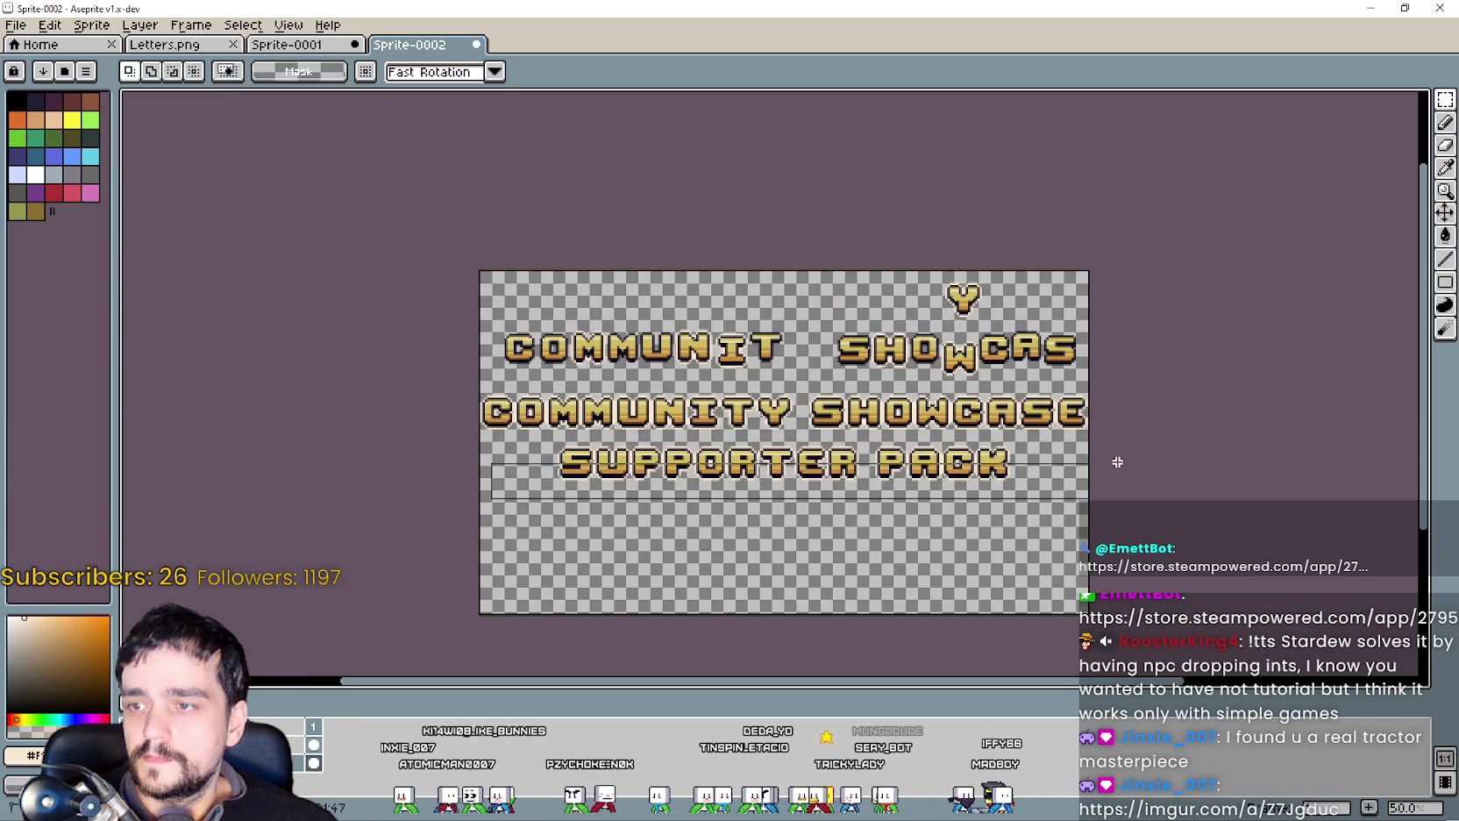
Delete the selected SUPPORTER PACK row.
{"action": "scroll", "coordinate": [1008, 460], "scroll_direction": "up", "scroll_amount": 1}
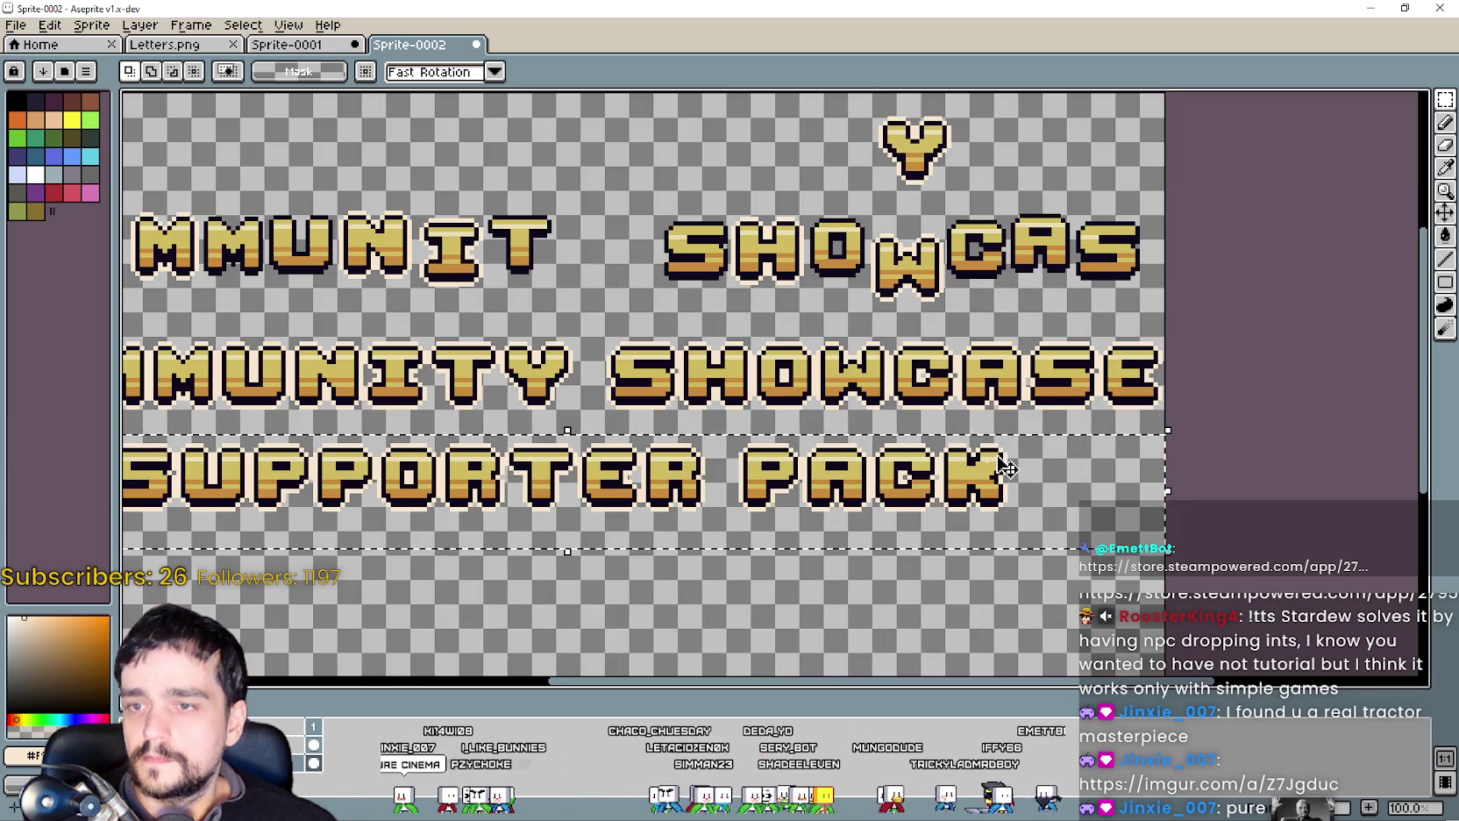
{"action": "scroll", "coordinate": [833, 421], "scroll_direction": "down", "scroll_amount": 2}
{"action": "scroll", "coordinate": [833, 421], "scroll_direction": "left", "scroll_amount": 1}
{"action": "scroll", "coordinate": [739, 375], "scroll_direction": "down", "scroll_amount": 1}
{"action": "scroll", "coordinate": [739, 376], "scroll_direction": "down", "scroll_amount": 1}
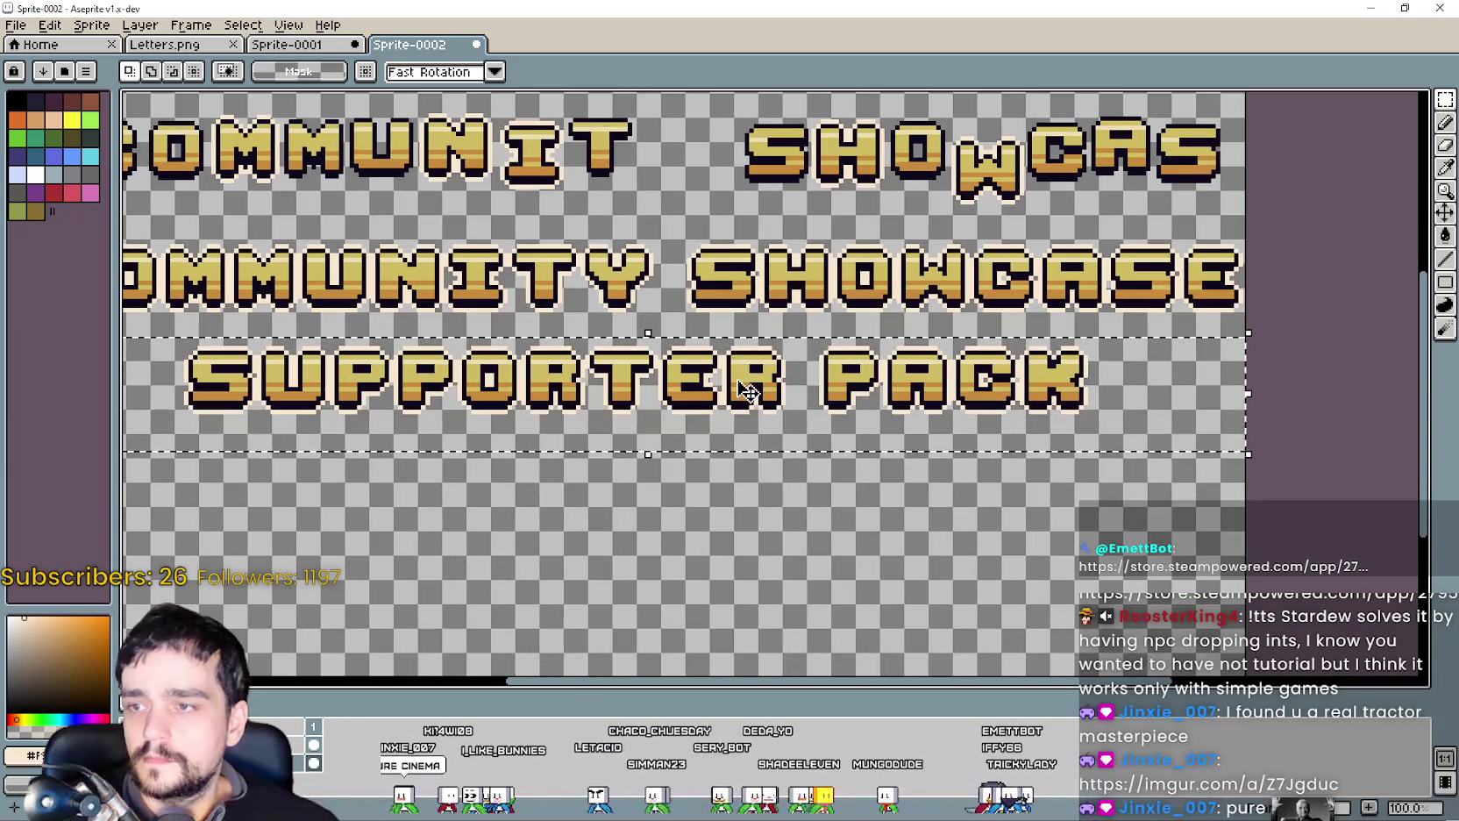
{"action": "key", "text": "Delete"}
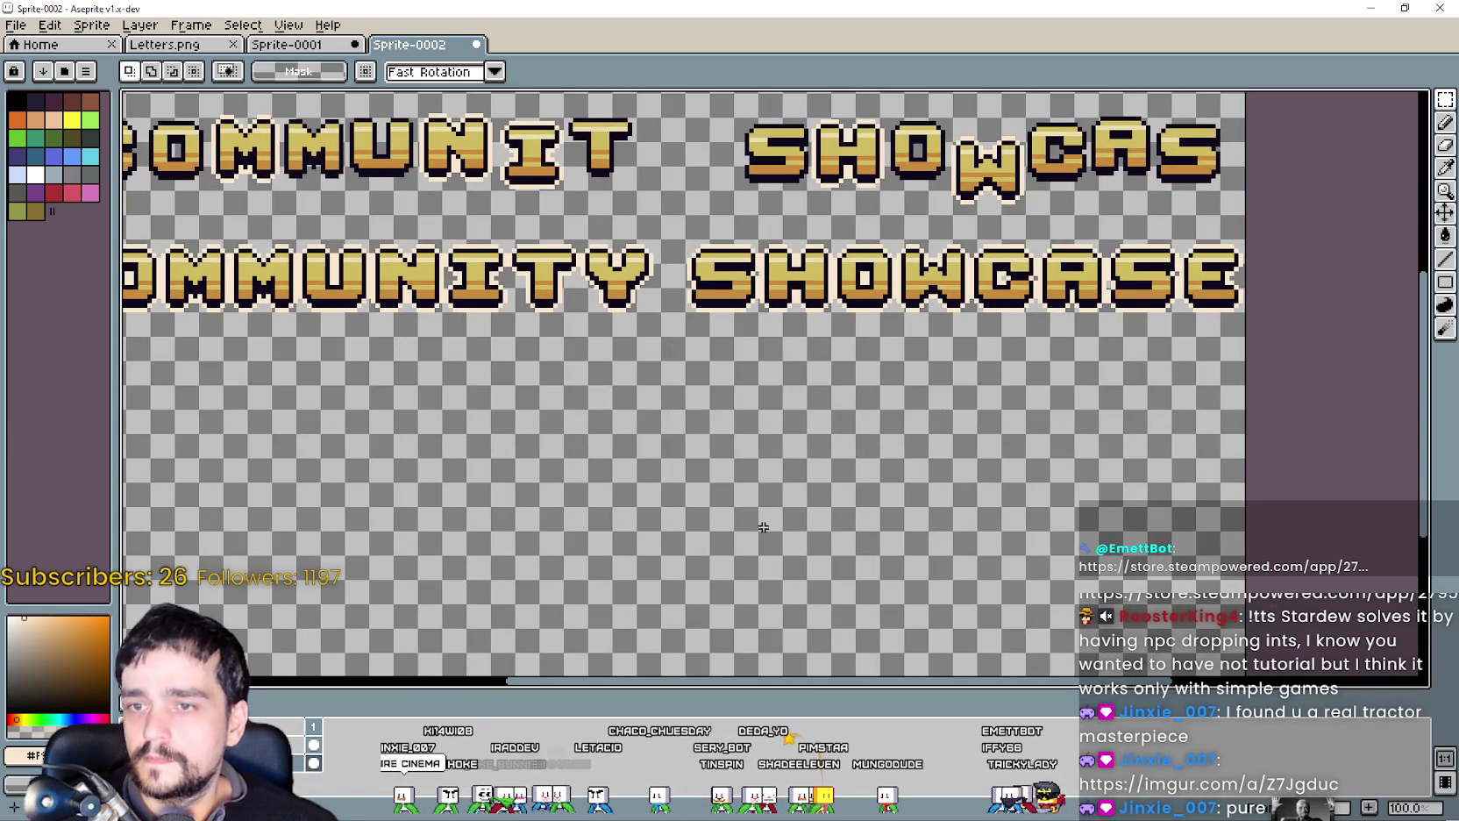
Marquee-select the complete COMMUNITY SHOWCASE row and drag it slightly lower.
{"action": "scroll", "coordinate": [771, 526], "scroll_direction": "left", "scroll_amount": 2}
{"action": "scroll", "coordinate": [212, 357], "scroll_direction": "up", "scroll_amount": 1}
{"action": "mouse_move", "coordinate": [212, 357]}
{"action": "left_mouse_down"}
{"action": "mouse_move", "coordinate": [159, 357]}
{"action": "mouse_move", "coordinate": [1373, 252]}
{"action": "left_mouse_up"}
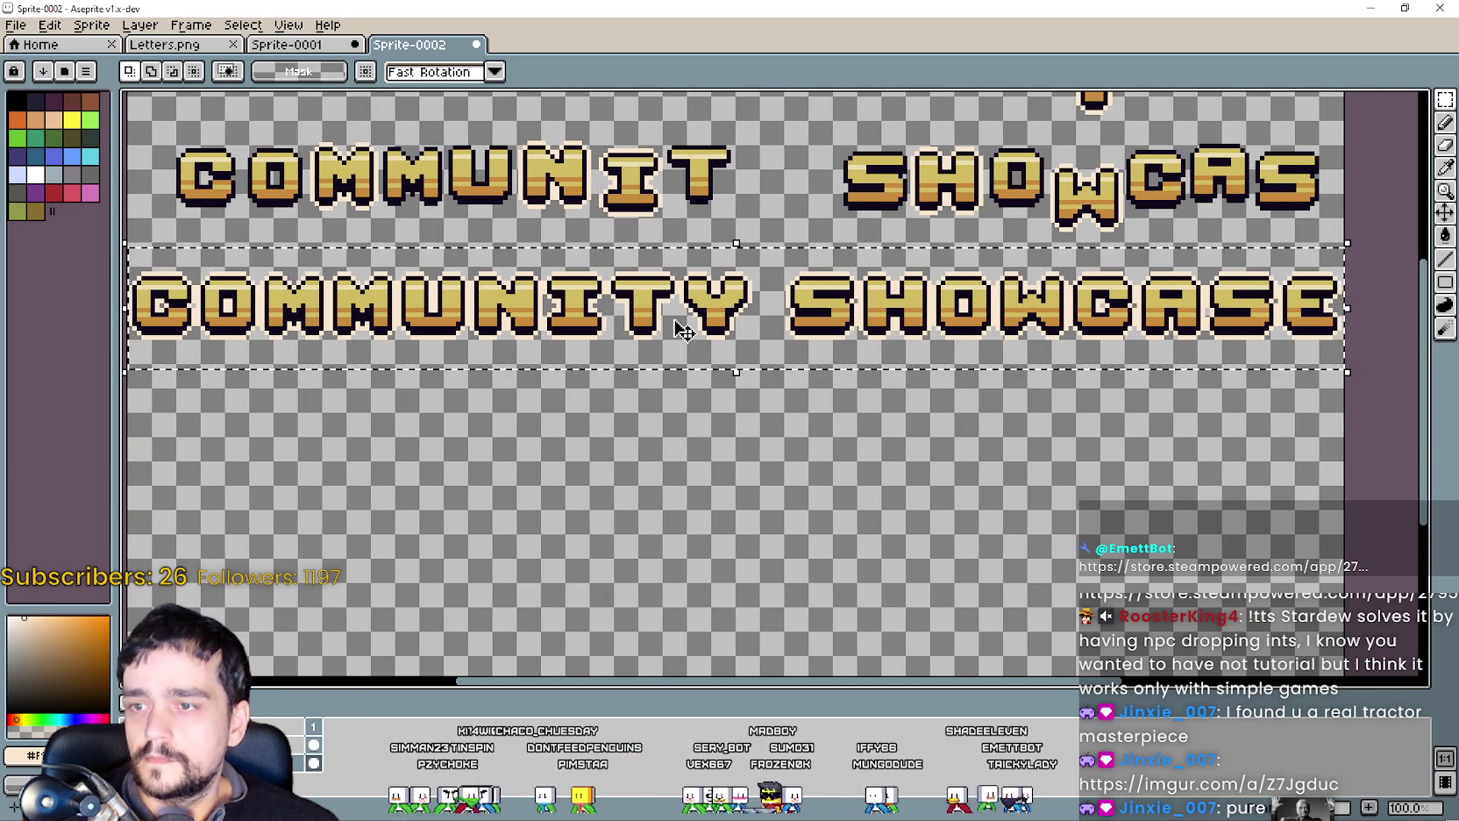
{"action": "mouse_move", "coordinate": [683, 334]}
{"action": "left_mouse_down"}
{"action": "mouse_move", "coordinate": [685, 413]}
{"action": "mouse_move", "coordinate": [784, 384]}
{"action": "mouse_move", "coordinate": [498, 407]}
{"action": "left_mouse_up"}
Check the lifted COMMUNITY SHOWCASE row and commit its new position.
{"action": "scroll", "coordinate": [770, 286], "scroll_direction": "up", "scroll_amount": 1}
{"action": "mouse_move", "coordinate": [770, 286]}
{"action": "left_mouse_down"}
{"action": "mouse_move", "coordinate": [482, 245]}
{"action": "mouse_move", "coordinate": [1303, 241]}
{"action": "mouse_move", "coordinate": [967, 293]}
{"action": "left_mouse_up"}
{"action": "scroll", "coordinate": [1390, 245], "scroll_direction": "down", "scroll_amount": 1}
{"action": "scroll", "coordinate": [735, 315], "scroll_direction": "up", "scroll_amount": 3}
{"action": "scroll", "coordinate": [1009, 344], "scroll_direction": "up", "scroll_amount": 1}
{"action": "scroll", "coordinate": [1231, 358], "scroll_direction": "up", "scroll_amount": 2}
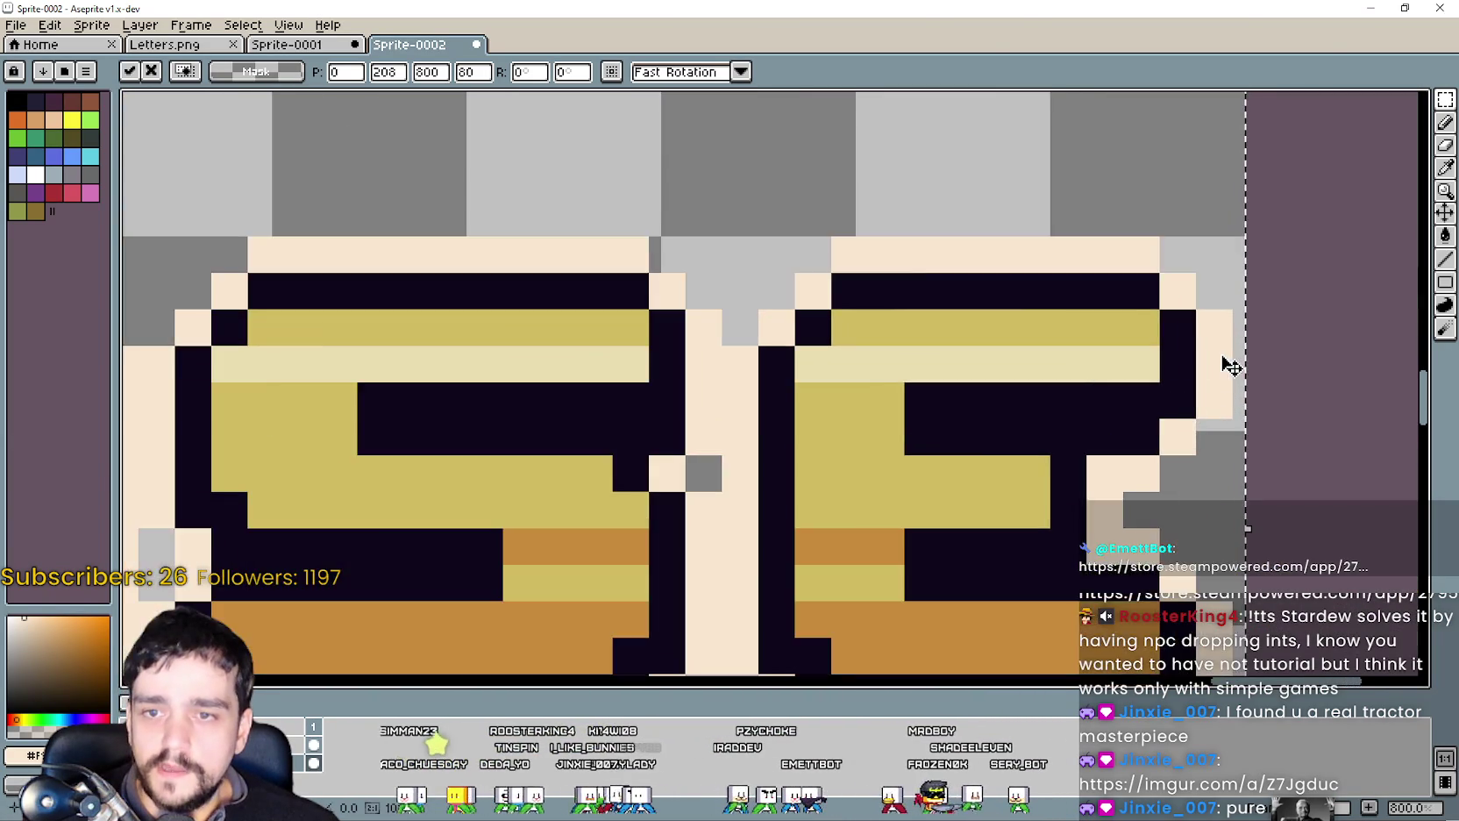
{"action": "scroll", "coordinate": [1231, 359], "scroll_direction": "up", "scroll_amount": 3}
{"action": "scroll", "coordinate": [1241, 371], "scroll_direction": "down", "scroll_amount": 1}
{"action": "scroll", "coordinate": [1206, 391], "scroll_direction": "down", "scroll_amount": 5}
{"action": "scroll", "coordinate": [1105, 326], "scroll_direction": "up", "scroll_amount": 1}
{"action": "scroll", "coordinate": [1105, 325], "scroll_direction": "up", "scroll_amount": 2}
{"action": "left_click_drag", "start_coordinate": [1106, 325], "coordinate": [914, 270]}
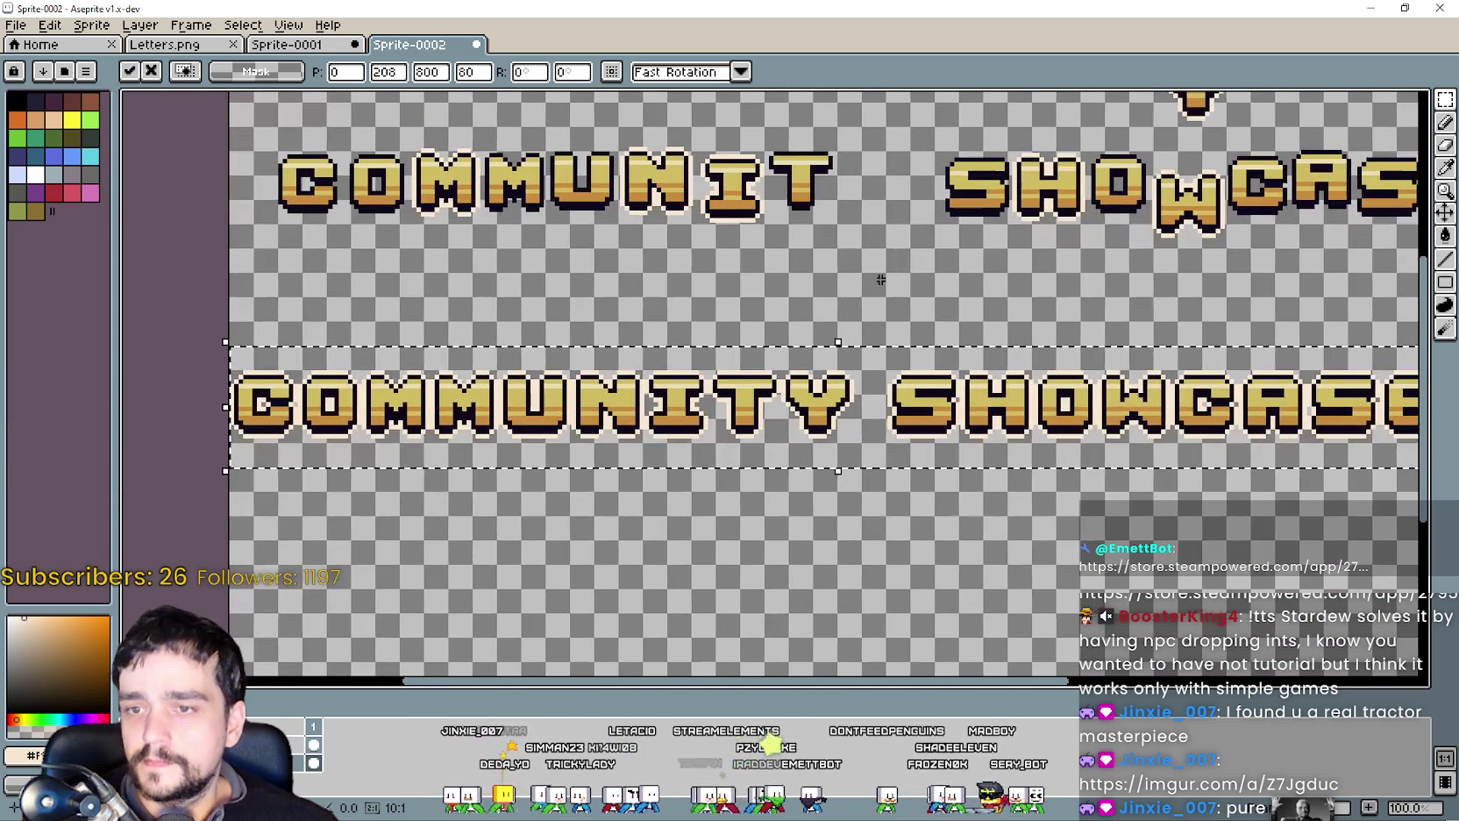
{"action": "left_click_drag", "start_coordinate": [566, 254], "coordinate": [651, 253]}
{"action": "key", "text": "Return"}
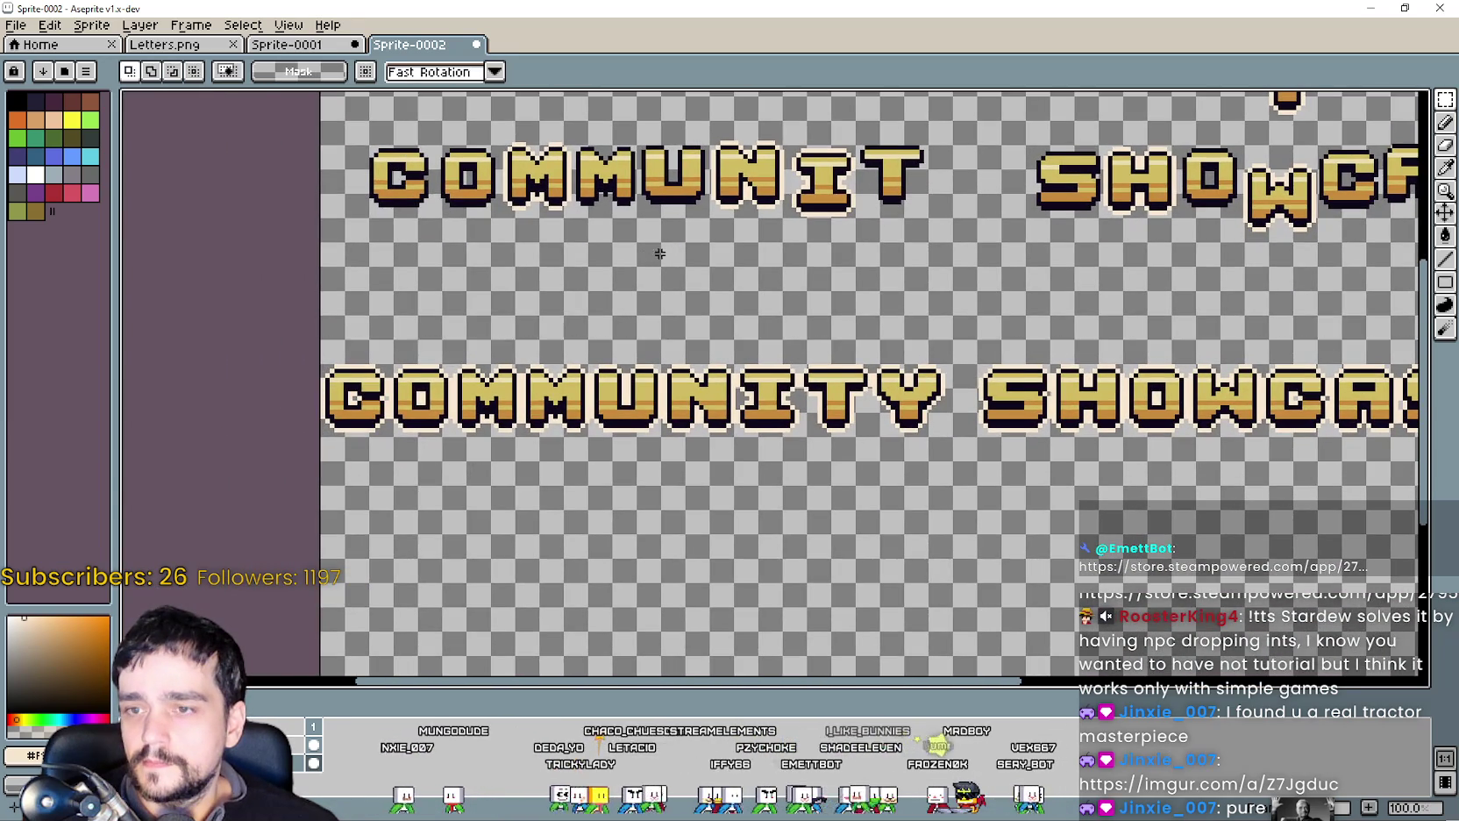
Try selecting parts of the lower row (COMMUNITY, SHOWCASE), then cancel the partial selection.
{"action": "scroll", "coordinate": [651, 253], "scroll_direction": "down", "scroll_amount": 3}
{"action": "scroll", "coordinate": [857, 279], "scroll_direction": "up", "scroll_amount": 3}
{"action": "left_click_drag", "start_coordinate": [858, 279], "coordinate": [837, 370]}
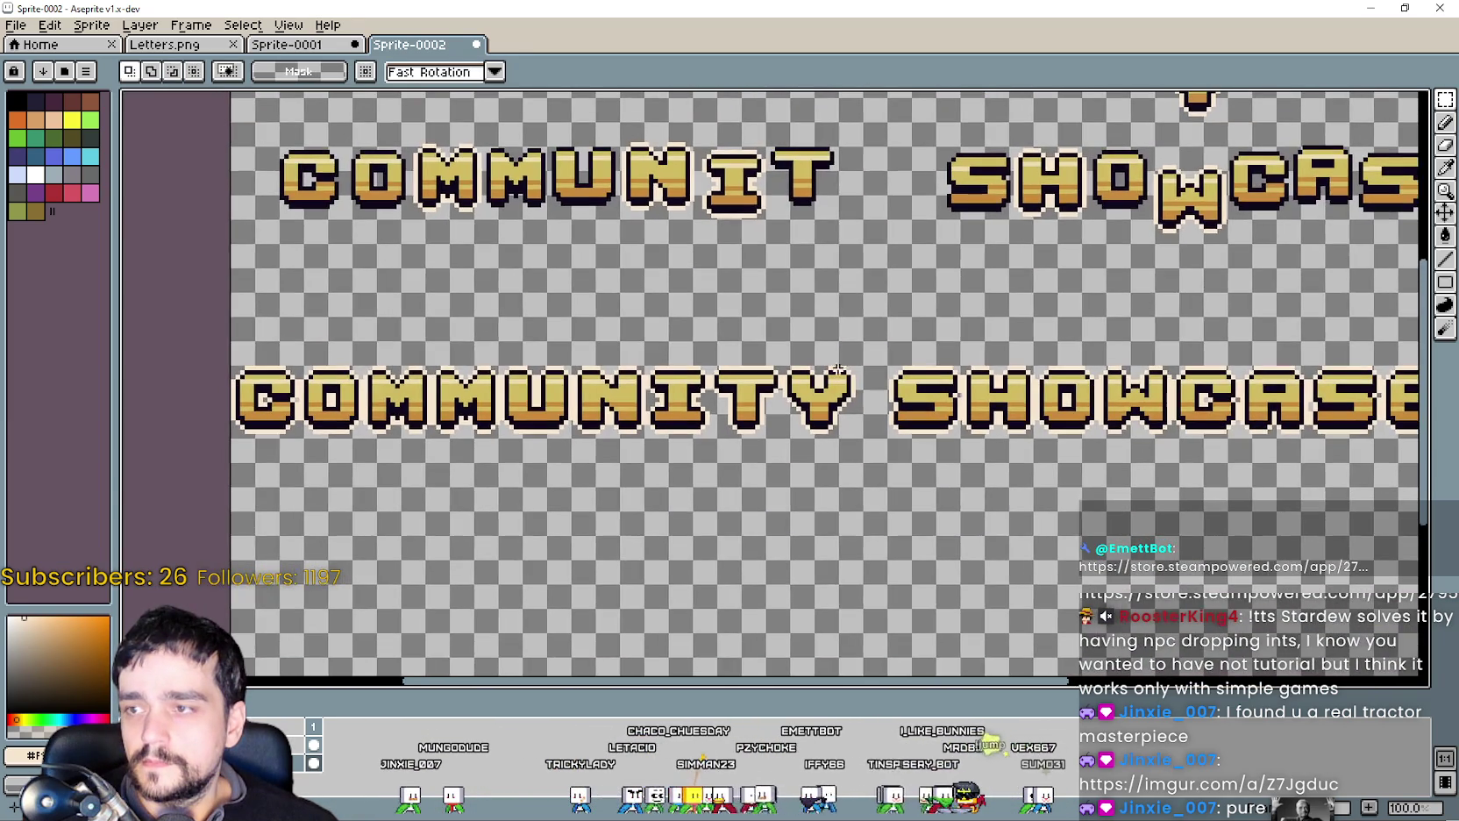
{"action": "left_click_drag", "start_coordinate": [233, 477], "coordinate": [127, 484]}
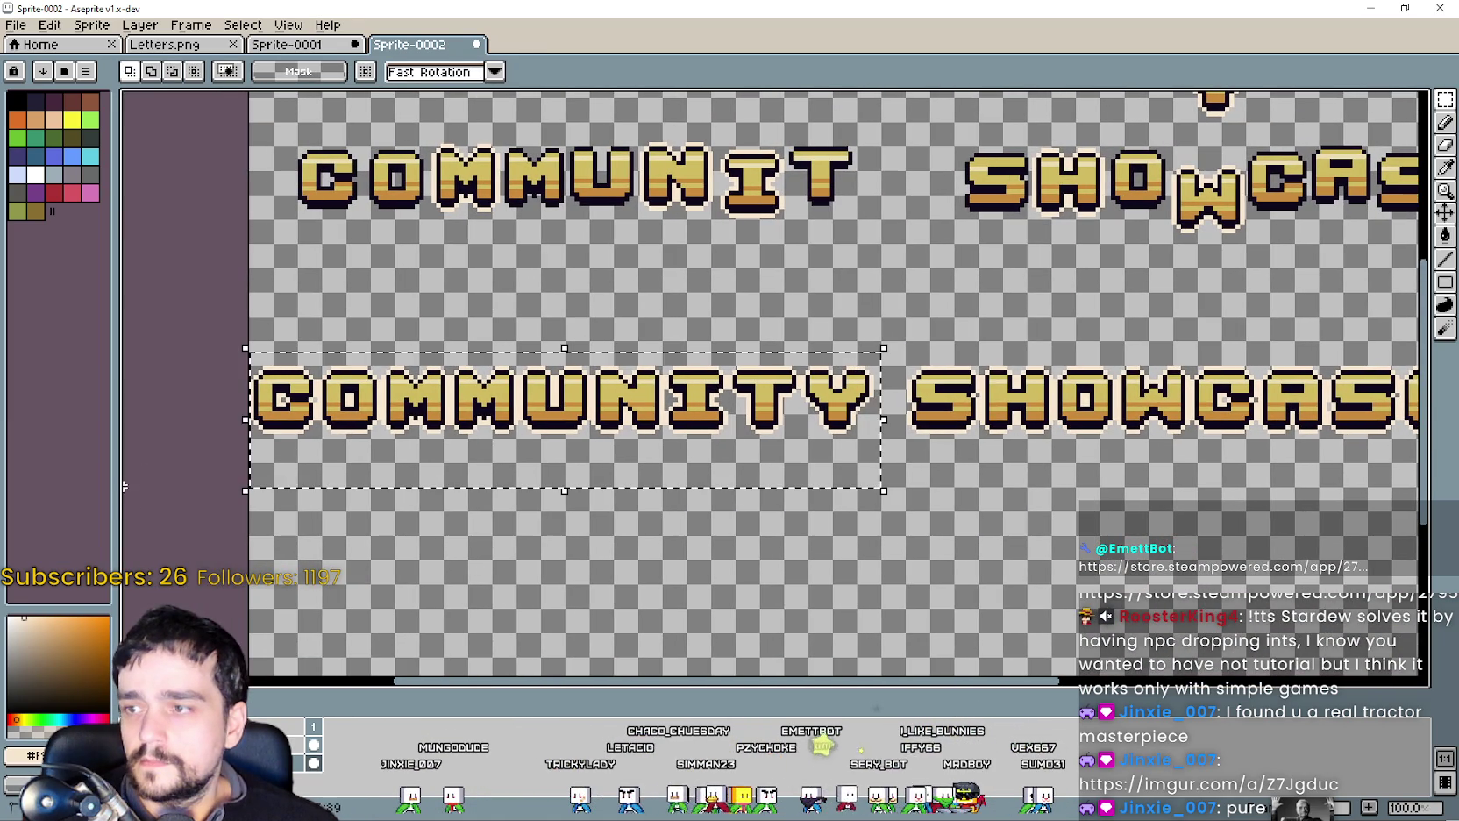
{"action": "key", "text": "ctrl+t"}
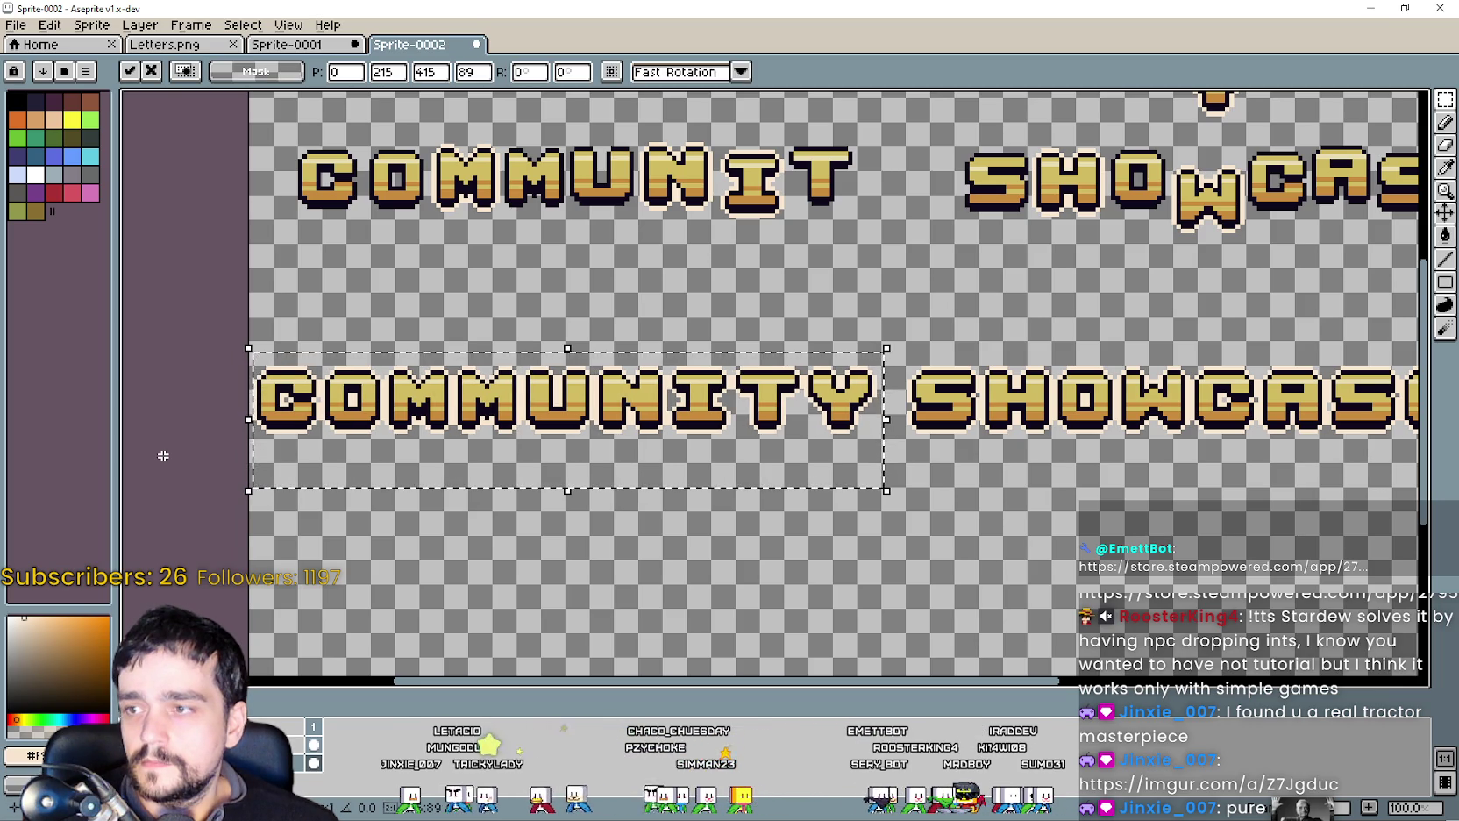
{"action": "scroll", "coordinate": [1046, 416], "scroll_direction": "right", "scroll_amount": 5}
{"action": "scroll", "coordinate": [961, 474], "scroll_direction": "up", "scroll_amount": 1}
{"action": "mouse_move", "coordinate": [956, 269]}
{"action": "left_mouse_down"}
{"action": "mouse_move", "coordinate": [352, 596]}
{"action": "mouse_move", "coordinate": [203, 559]}
{"action": "left_mouse_up"}
{"action": "scroll", "coordinate": [352, 595], "scroll_direction": "down", "scroll_amount": 1}
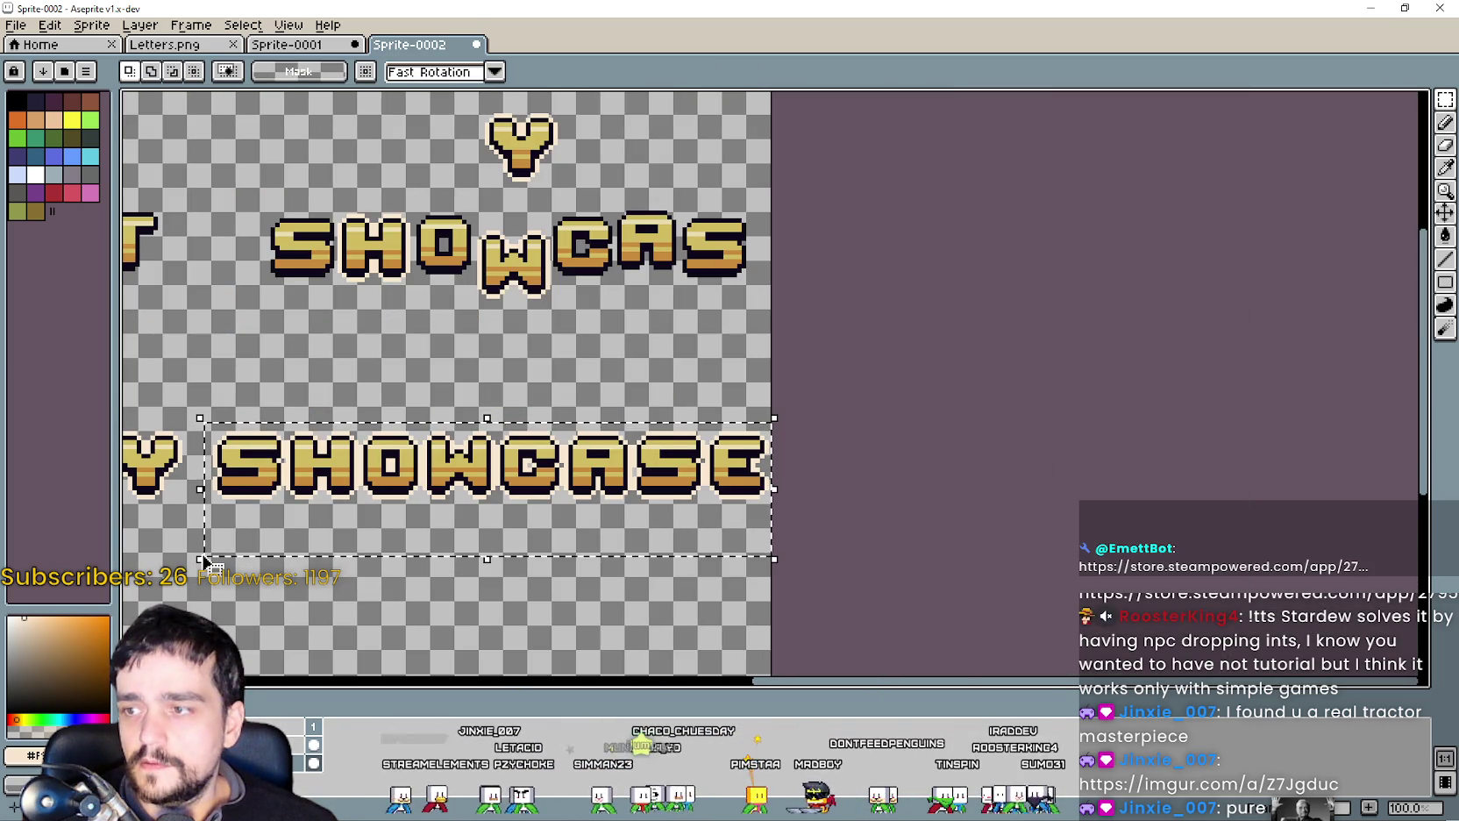
{"action": "scroll", "coordinate": [454, 523], "scroll_direction": "left", "scroll_amount": 5}
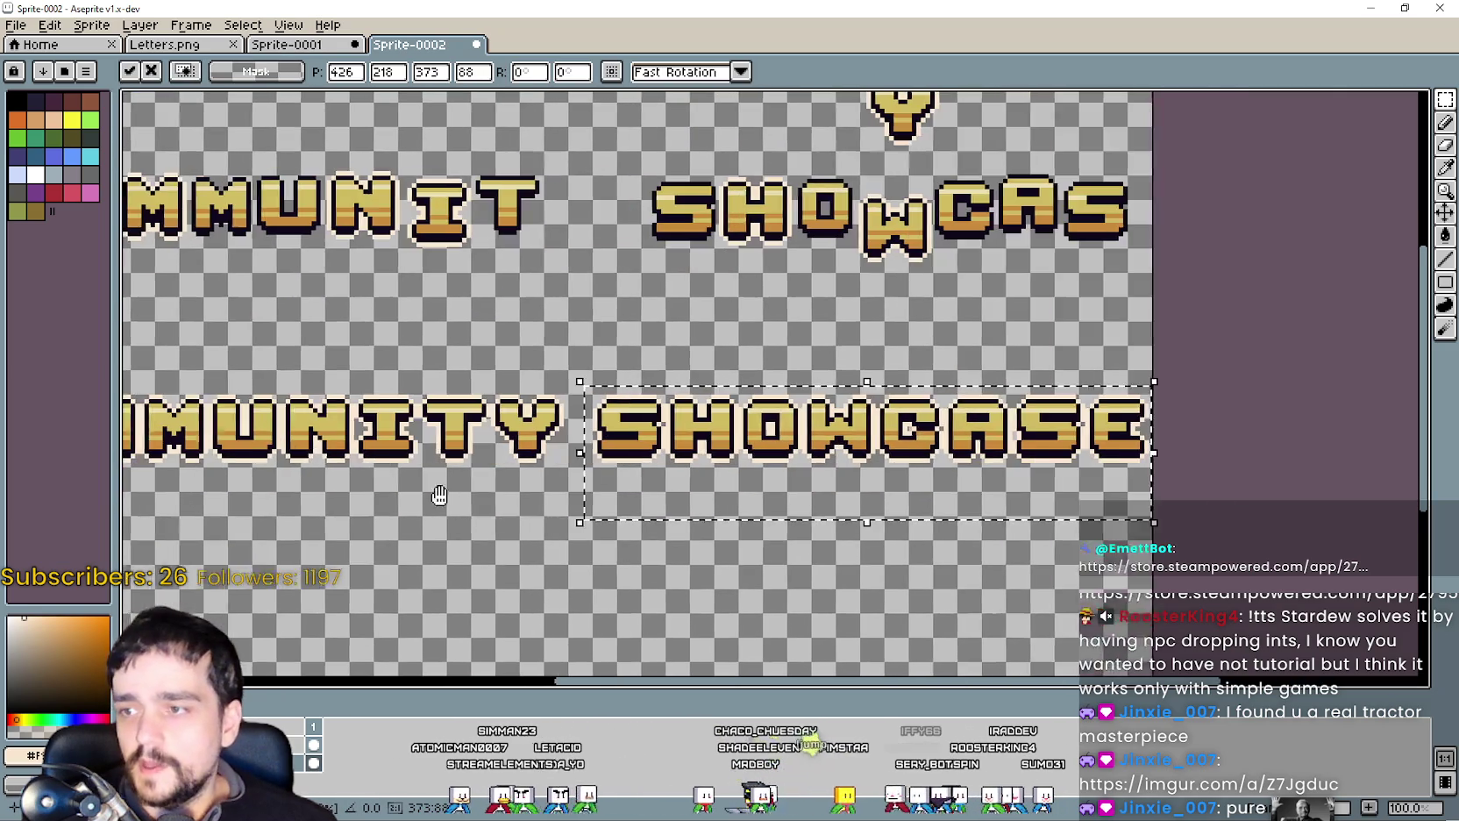
{"action": "left_click", "coordinate": [453, 523]}
Select the whole lower COMMUNITY SHOWCASE row and move it as one 800×132 piece.
{"action": "scroll", "coordinate": [454, 523], "scroll_direction": "left", "scroll_amount": 2}
{"action": "scroll", "coordinate": [491, 483], "scroll_direction": "down", "scroll_amount": 1}
{"action": "scroll", "coordinate": [535, 433], "scroll_direction": "left", "scroll_amount": 3}
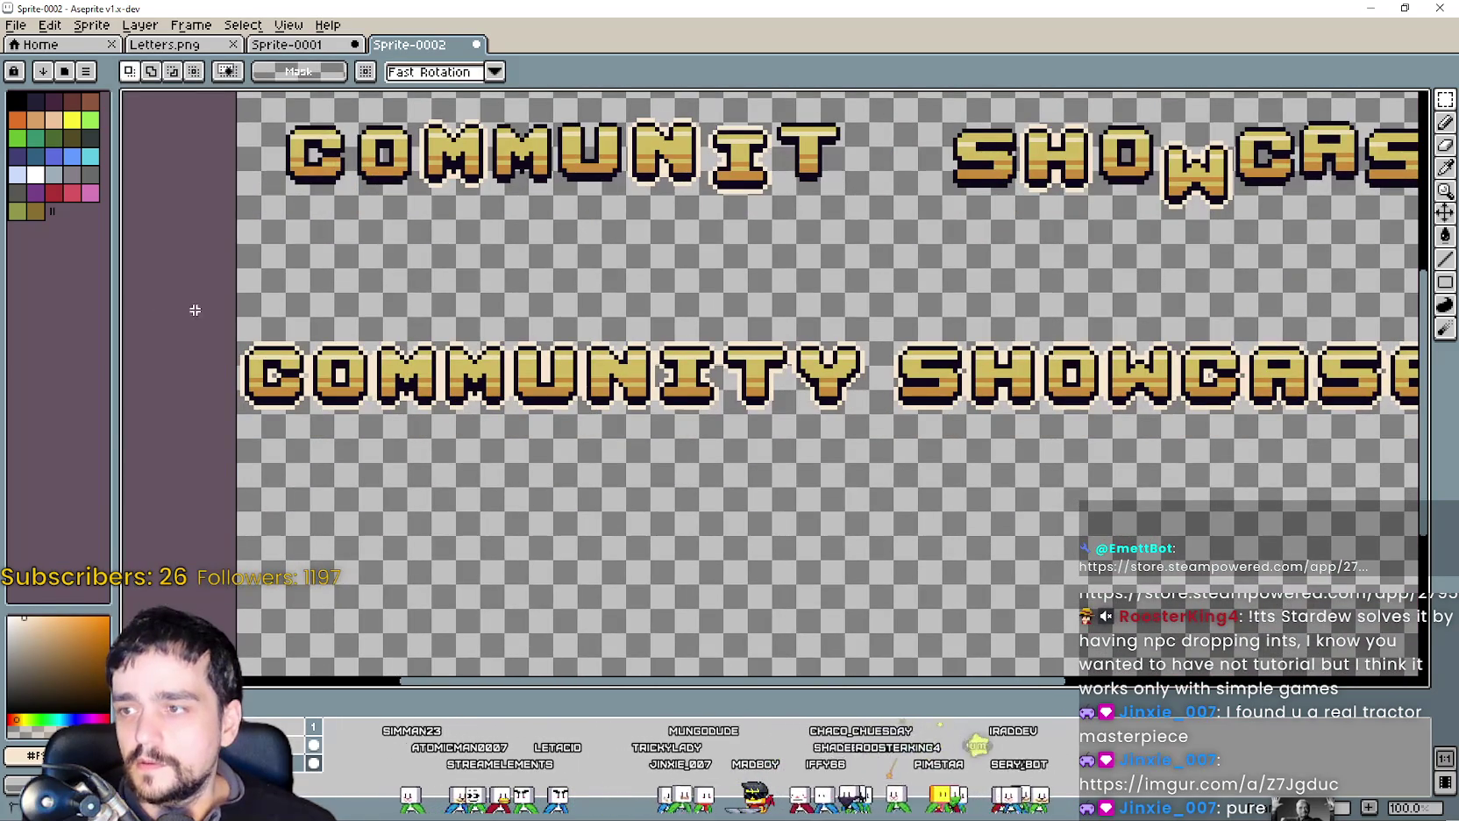
{"action": "scroll", "coordinate": [166, 301], "scroll_direction": "right", "scroll_amount": 2}
{"action": "left_click_drag", "start_coordinate": [163, 289], "coordinate": [1384, 496]}
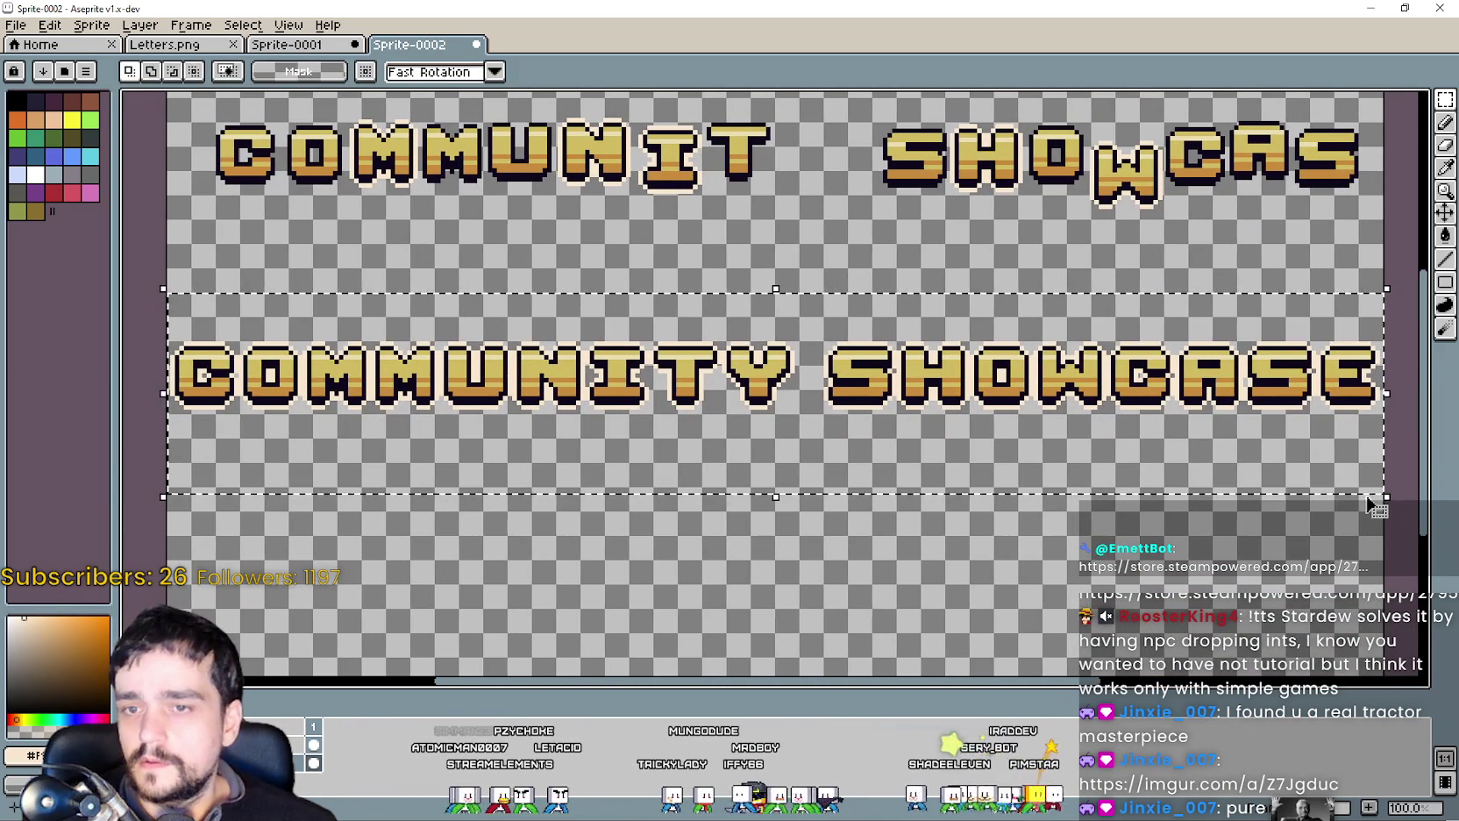
{"action": "left_click", "coordinate": [1367, 497]}
{"action": "scroll", "coordinate": [1367, 497], "scroll_direction": "up", "scroll_amount": 4}
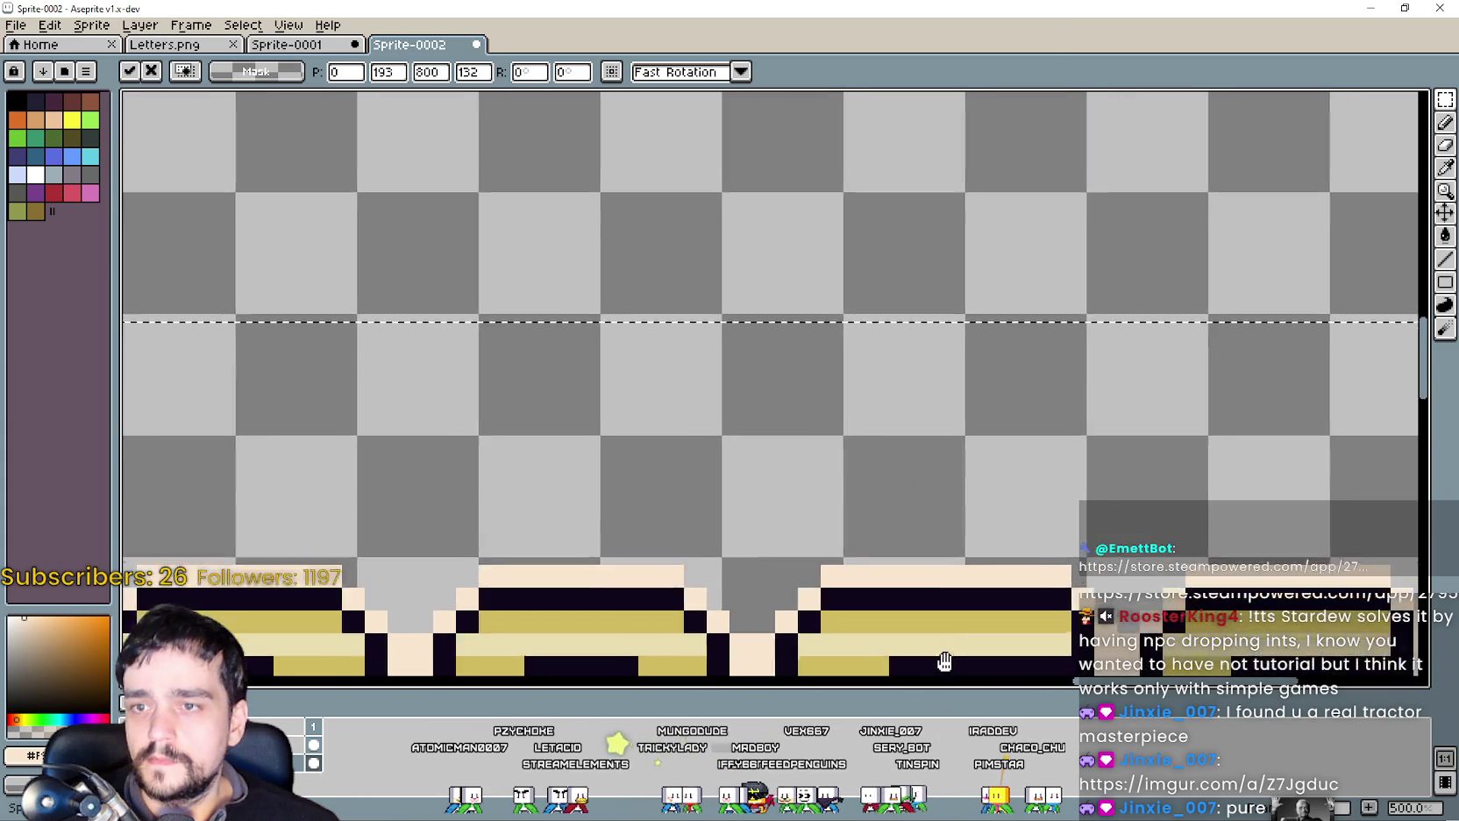
{"action": "scroll", "coordinate": [1008, 369], "scroll_direction": "down", "scroll_amount": 2}
{"action": "scroll", "coordinate": [1052, 377], "scroll_direction": "down", "scroll_amount": 2}
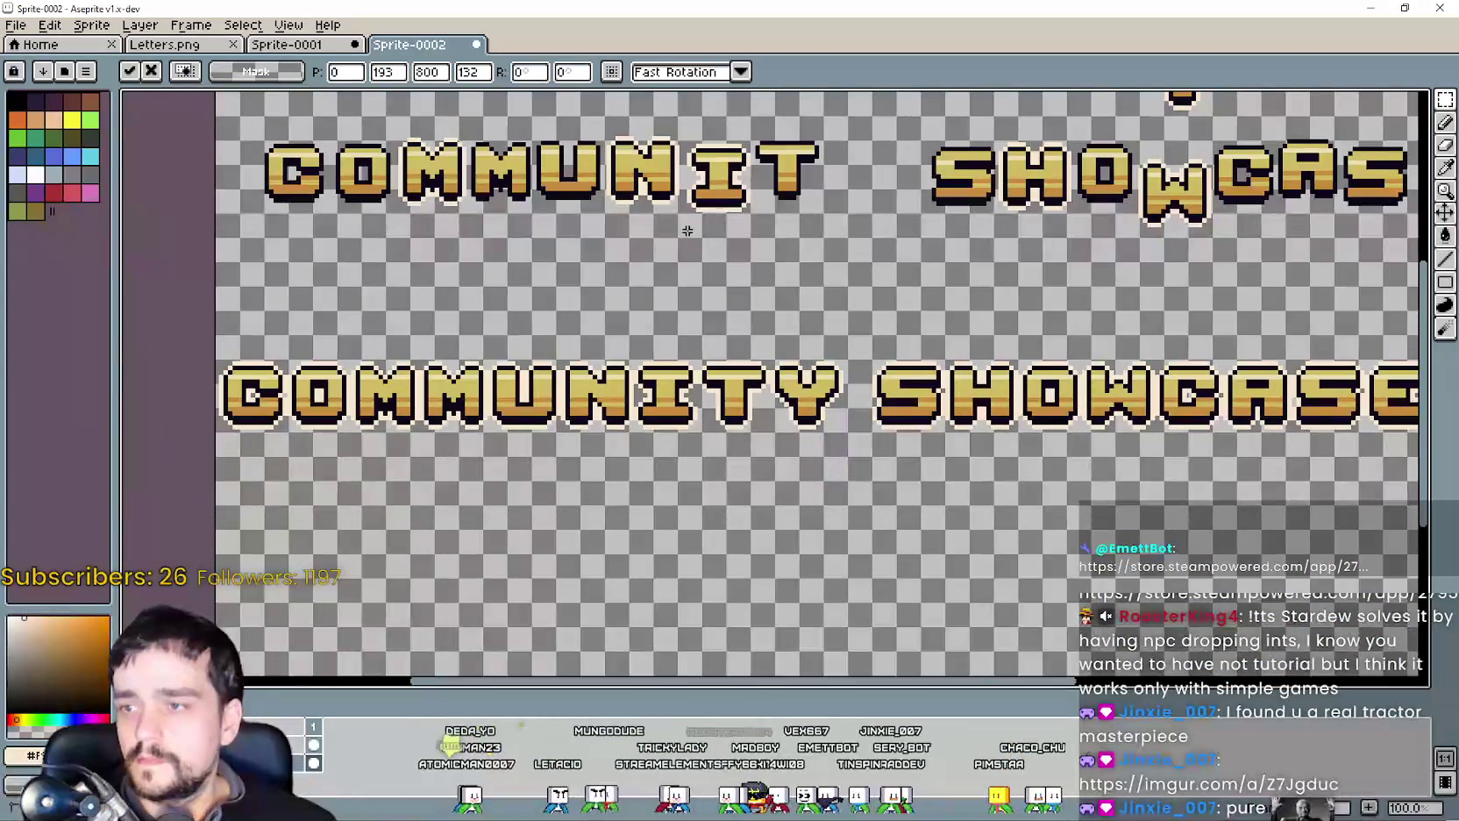
{"action": "left_click", "coordinate": [683, 251]}
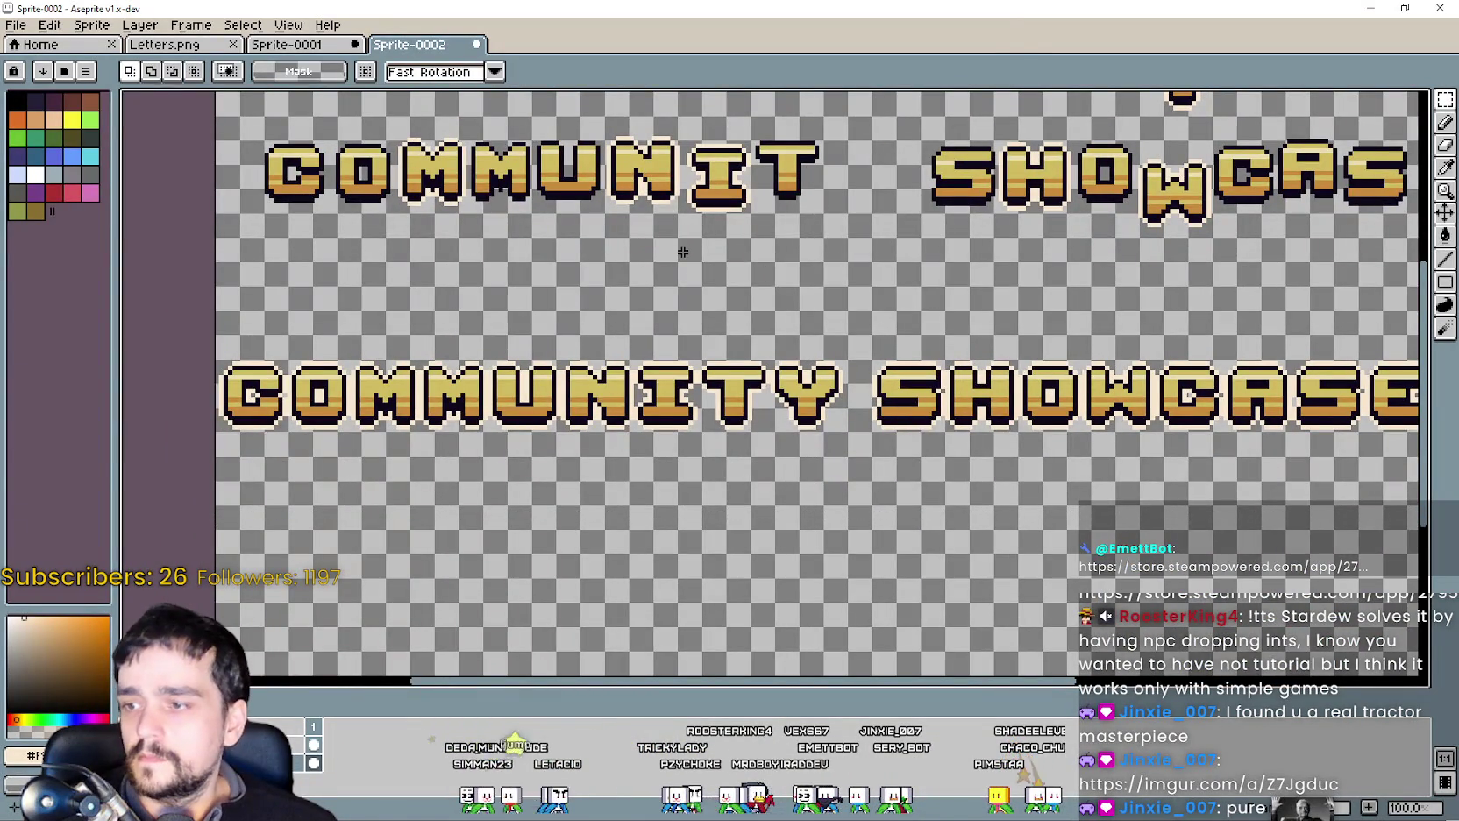
Back out of the first save and undo to remove the broken upper lettering rows.
{"action": "key", "text": "ctrl+s"}
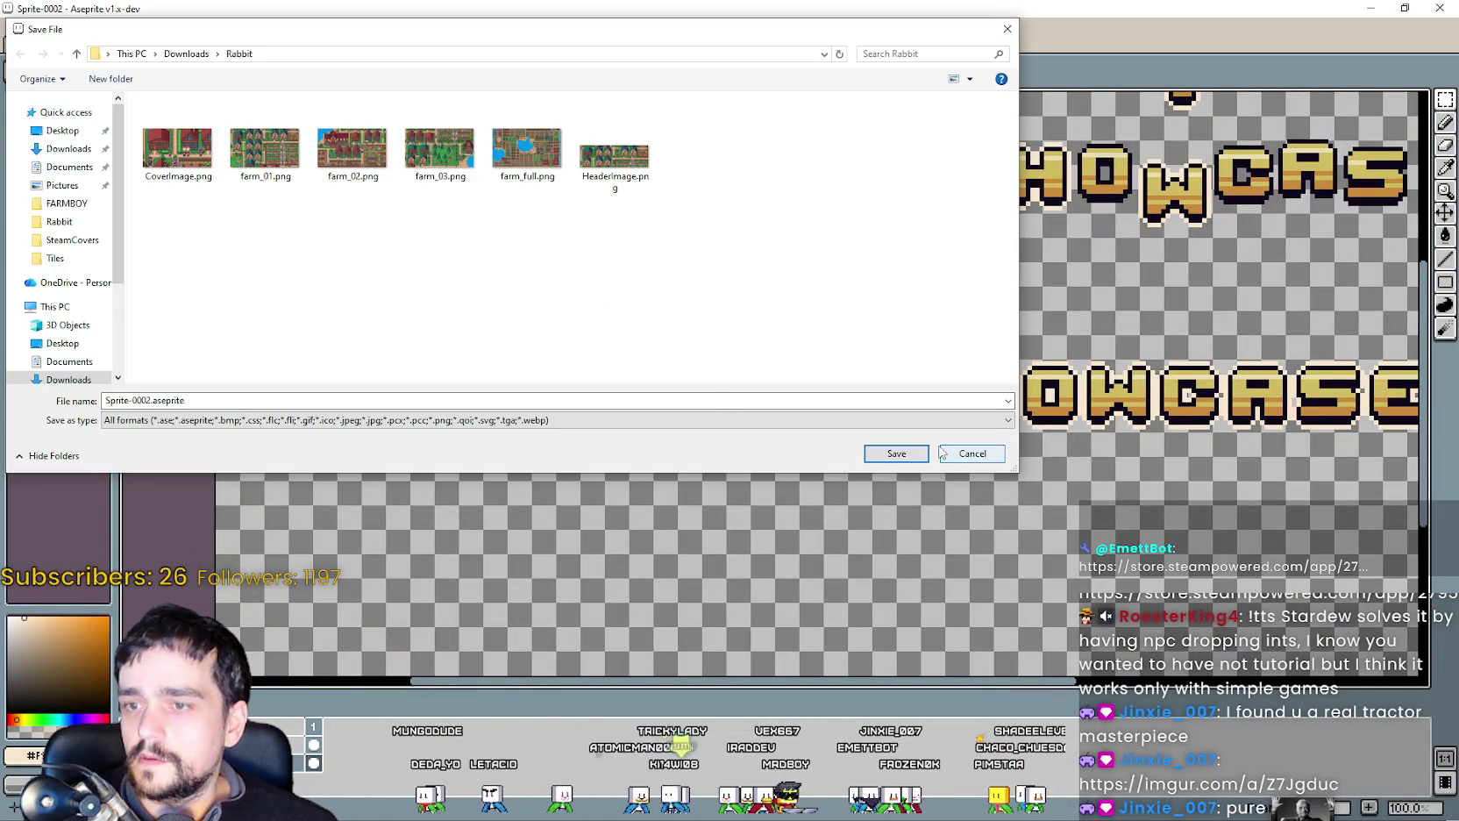
{"action": "left_click", "coordinate": [996, 456]}
{"action": "scroll", "coordinate": [708, 344], "scroll_direction": "down", "scroll_amount": 2}
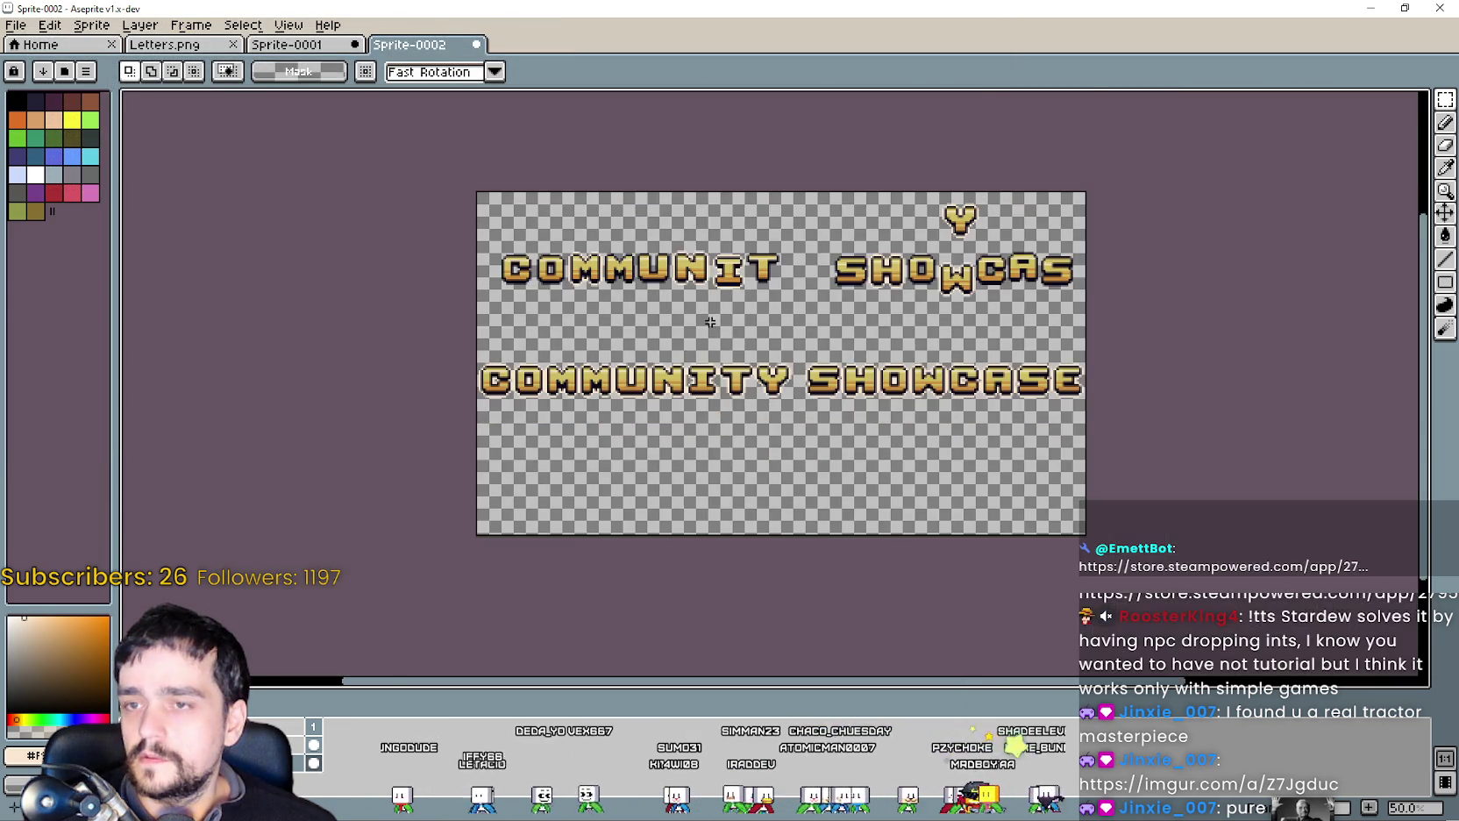
{"action": "scroll", "coordinate": [708, 343], "scroll_direction": "up", "scroll_amount": 2}
{"action": "left_click_drag", "start_coordinate": [709, 343], "coordinate": [716, 353]}
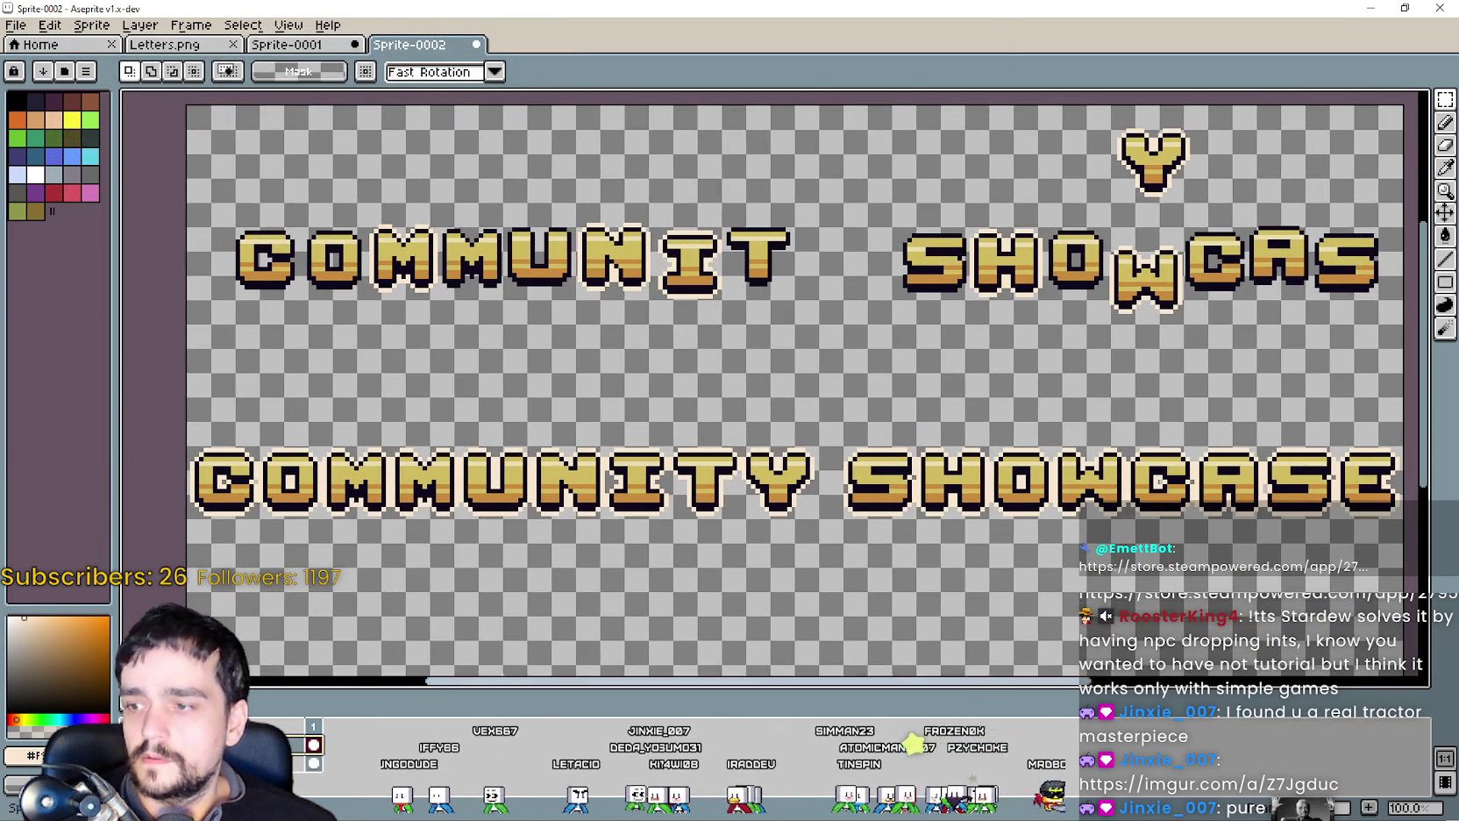
{"action": "scroll", "coordinate": [317, 399], "scroll_direction": "down", "scroll_amount": 1}
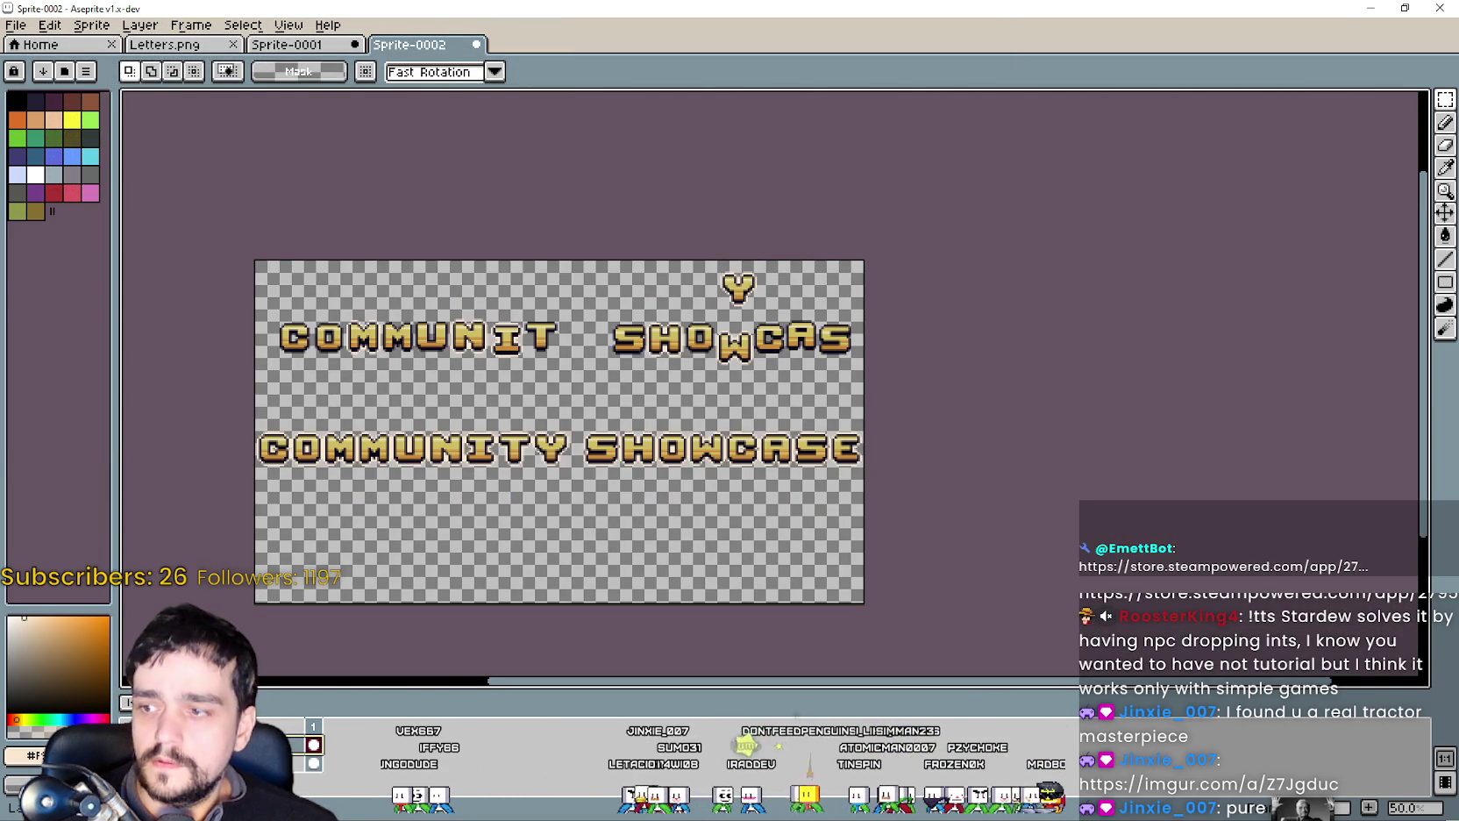
{"action": "key", "text": "ctrl+z"}
{"action": "mouse_move", "coordinate": [526, 438]}
{"action": "left_mouse_down"}
{"action": "mouse_move", "coordinate": [686, 362]}
{"action": "mouse_move", "coordinate": [773, 428]}
{"action": "left_mouse_up"}
{"action": "scroll", "coordinate": [685, 362], "scroll_direction": "up", "scroll_amount": 1}
In Save As, browse to Documents\GitHub\GodotExportTemplates\Steam\SteamCovers.
{"action": "left_click", "coordinate": [17, 26]}
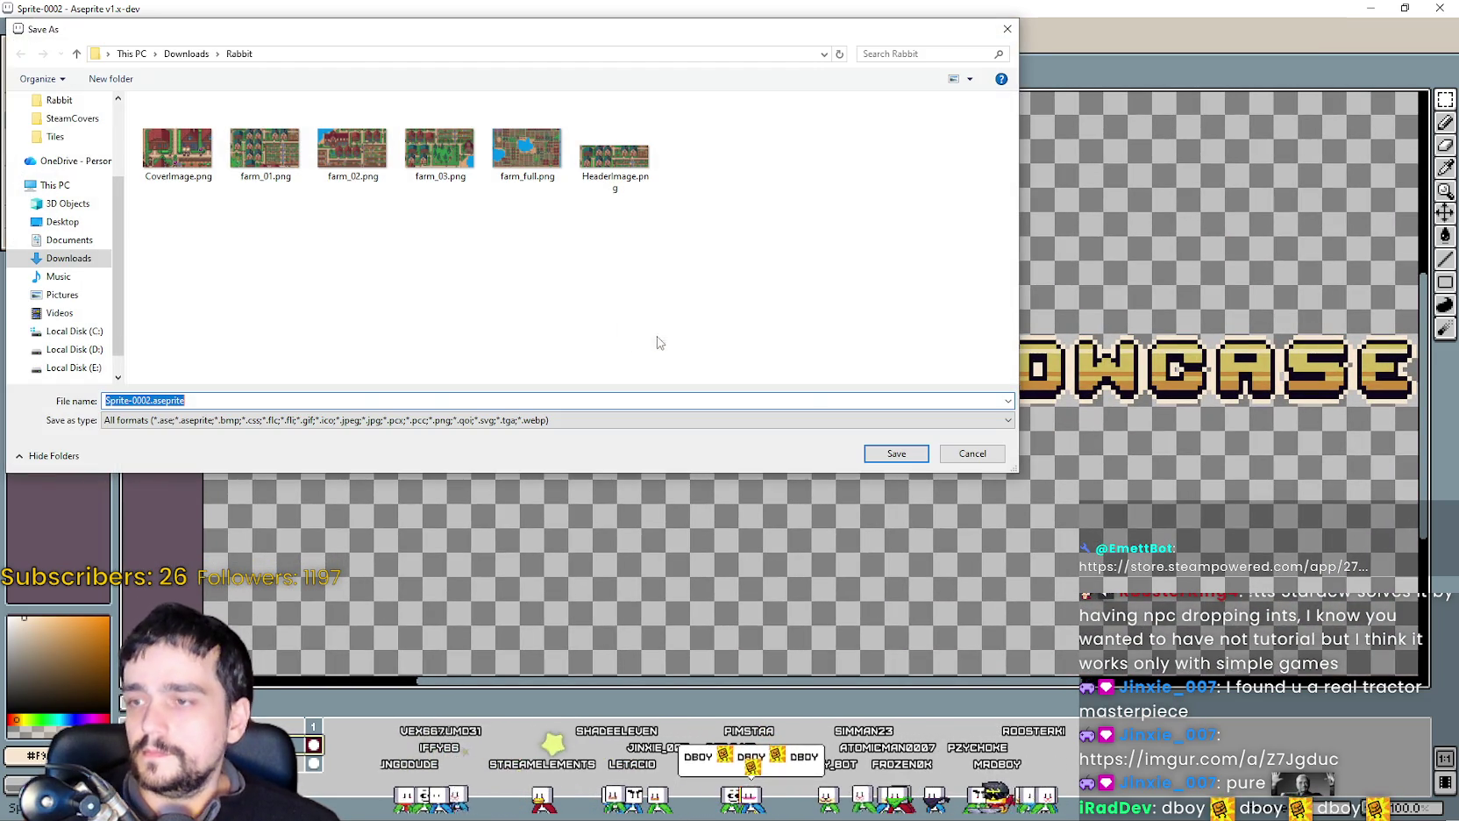
{"action": "scroll", "coordinate": [73, 184], "scroll_direction": "up", "scroll_amount": 3}
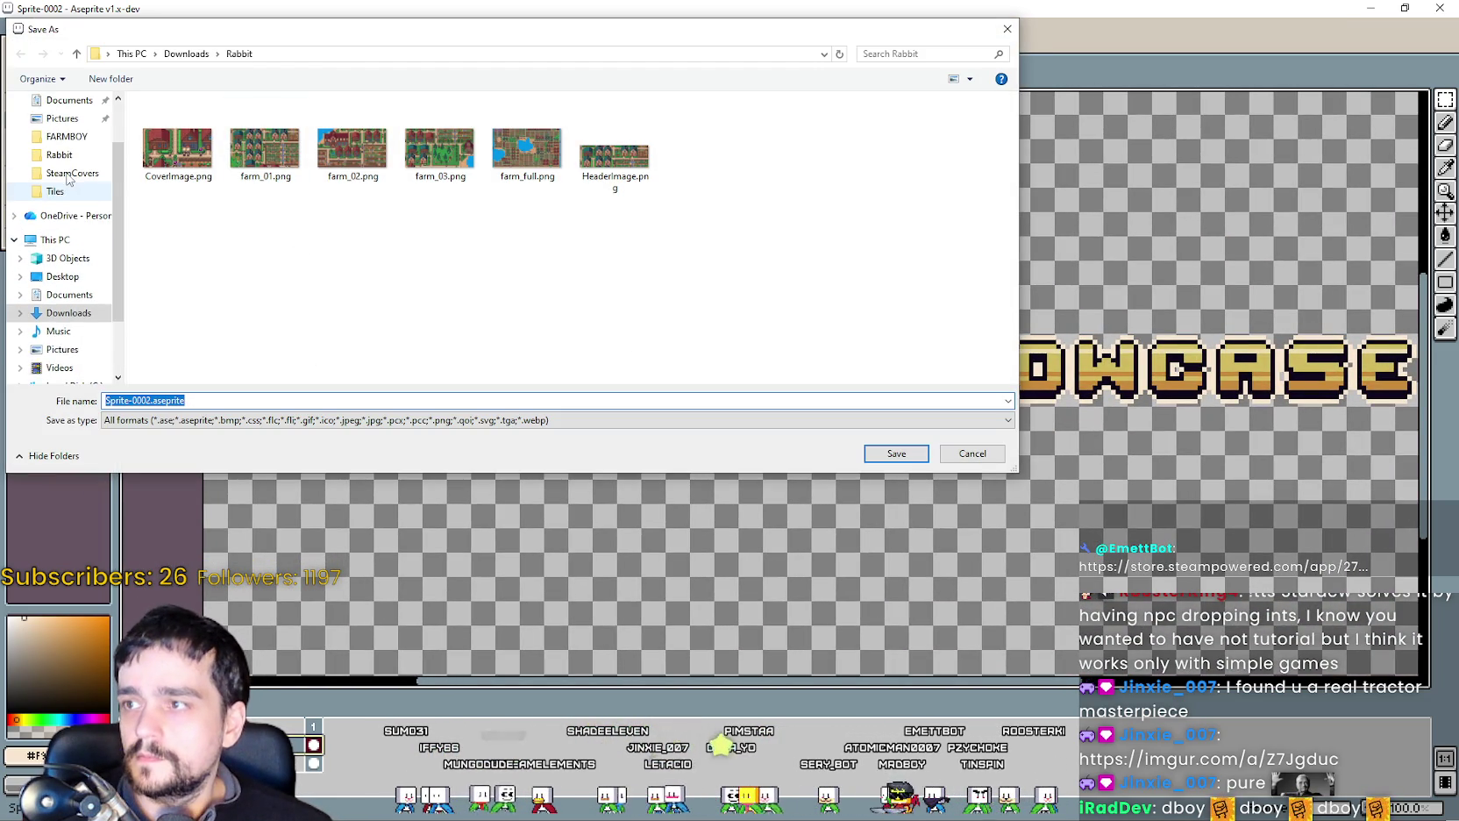
{"action": "left_click", "coordinate": [86, 139]}
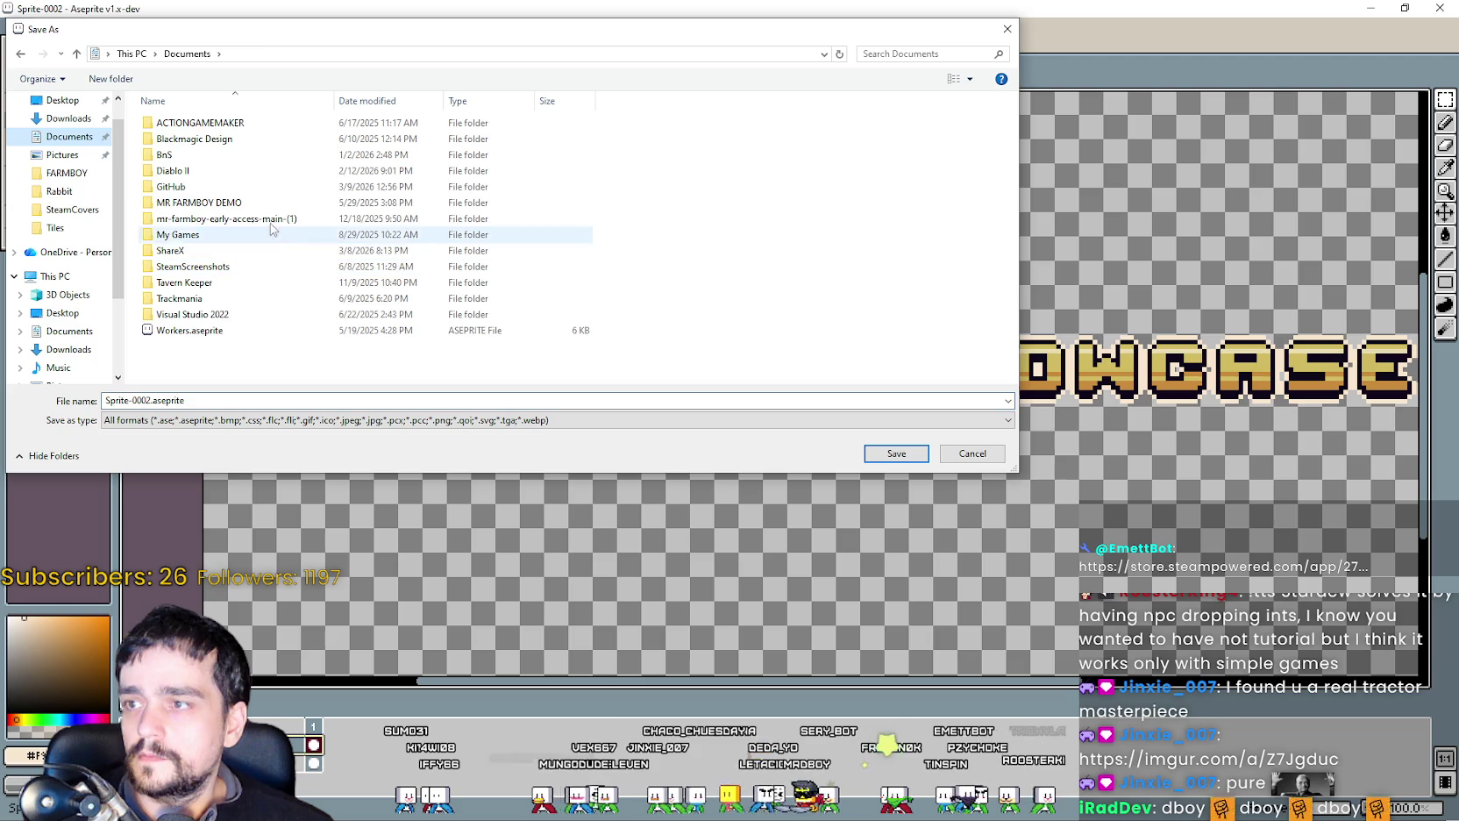
{"action": "left_click", "coordinate": [204, 186]}
{"action": "double_click", "coordinate": [204, 188]}
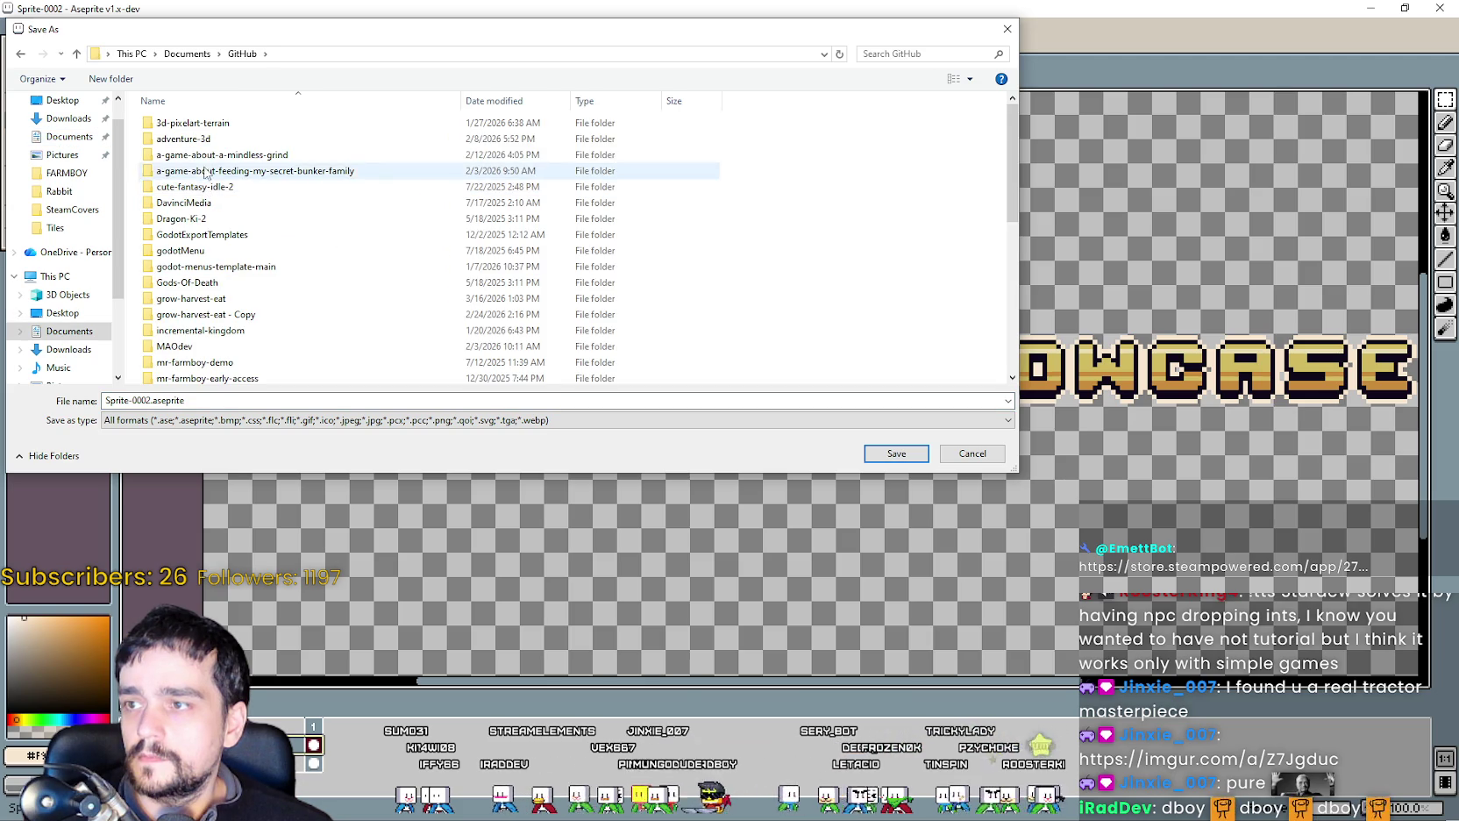
{"action": "left_click", "coordinate": [245, 267]}
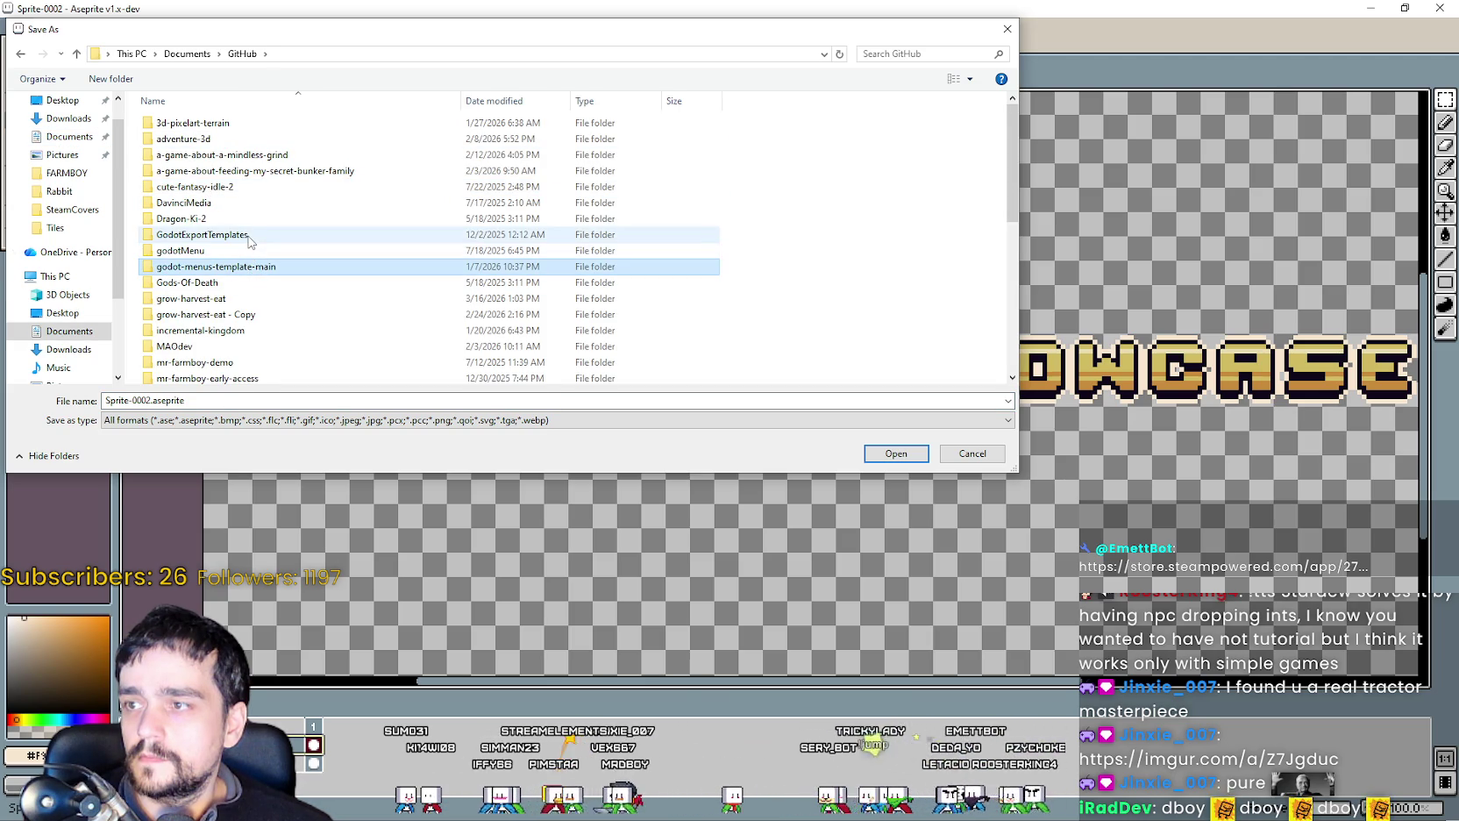
{"action": "double_click", "coordinate": [228, 234]}
{"action": "double_click", "coordinate": [232, 140]}
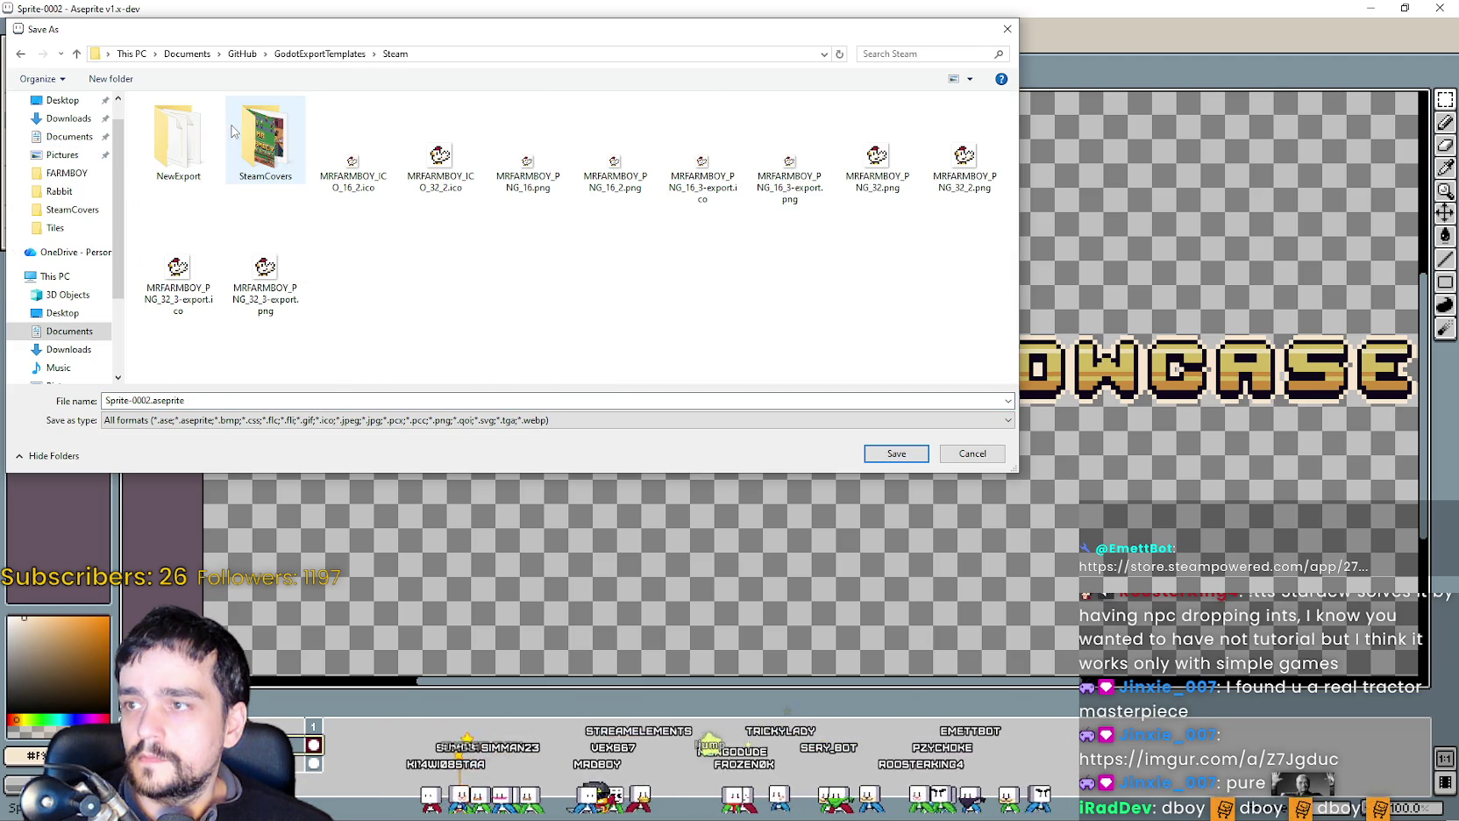
{"action": "double_click", "coordinate": [266, 140]}
Choose the PNG file type and save as CommunityShowcase.png.
{"action": "left_click", "coordinate": [167, 420]}
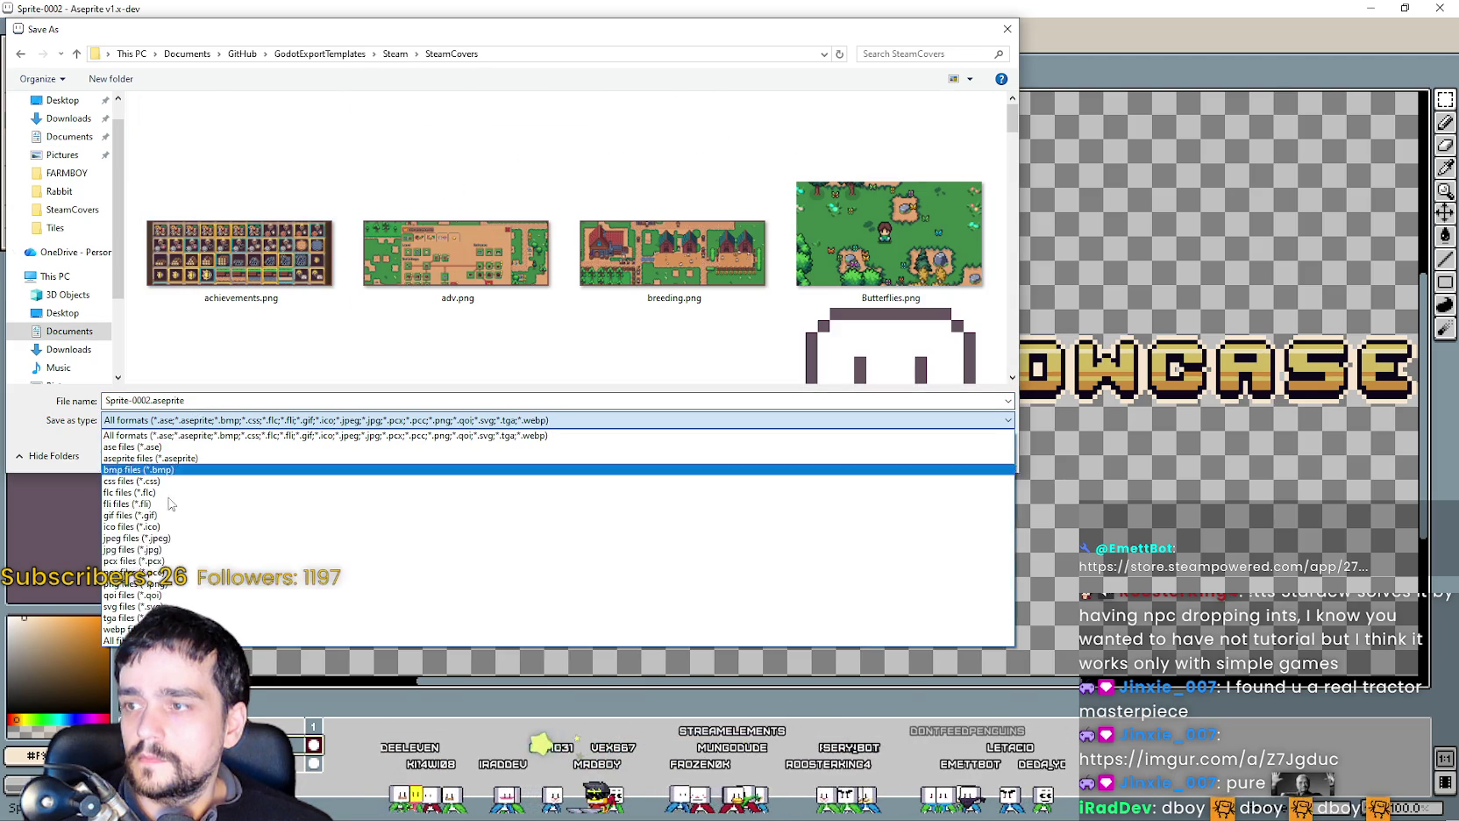
{"action": "left_click", "coordinate": [140, 583]}
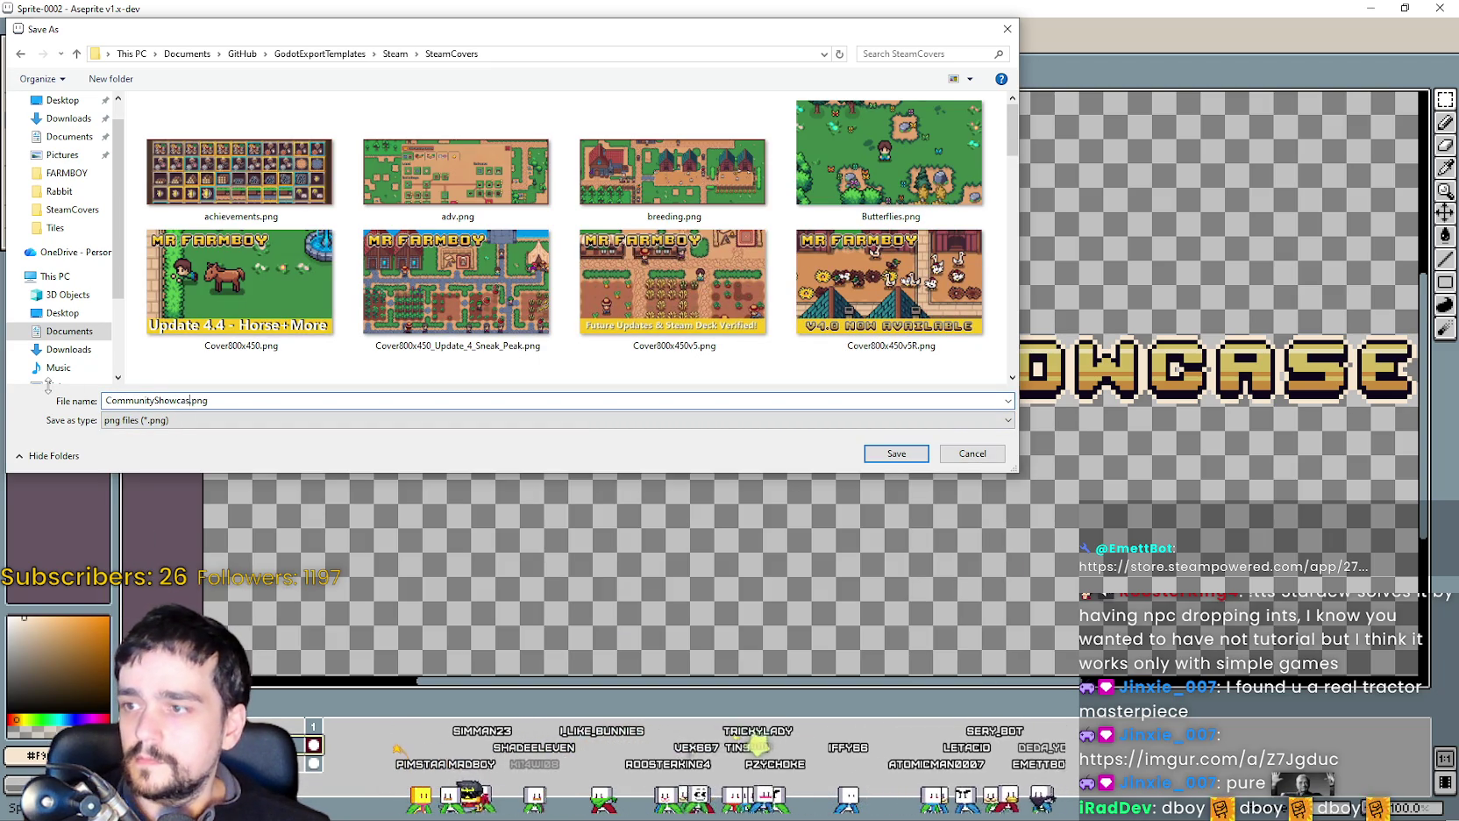
{"action": "key", "text": "Return"}
{"action": "key", "text": "minus"}
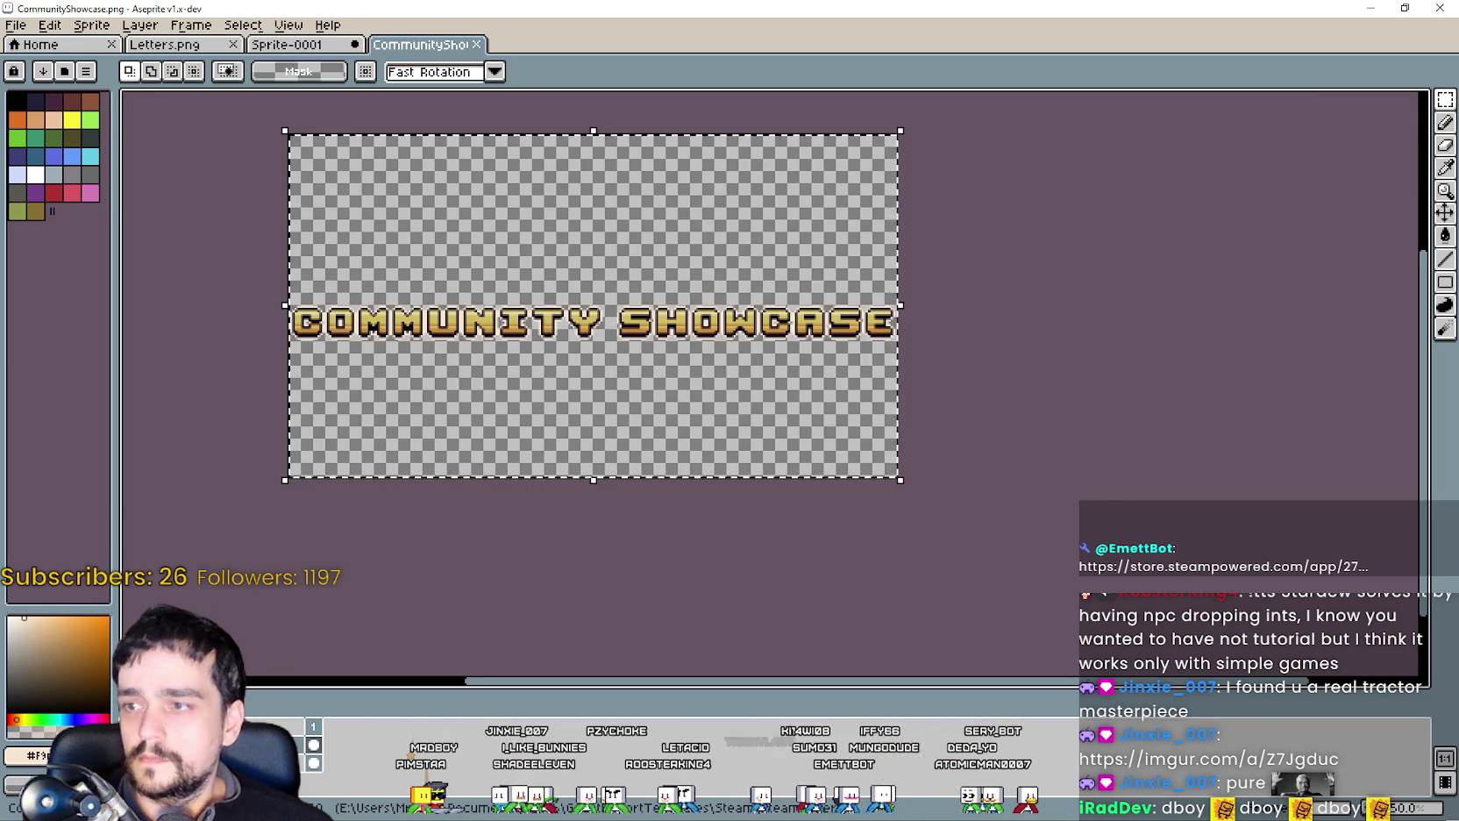
Glance at HeaderImage.png, return to CommunityShowcase, then open CoverImage.png from Downloads\Rabbit.
{"action": "key", "text": "alt+Tab"}
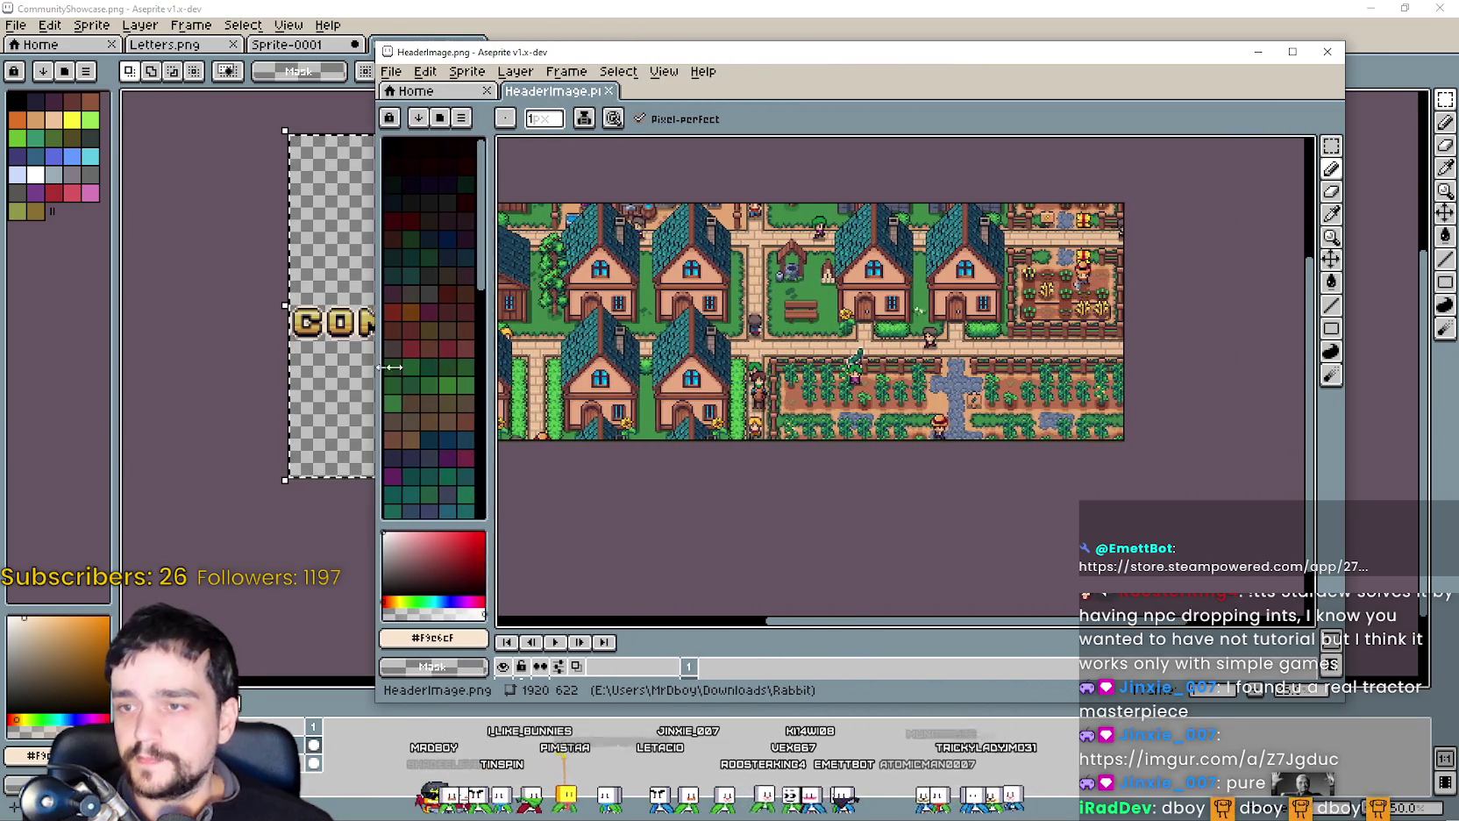
{"action": "left_click_drag", "start_coordinate": [632, 390], "coordinate": [540, 391]}
{"action": "left_click_drag", "start_coordinate": [888, 624], "coordinate": [805, 624]}
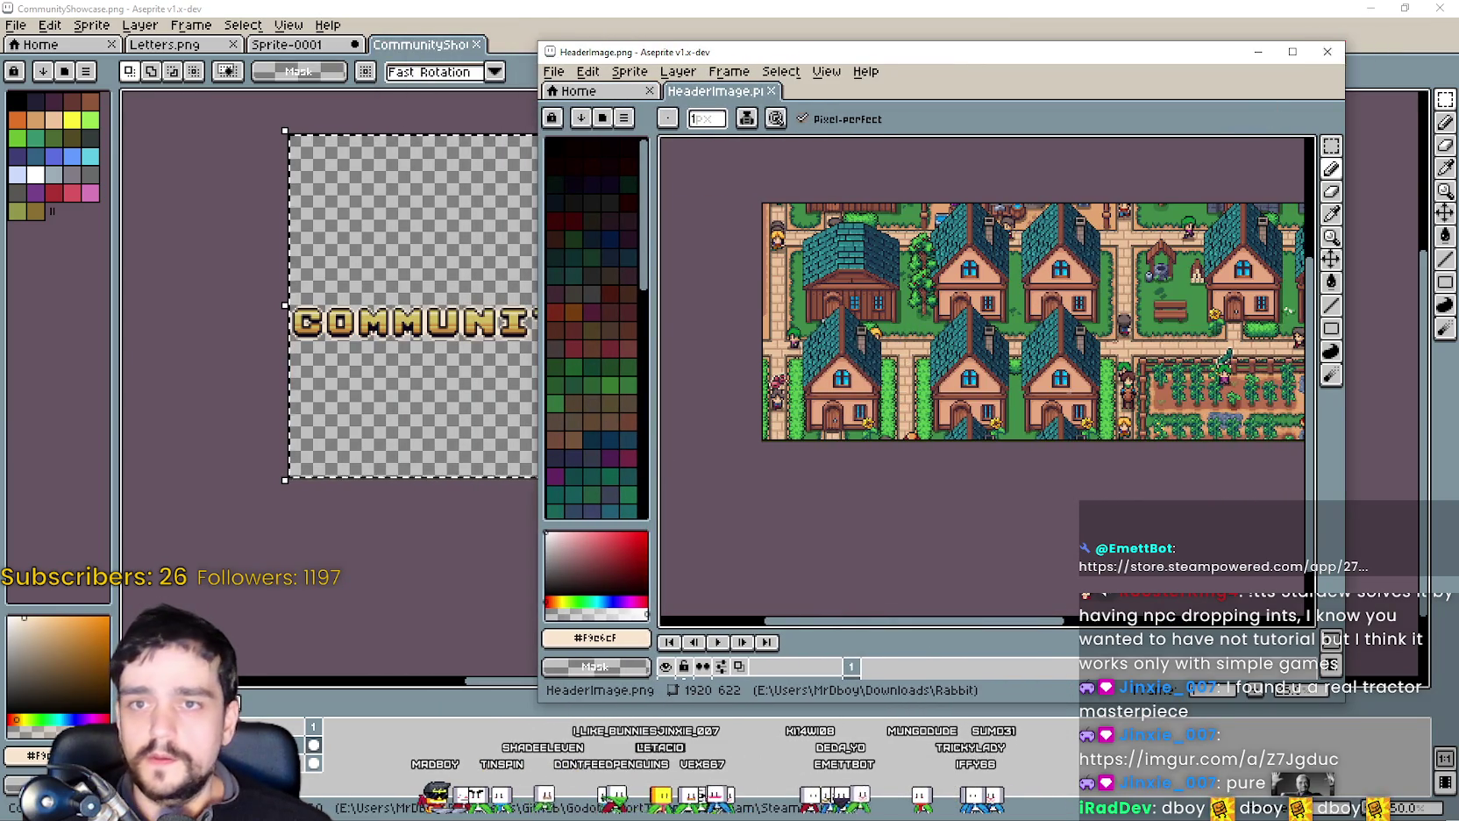
{"action": "left_click", "coordinate": [1352, 96]}
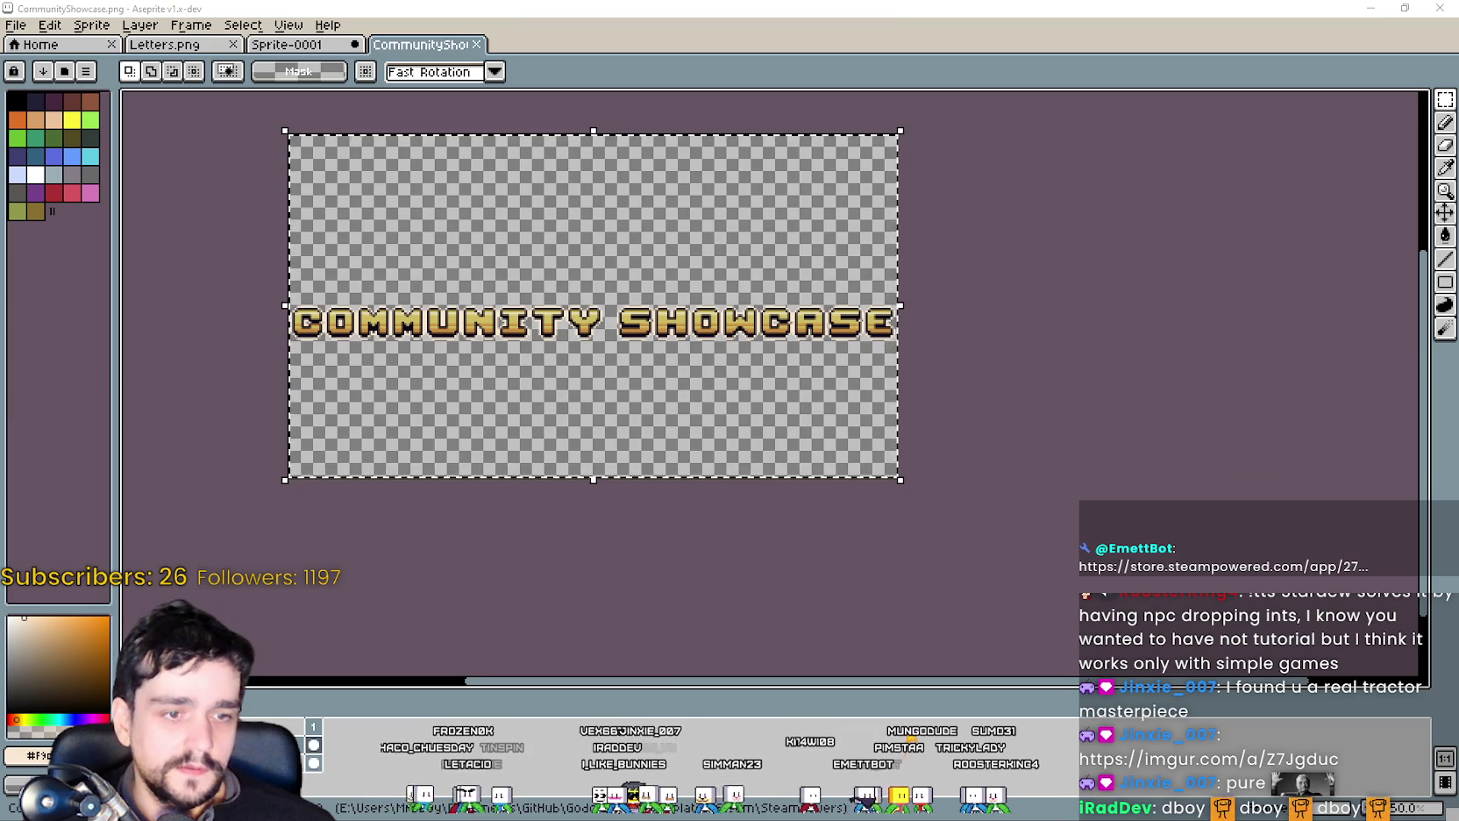
{"action": "key", "text": "alt+Tab"}
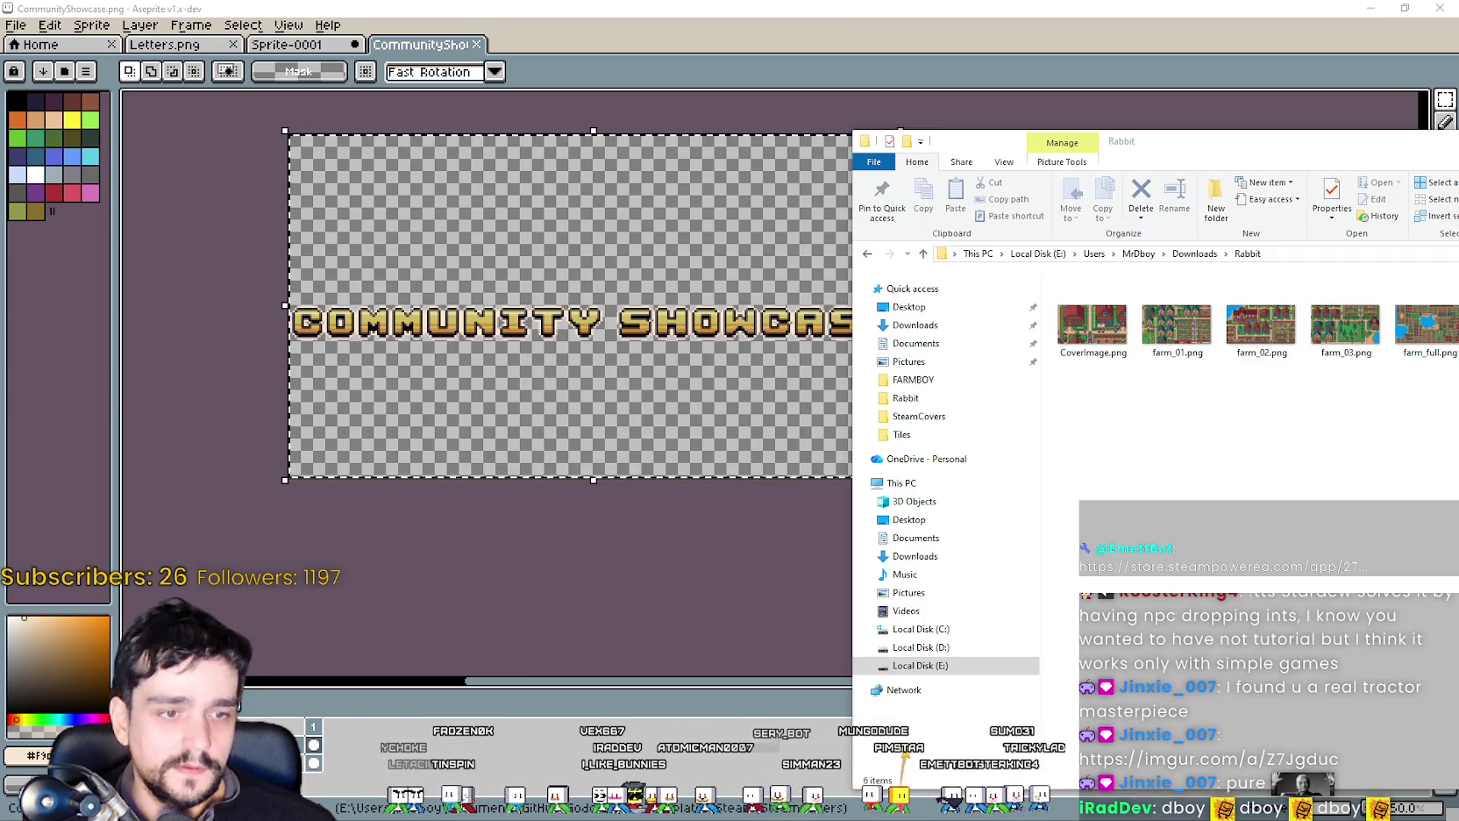
{"action": "double_click", "coordinate": [1090, 326]}
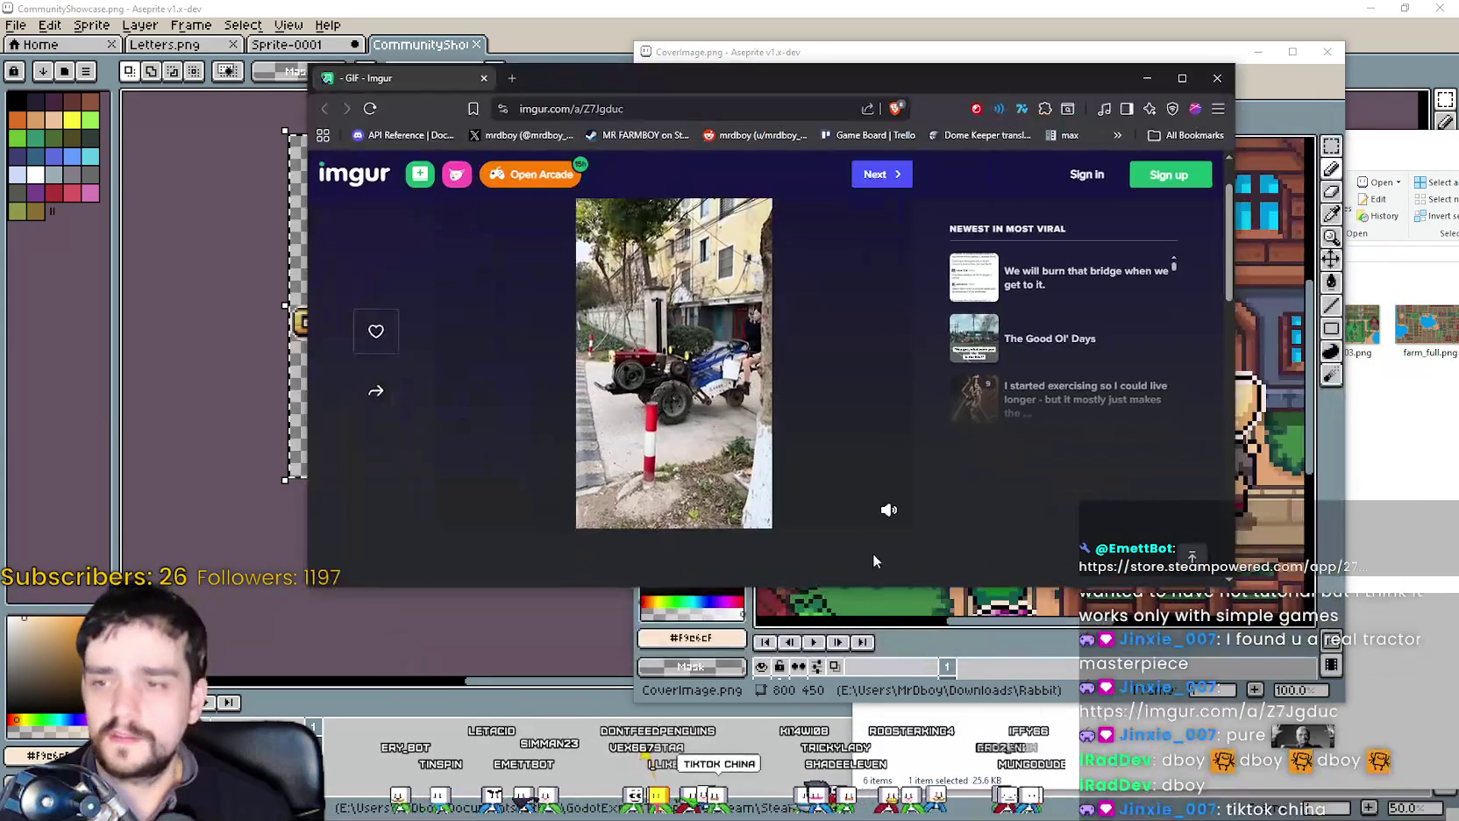
{"action": "left_click", "coordinate": [862, 510]}
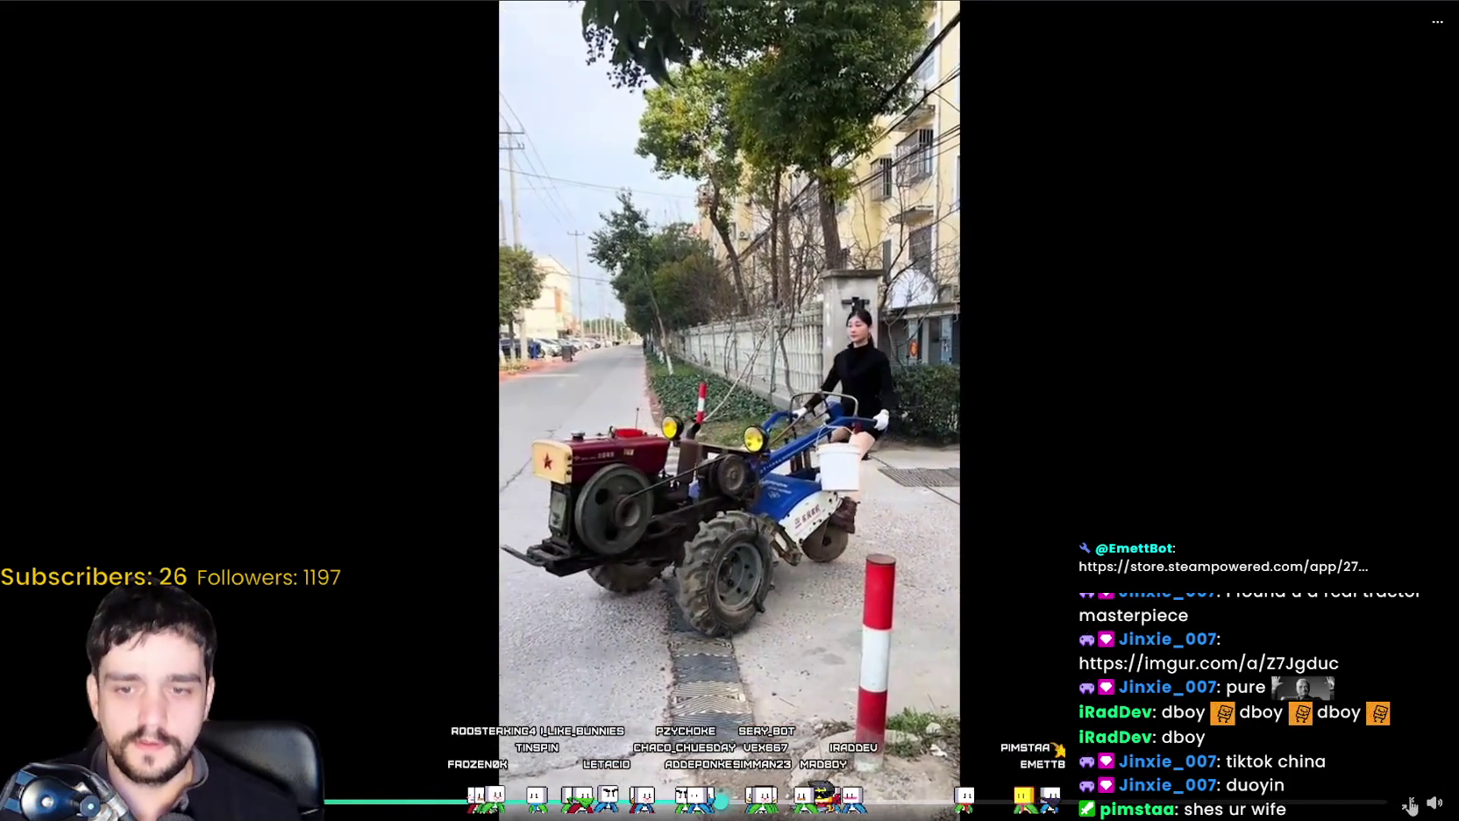
{"action": "left_click", "coordinate": [1408, 803]}
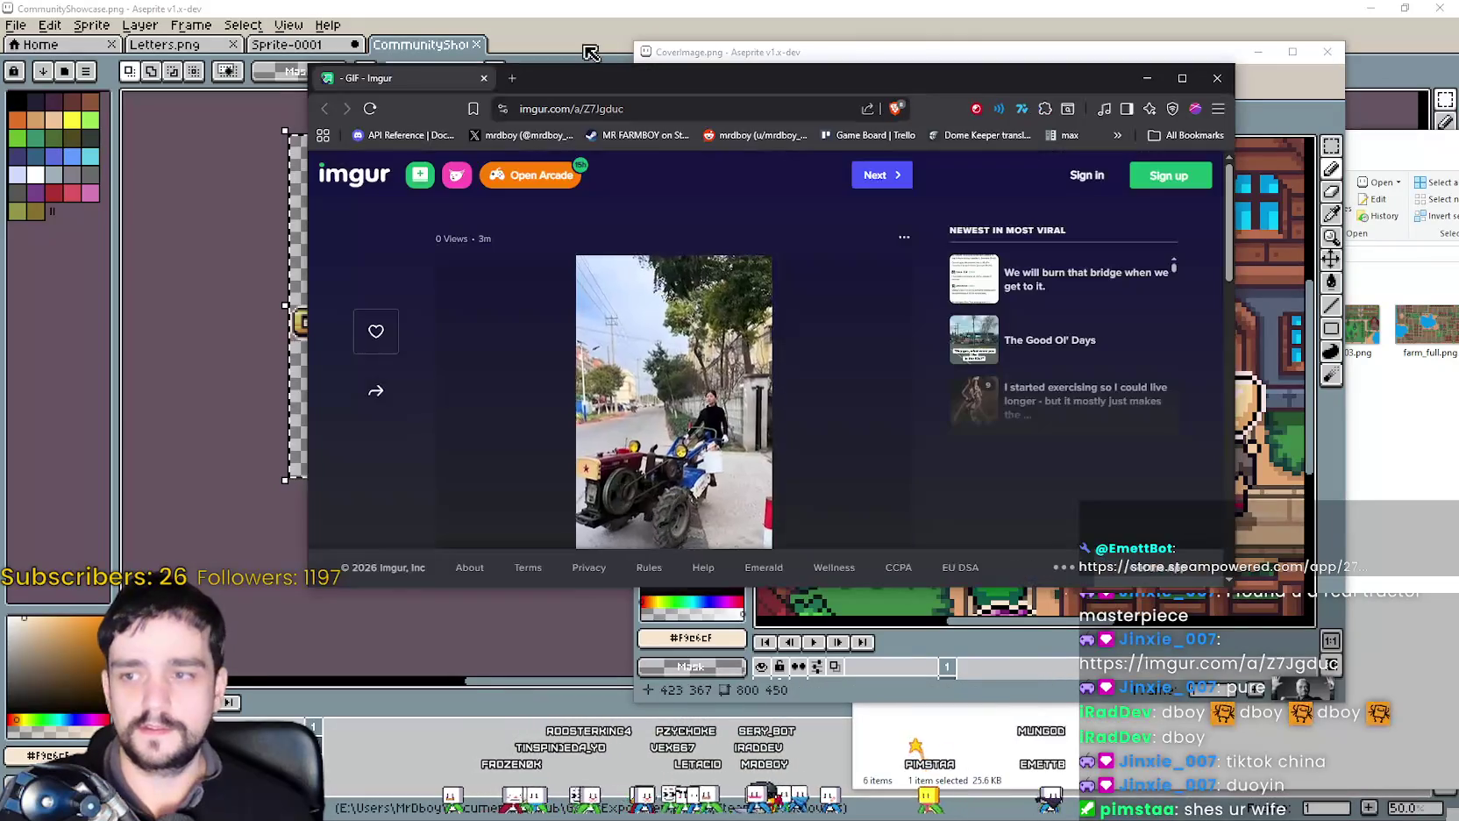
Dismiss the browser, return to Aseprite and make an initial paste with Ctrl+V.
{"action": "key", "text": "alt+Tab"}
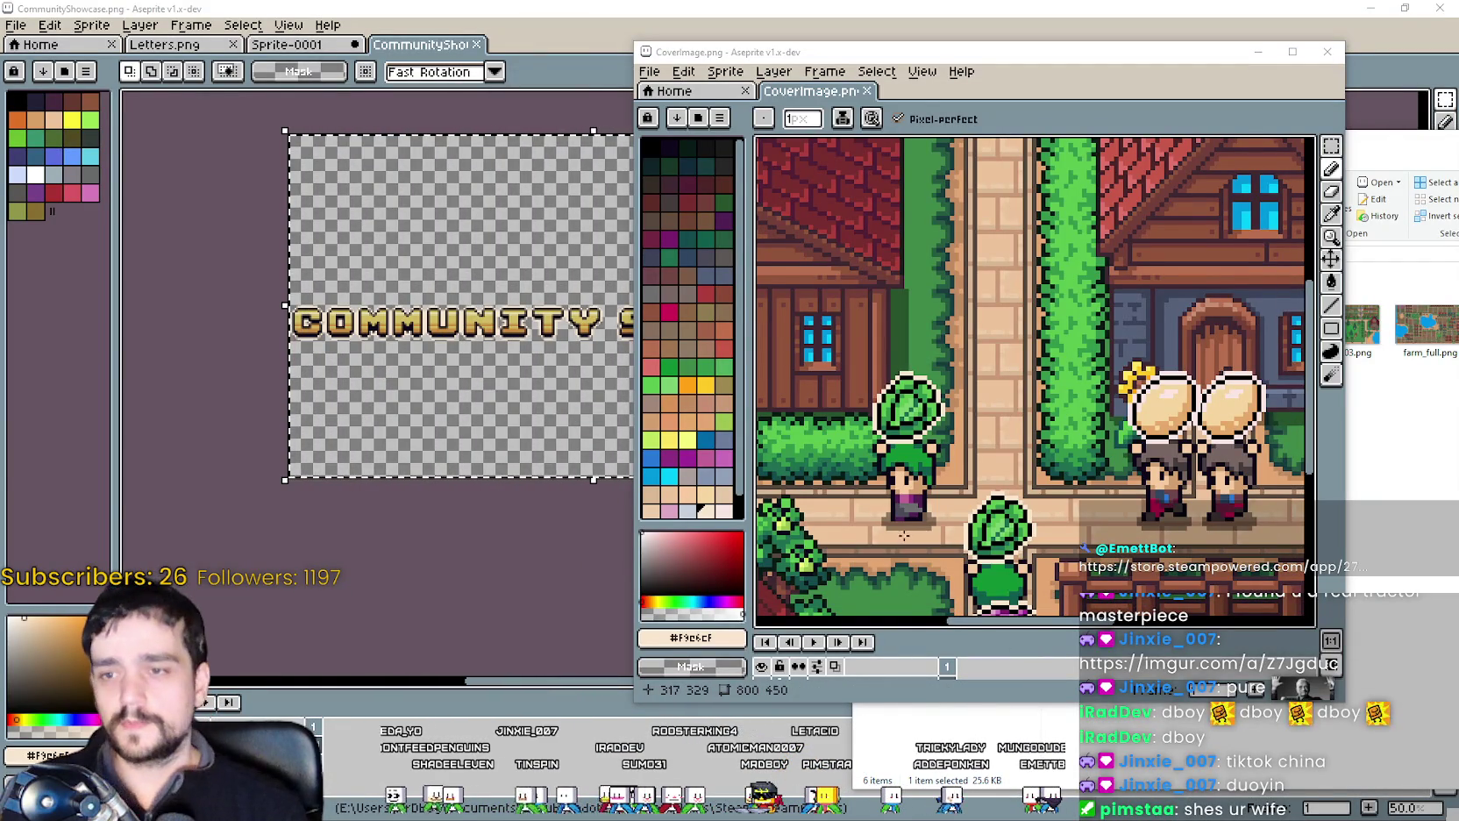
{"action": "scroll", "coordinate": [903, 534], "scroll_direction": "down", "scroll_amount": 1}
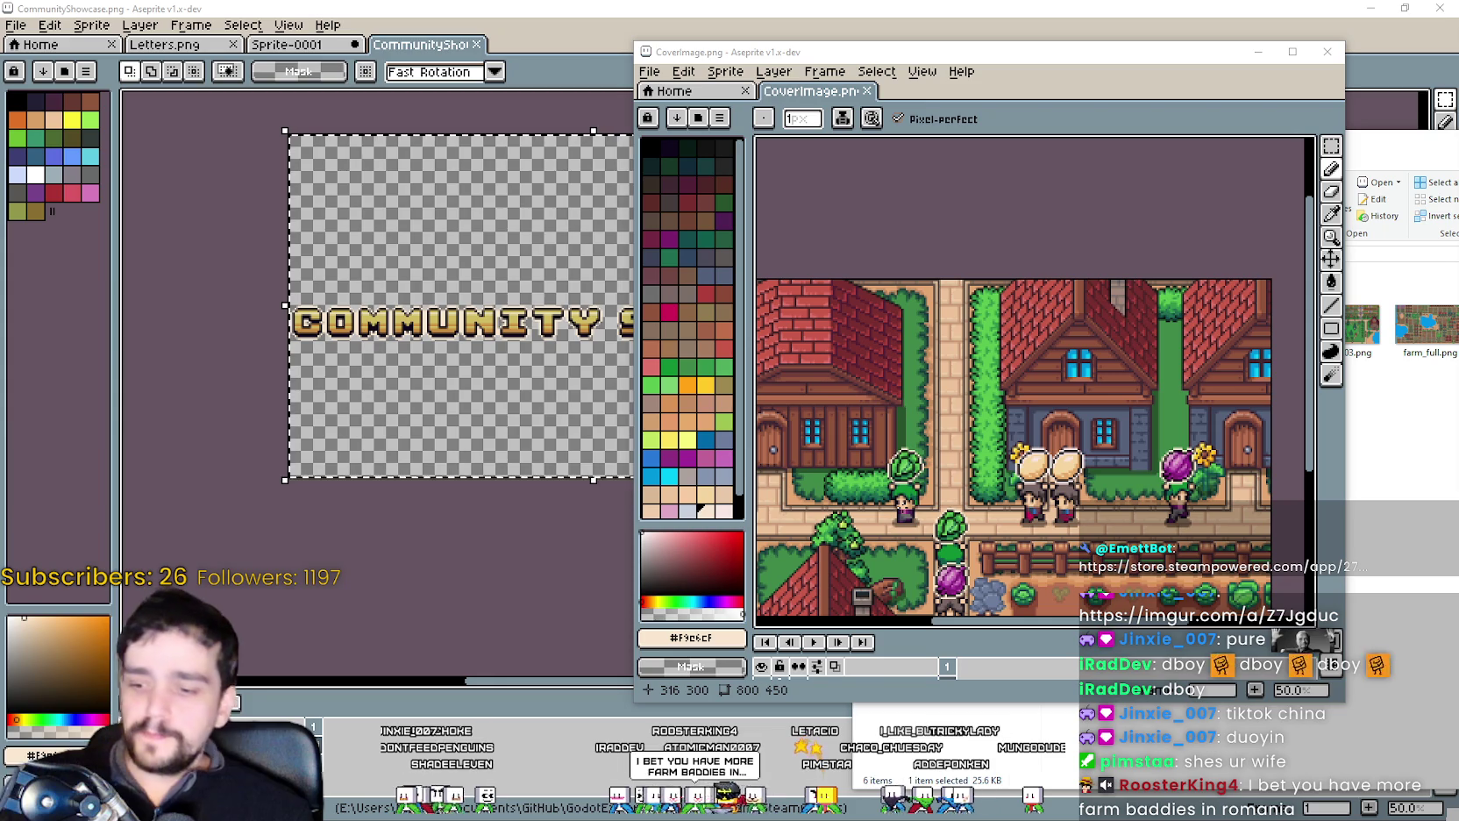
{"action": "scroll", "coordinate": [1078, 345], "scroll_direction": "down", "scroll_amount": 1}
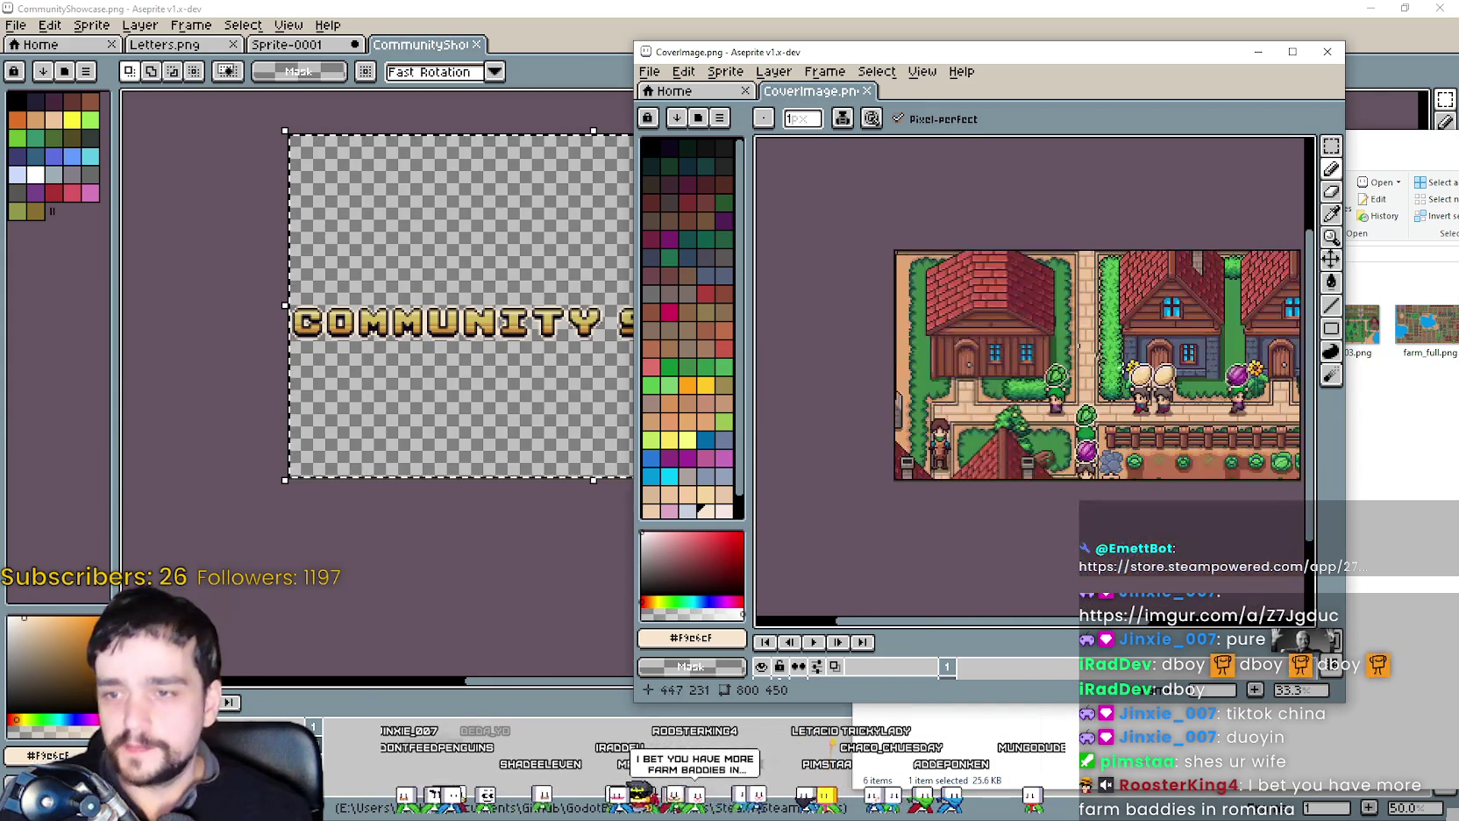
{"action": "left_click", "coordinate": [1292, 52]}
{"action": "scroll", "coordinate": [909, 387], "scroll_direction": "up", "scroll_amount": 1}
{"action": "scroll", "coordinate": [909, 387], "scroll_direction": "up", "scroll_amount": 1}
{"action": "scroll", "coordinate": [908, 388], "scroll_direction": "up", "scroll_amount": 1}
{"action": "key", "text": "ctrl+v"}
Maximize the CommunityShowcase canvas and cancel the pending transform on the cover image.
{"action": "key", "text": "alt+Tab"}
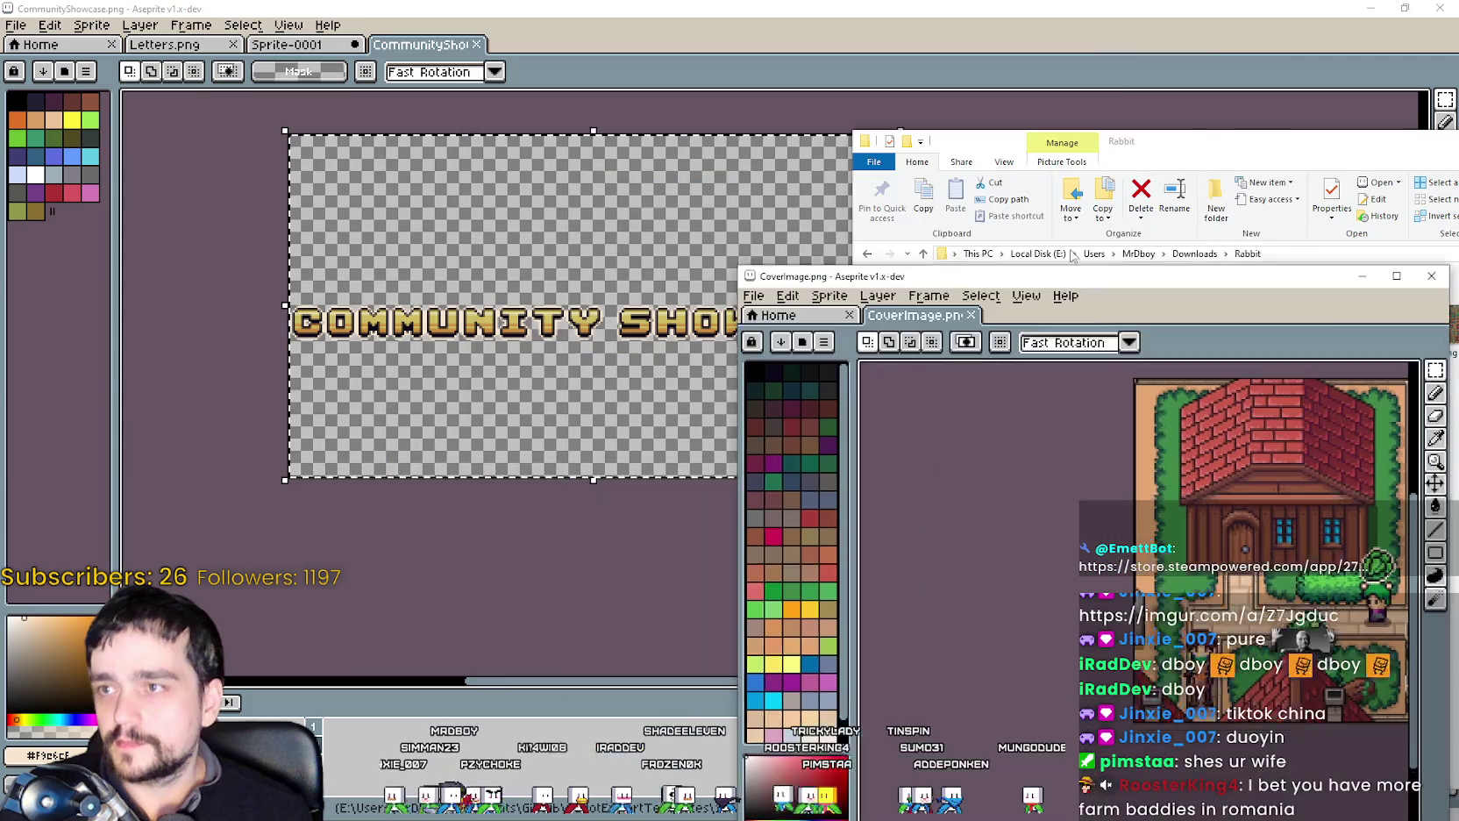
{"action": "double_click", "coordinate": [710, 7]}
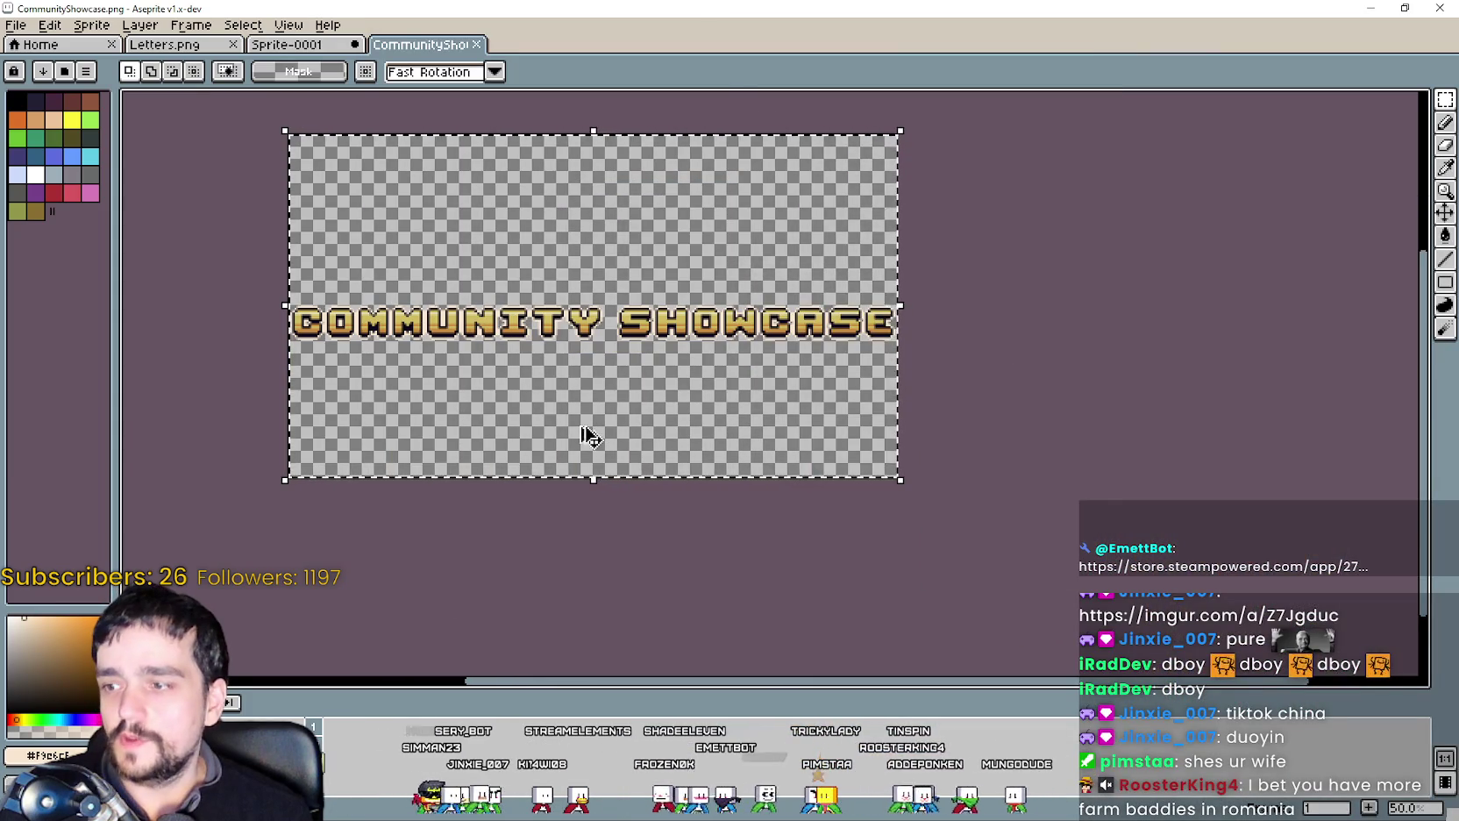
{"action": "key", "text": "i"}
{"action": "key", "text": "alt+Tab"}
{"action": "scroll", "coordinate": [1140, 543], "scroll_direction": "down", "scroll_amount": 3}
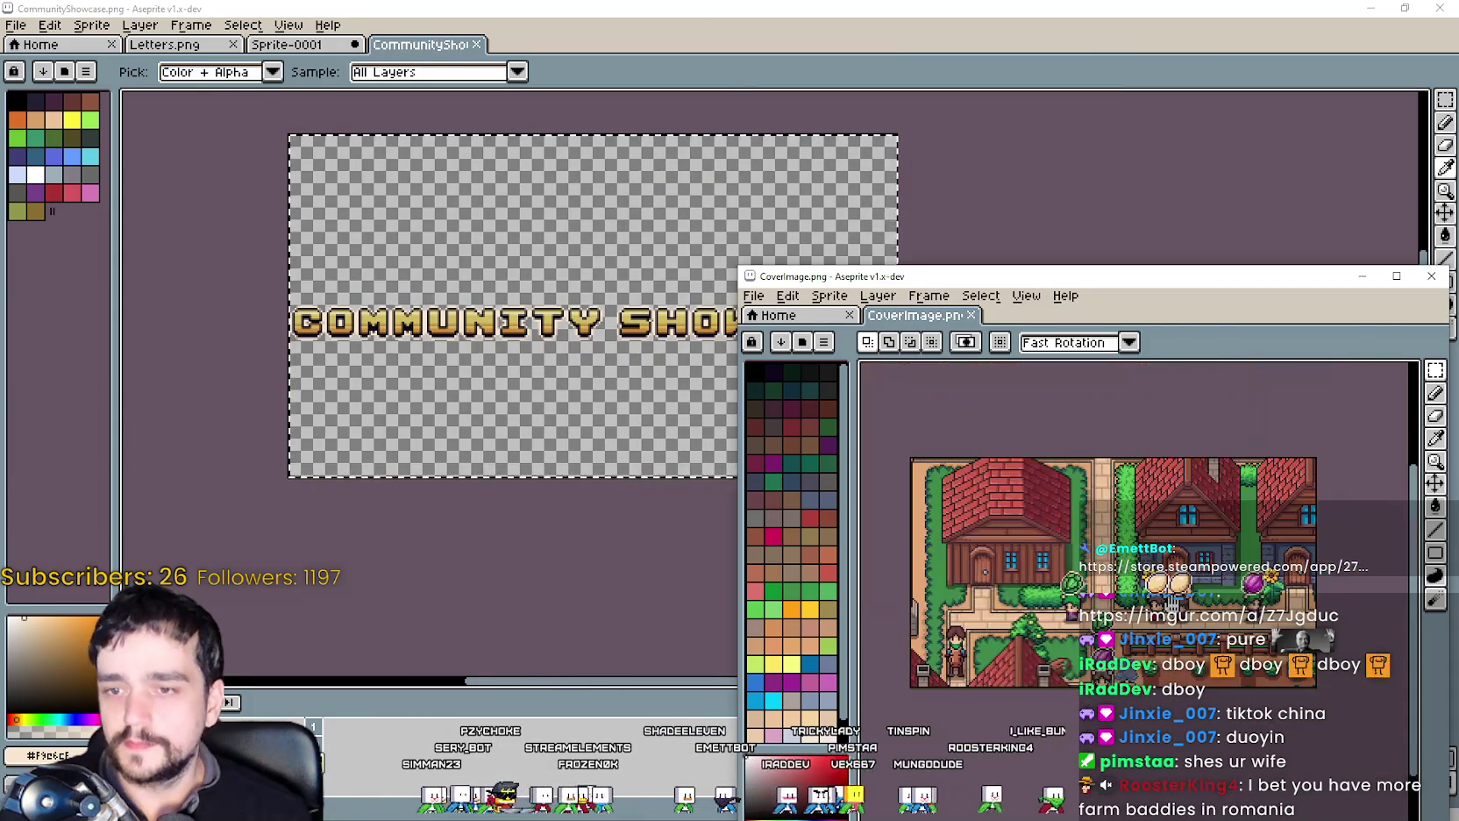
{"action": "key", "text": "Return"}
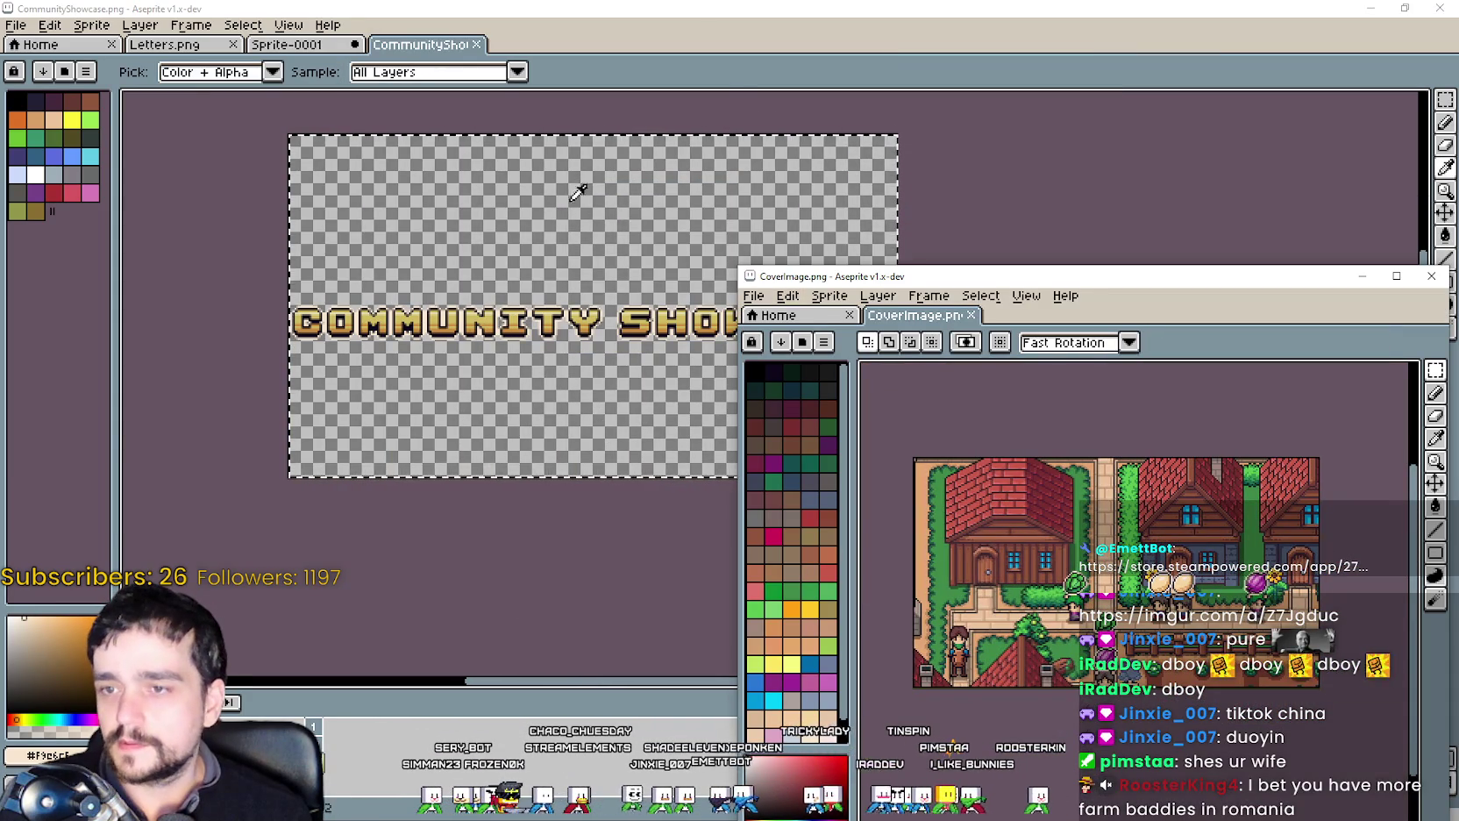
Paste the gold COMMUNITY SHOWCASE title from the title document into CoverImage.png.
{"action": "left_click", "coordinate": [1017, 195]}
{"action": "key", "text": "ctrl+v"}
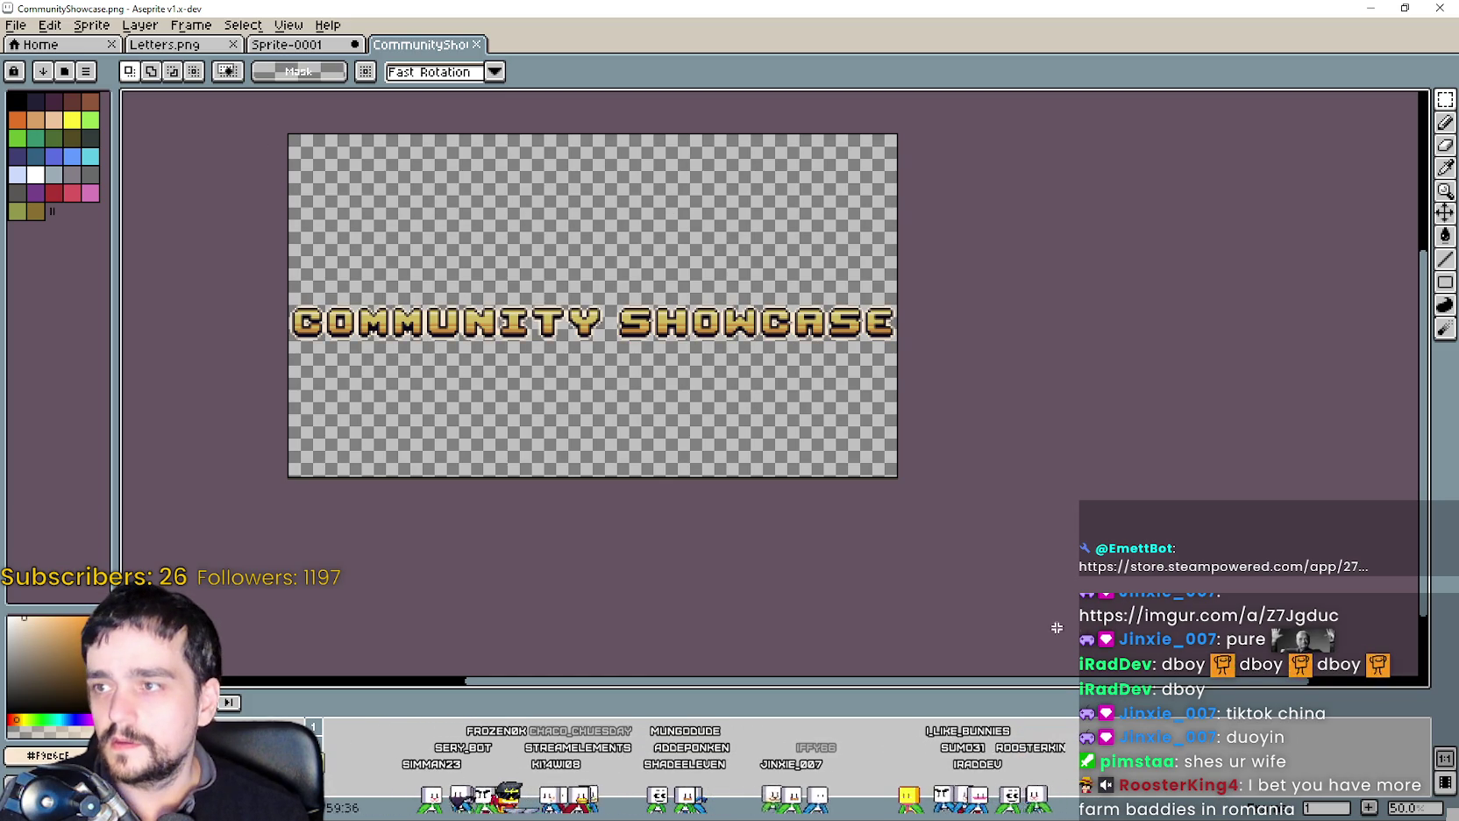
{"action": "key", "text": "alt+Tab"}
{"action": "key", "text": "ctrl+v"}
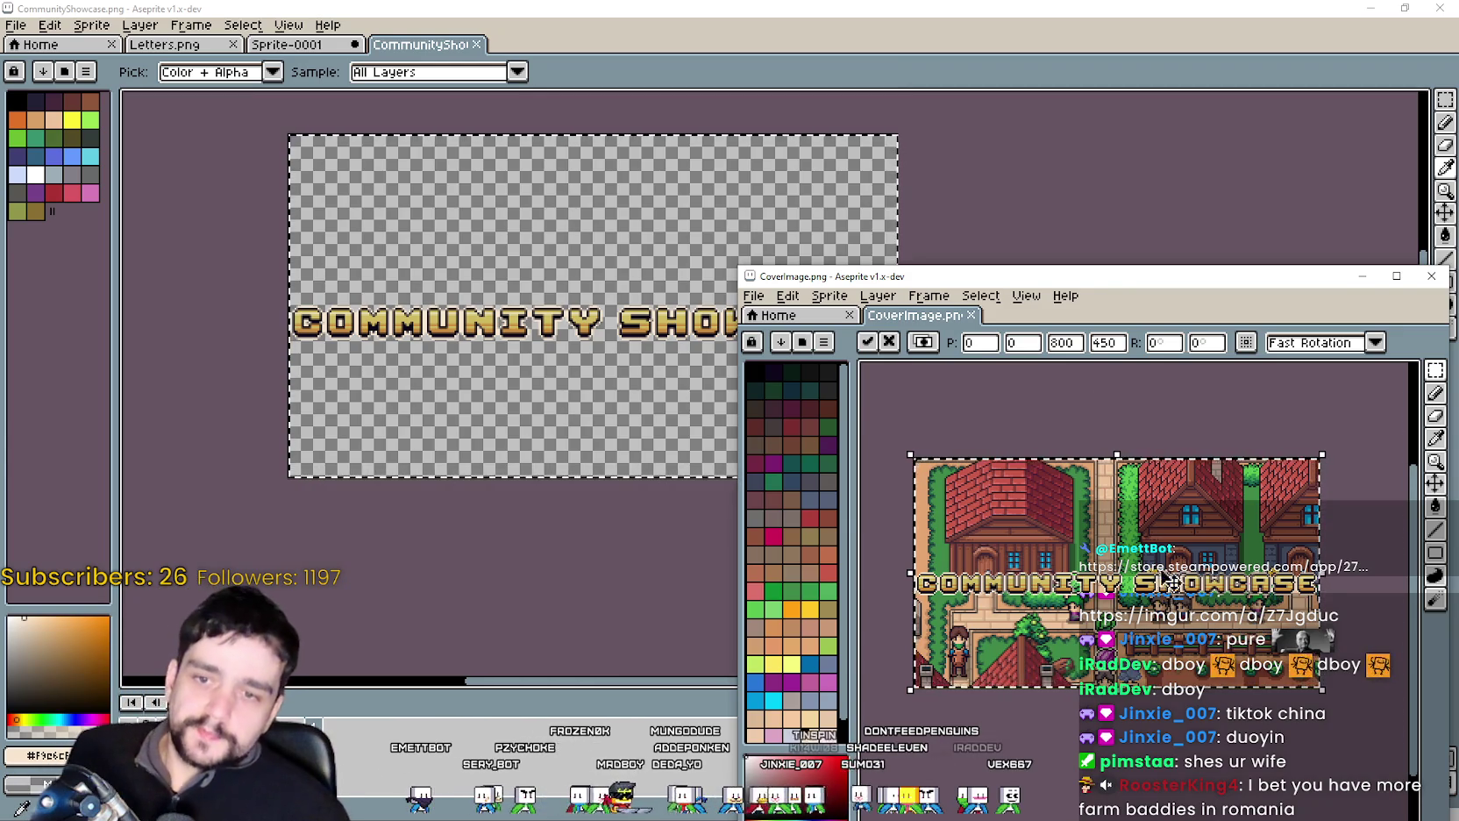
Maximize the cover window, nudge the title to the top edge and commit it.
{"action": "scroll", "coordinate": [1252, 628], "scroll_direction": "up", "scroll_amount": 2}
{"action": "mouse_move", "coordinate": [1252, 628]}
{"action": "left_mouse_down"}
{"action": "mouse_move", "coordinate": [1184, 509]}
{"action": "mouse_move", "coordinate": [1160, 583]}
{"action": "mouse_move", "coordinate": [1160, 518]}
{"action": "left_mouse_up"}
{"action": "scroll", "coordinate": [1184, 509], "scroll_direction": "down", "scroll_amount": 1}
{"action": "scroll", "coordinate": [1160, 530], "scroll_direction": "up", "scroll_amount": 1}
{"action": "scroll", "coordinate": [1160, 583], "scroll_direction": "up", "scroll_amount": 1}
{"action": "left_click", "coordinate": [1396, 276]}
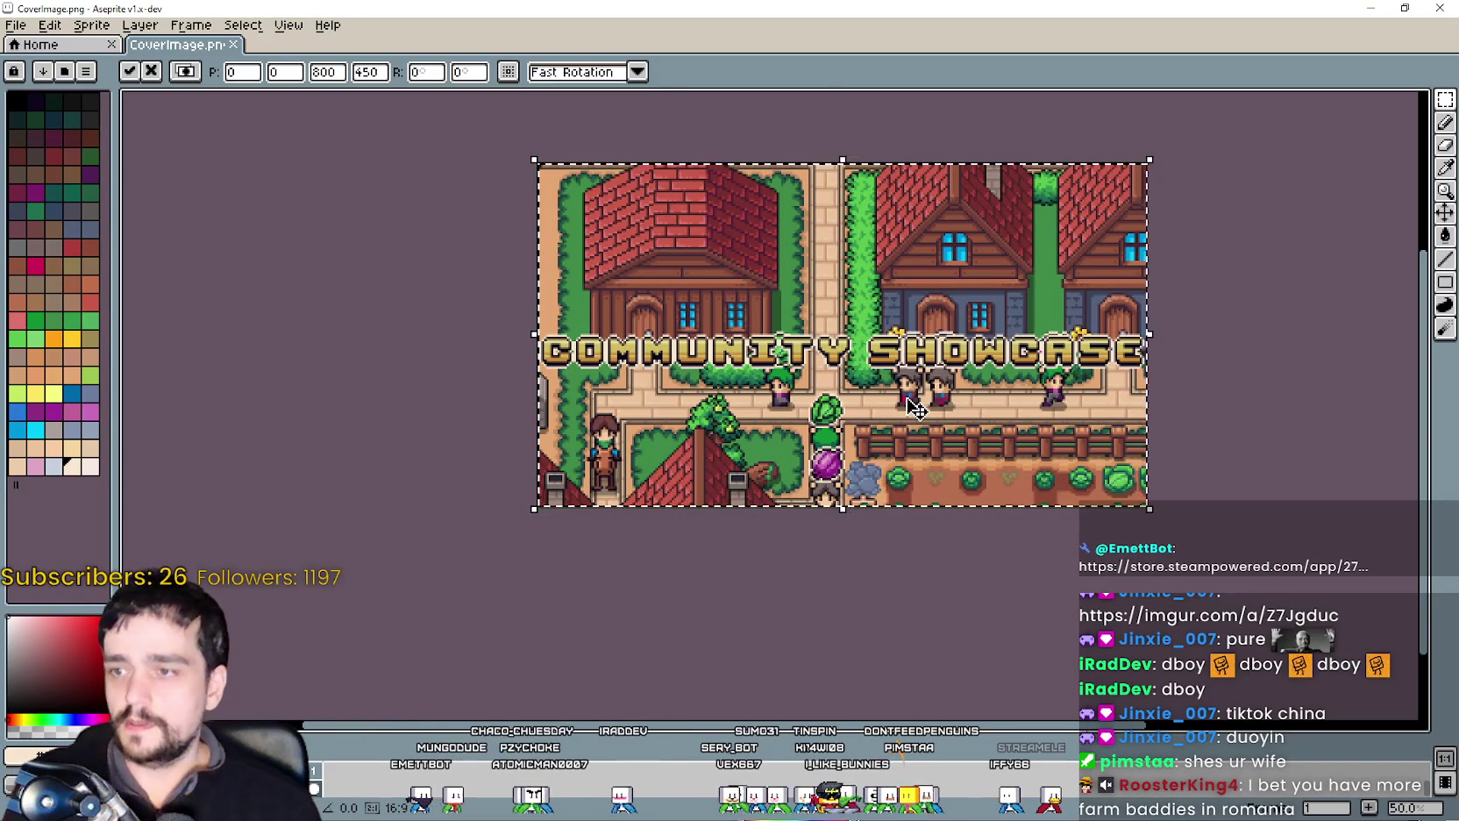
{"action": "key", "text": "Up"}
{"action": "key", "text": "Up"}
{"action": "key", "text": "Up"}
{"action": "key", "text": "Up"}
{"action": "key", "text": "Up"}
{"action": "key", "text": "Up"}
{"action": "key", "text": "Up"}
{"action": "key", "text": "Up"}
{"action": "key", "text": "Up"}
{"action": "key", "text": "Up"}
{"action": "key", "text": "Up"}
{"action": "key", "text": "Up"}
{"action": "key", "text": "Up"}
{"action": "key", "text": "Up"}
{"action": "key", "text": "Up"}
{"action": "key", "text": "Up"}
{"action": "key", "text": "Up"}
{"action": "key", "text": "Up"}
{"action": "key", "text": "Up"}
{"action": "key", "text": "Up"}
{"action": "key", "text": "Up"}
{"action": "key", "text": "Up"}
{"action": "key", "text": "Up"}
{"action": "key", "text": "Up"}
{"action": "key", "text": "Up"}
{"action": "key", "text": "Up"}
{"action": "key", "text": "Up"}
{"action": "key", "text": "Up"}
{"action": "key", "text": "Up"}
{"action": "key", "text": "Up"}
{"action": "key", "text": "Up"}
{"action": "key", "text": "Up"}
{"action": "key", "text": "Up"}
{"action": "key", "text": "Up"}
{"action": "key", "text": "Up"}
{"action": "key", "text": "Up"}
{"action": "key", "text": "Up"}
{"action": "key", "text": "Up"}
{"action": "key", "text": "Up"}
{"action": "key", "text": "Up"}
{"action": "key", "text": "Up"}
{"action": "key", "text": "Up"}
{"action": "key", "text": "Up"}
{"action": "key", "text": "Up"}
{"action": "key", "text": "Up"}
{"action": "key", "text": "Up"}
{"action": "key", "text": "Up"}
{"action": "key", "text": "Up"}
{"action": "key", "text": "Up"}
{"action": "key", "text": "Up"}
{"action": "key", "text": "Up"}
{"action": "key", "text": "Up"}
{"action": "key", "text": "Up"}
{"action": "key", "text": "Up"}
{"action": "key", "text": "Up"}
{"action": "key", "text": "Up"}
{"action": "key", "text": "Up"}
{"action": "key", "text": "Up"}
{"action": "key", "text": "Up"}
{"action": "key", "text": "Up"}
{"action": "key", "text": "Up"}
{"action": "key", "text": "Up"}
{"action": "key", "text": "Up"}
{"action": "key", "text": "Up"}
{"action": "key", "text": "Up"}
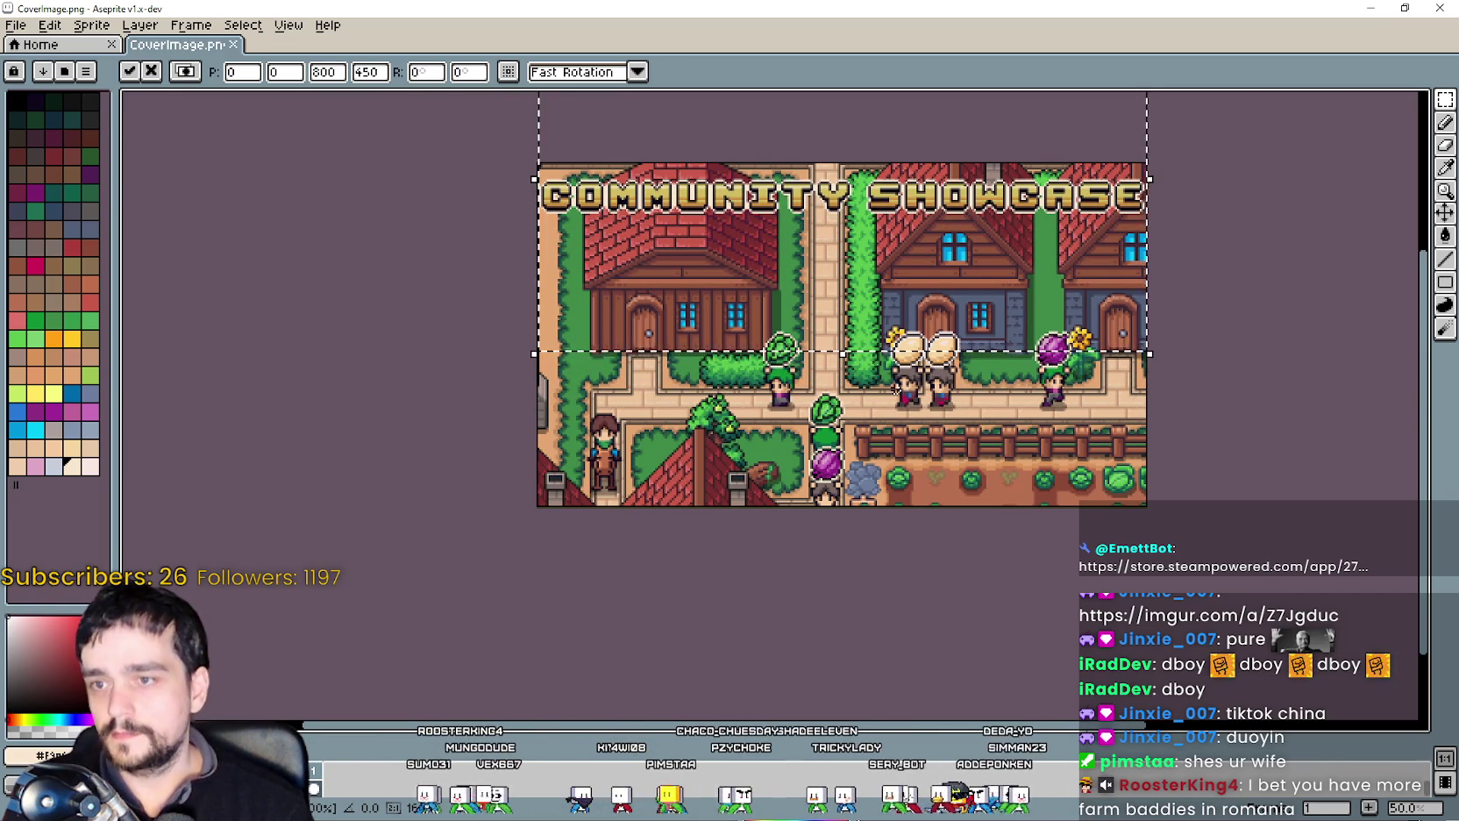
{"action": "left_click", "coordinate": [907, 494]}
Save CoverImage.png and close its document.
{"action": "scroll", "coordinate": [906, 494], "scroll_direction": "down", "scroll_amount": 1}
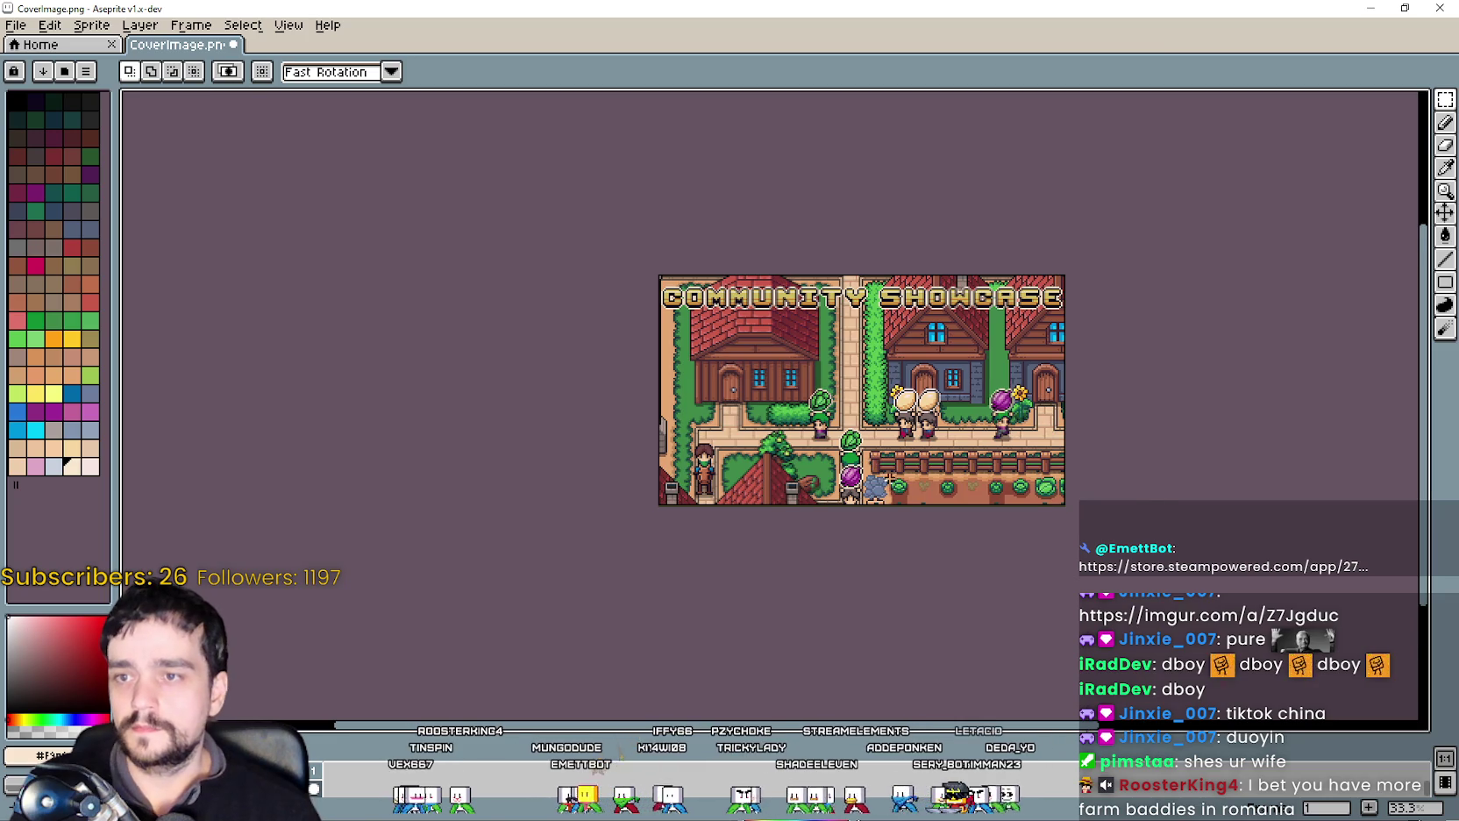
{"action": "scroll", "coordinate": [889, 480], "scroll_direction": "up", "scroll_amount": 1}
{"action": "key", "text": "ctrl+s"}
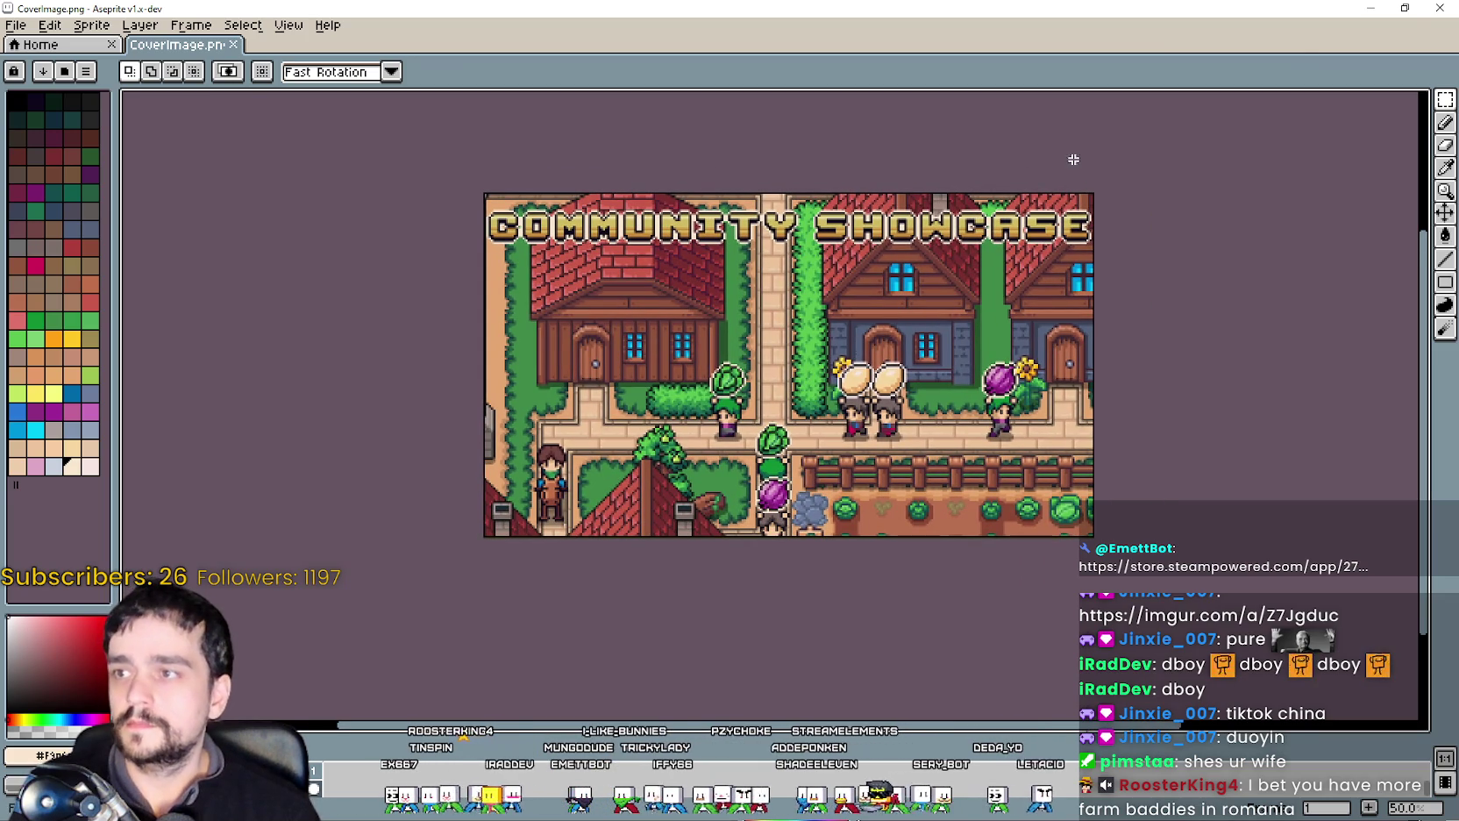
{"action": "left_click", "coordinate": [1385, 7]}
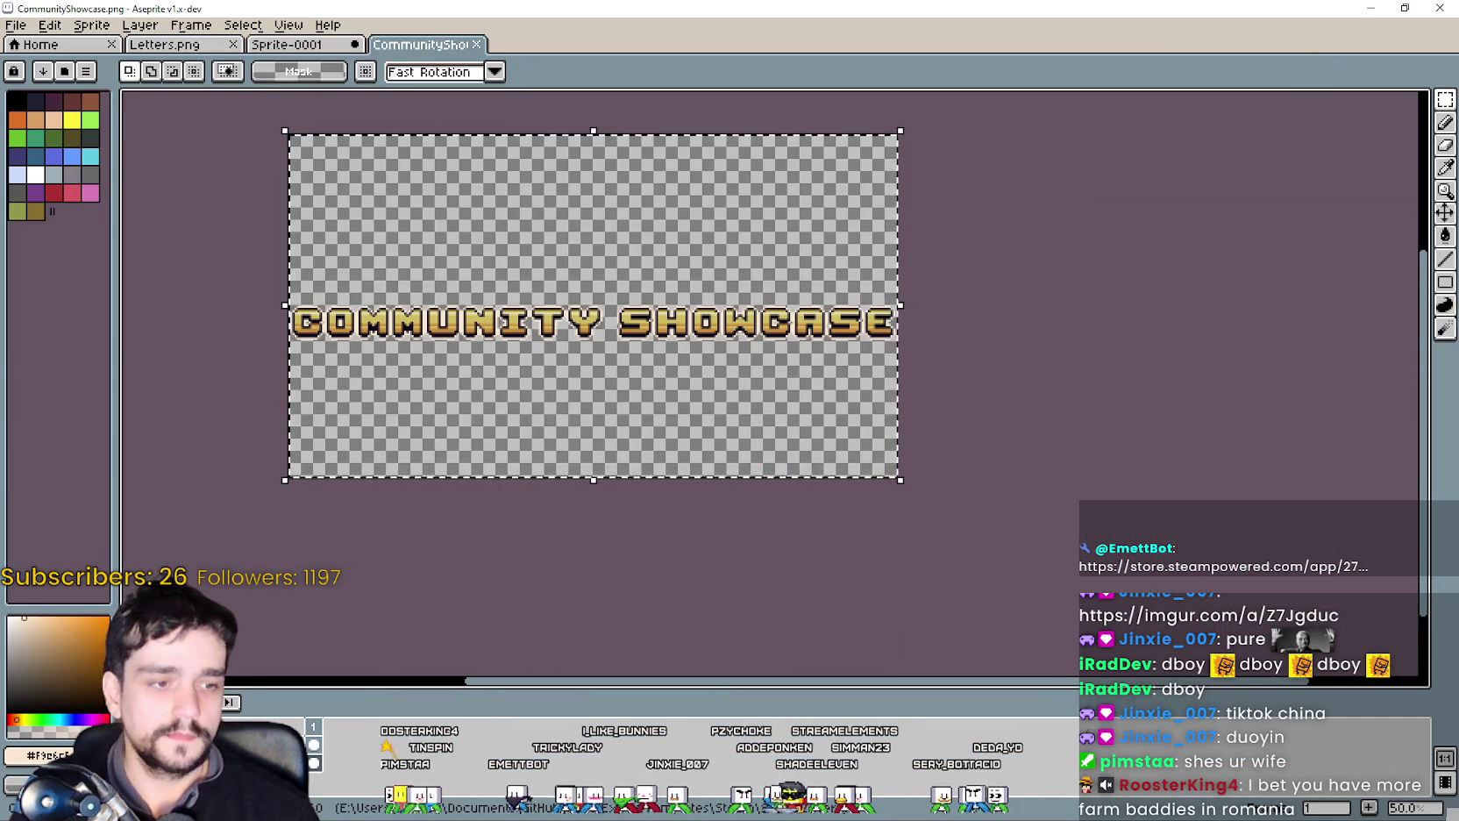
On the Steam event artwork page, pick CoverImage.png from the Rabbit folder.
{"action": "key", "text": "alt+Tab"}
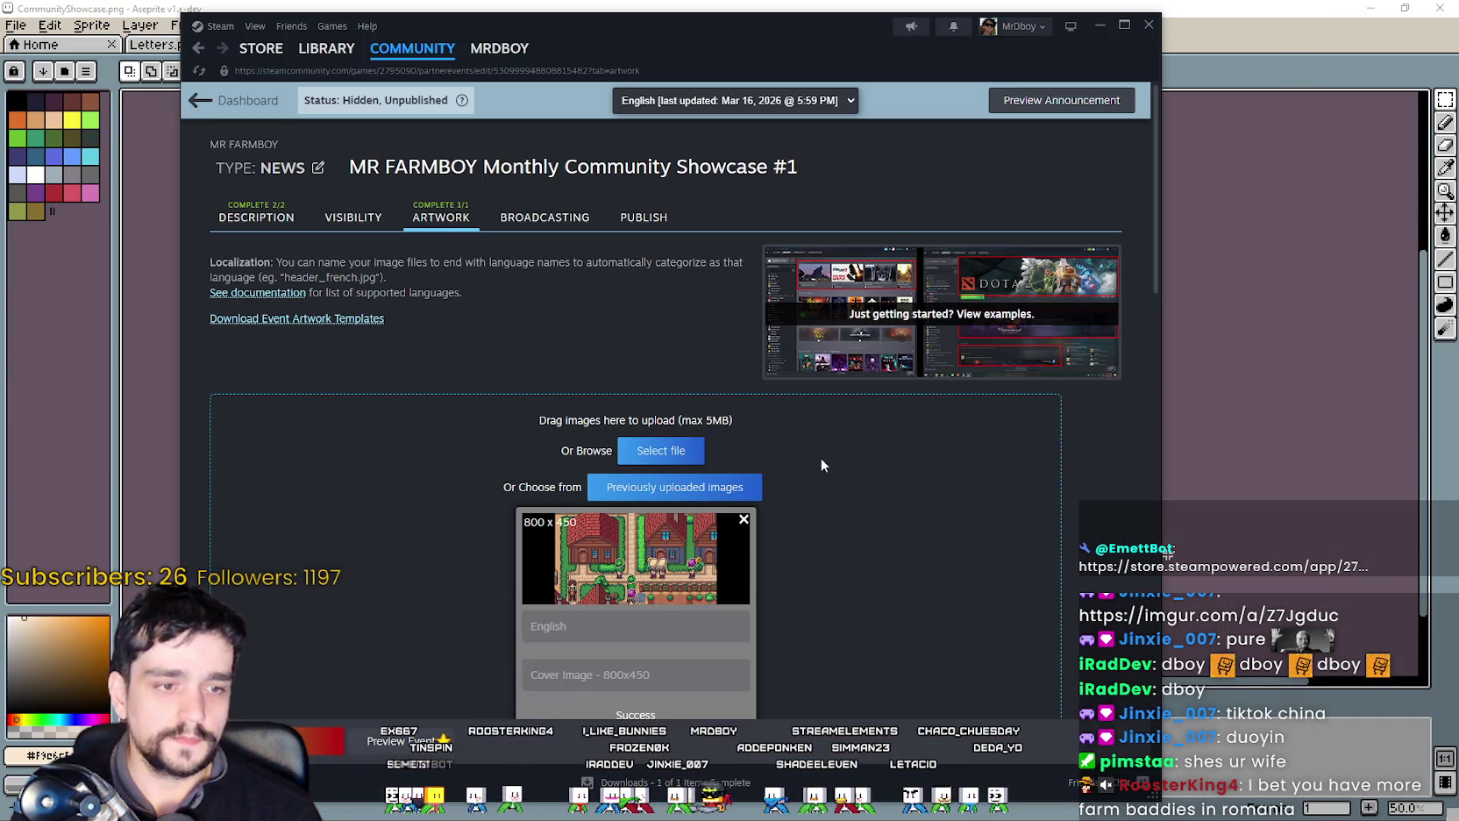
{"action": "scroll", "coordinate": [810, 462], "scroll_direction": "down", "scroll_amount": 2}
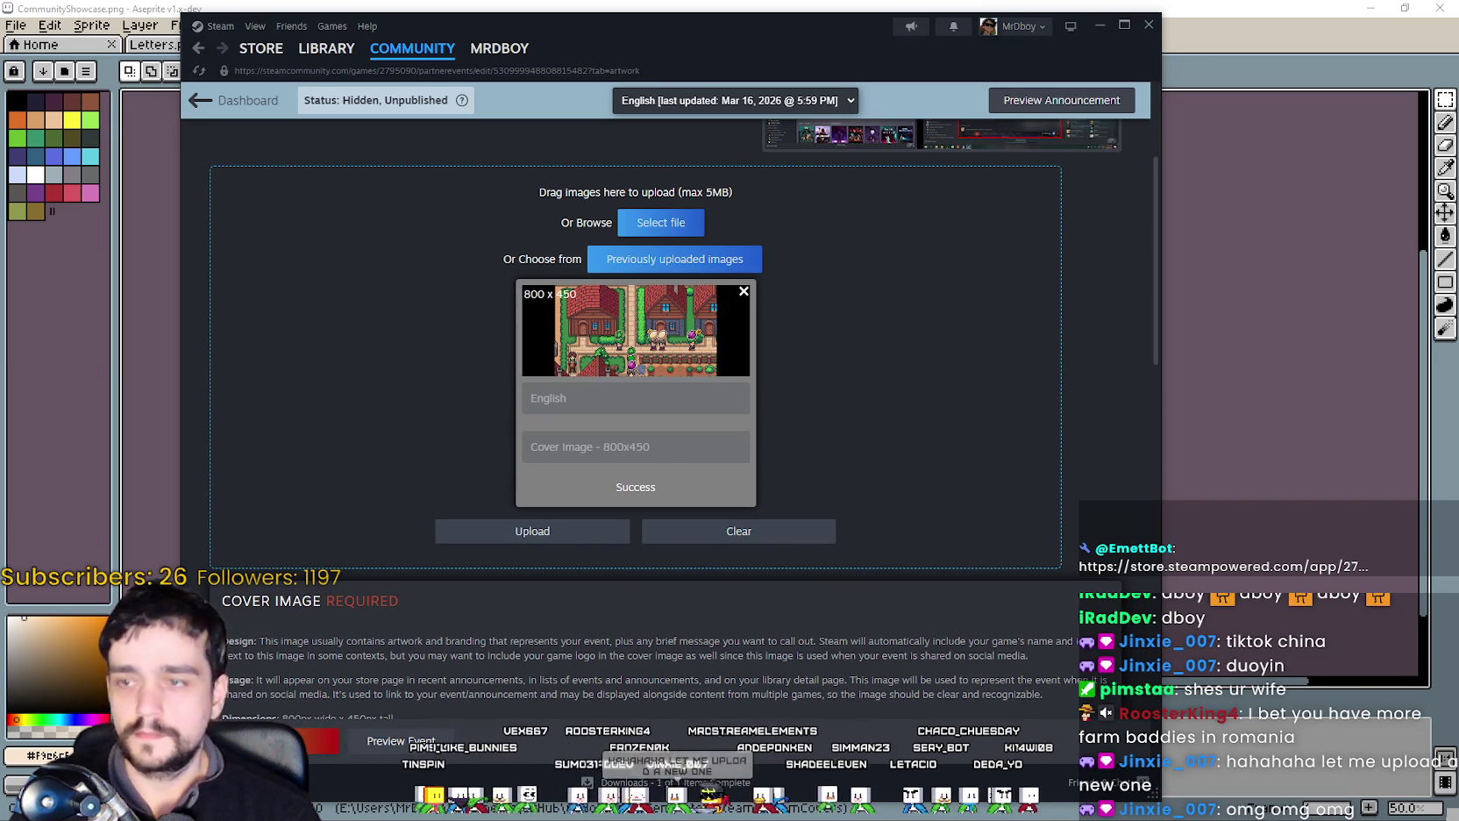
{"action": "left_click", "coordinate": [675, 229]}
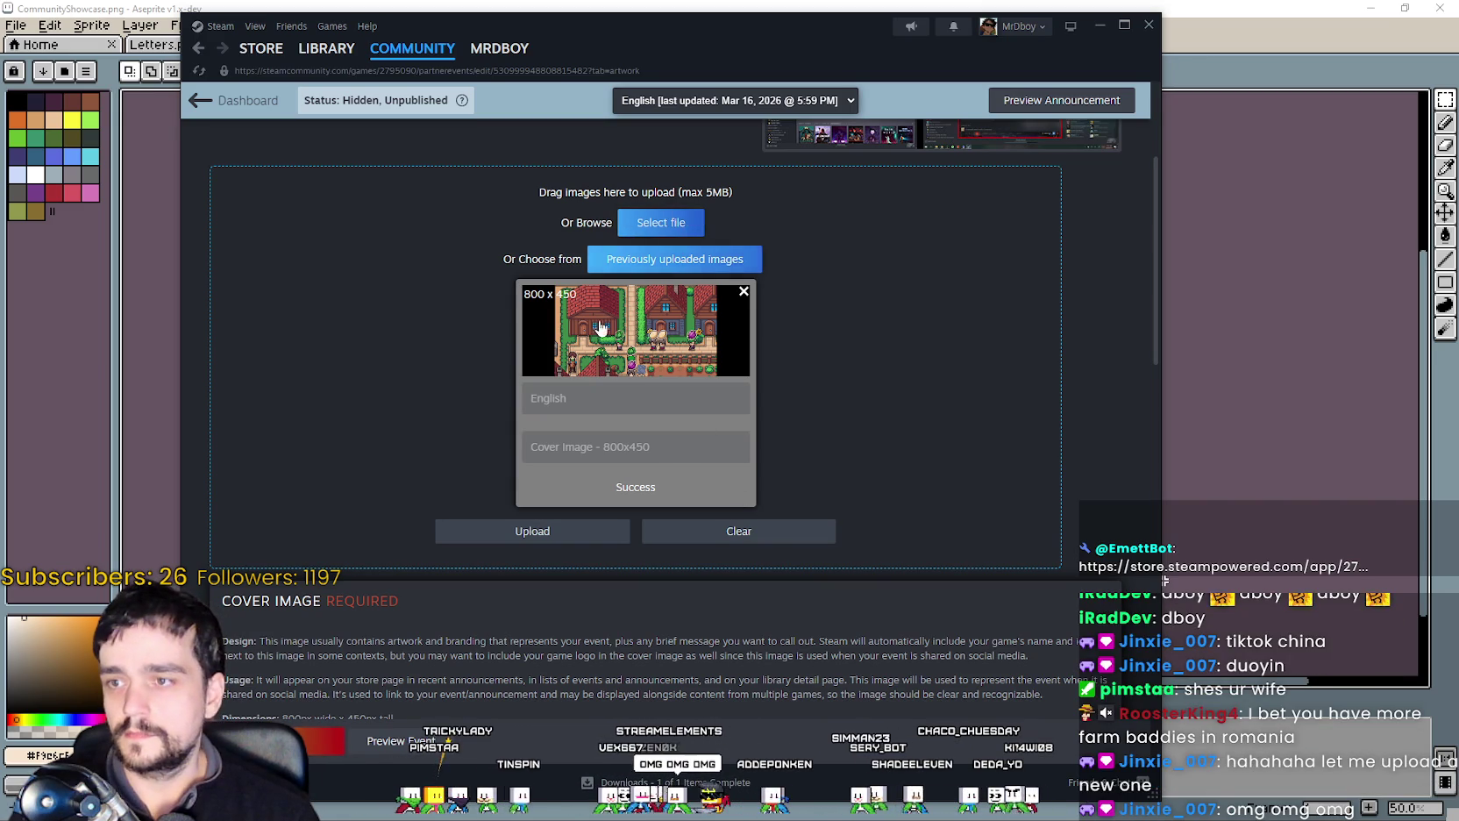
{"action": "left_click", "coordinate": [619, 265]}
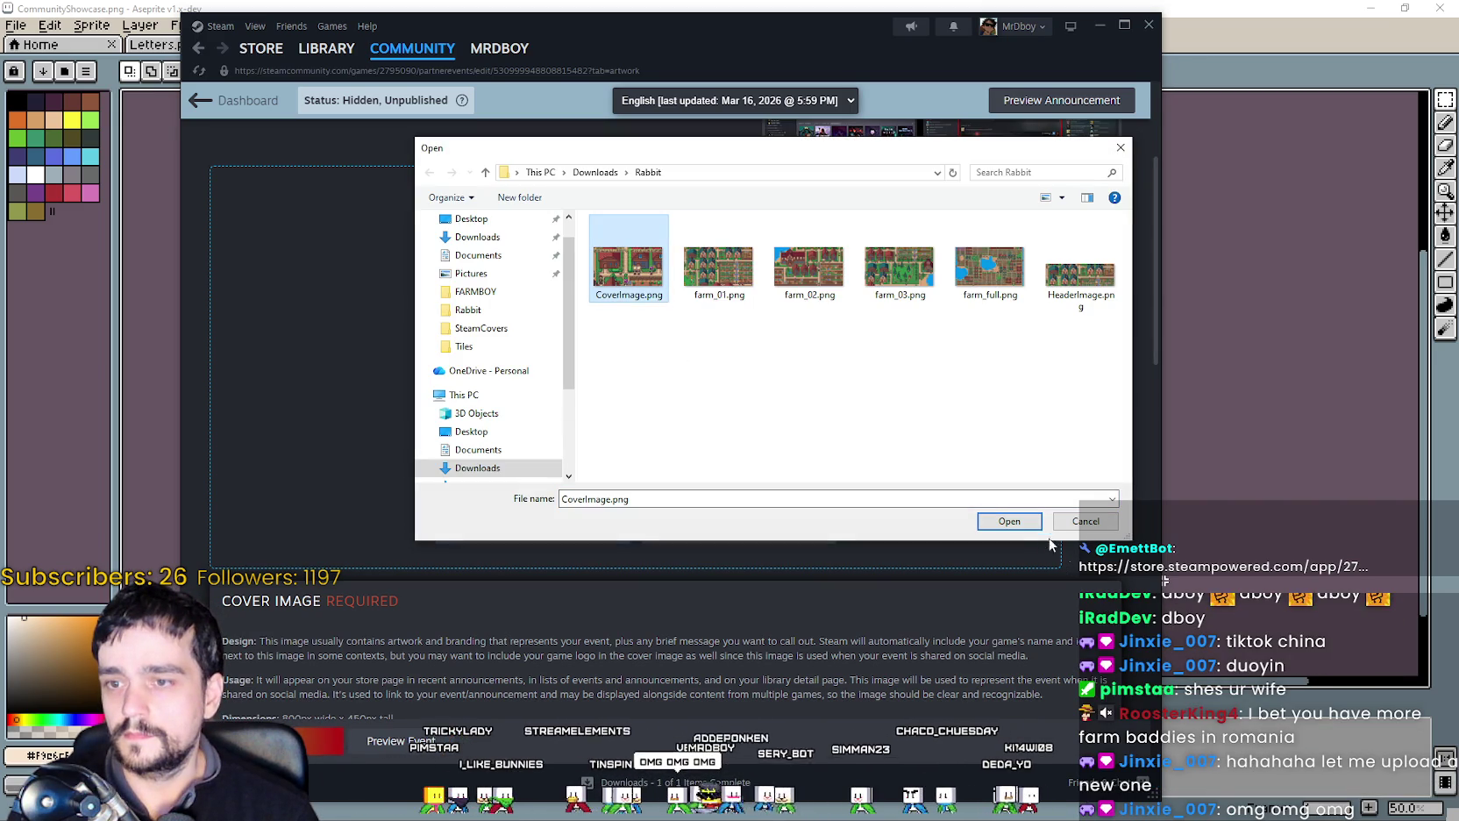
{"action": "left_click", "coordinate": [1022, 520]}
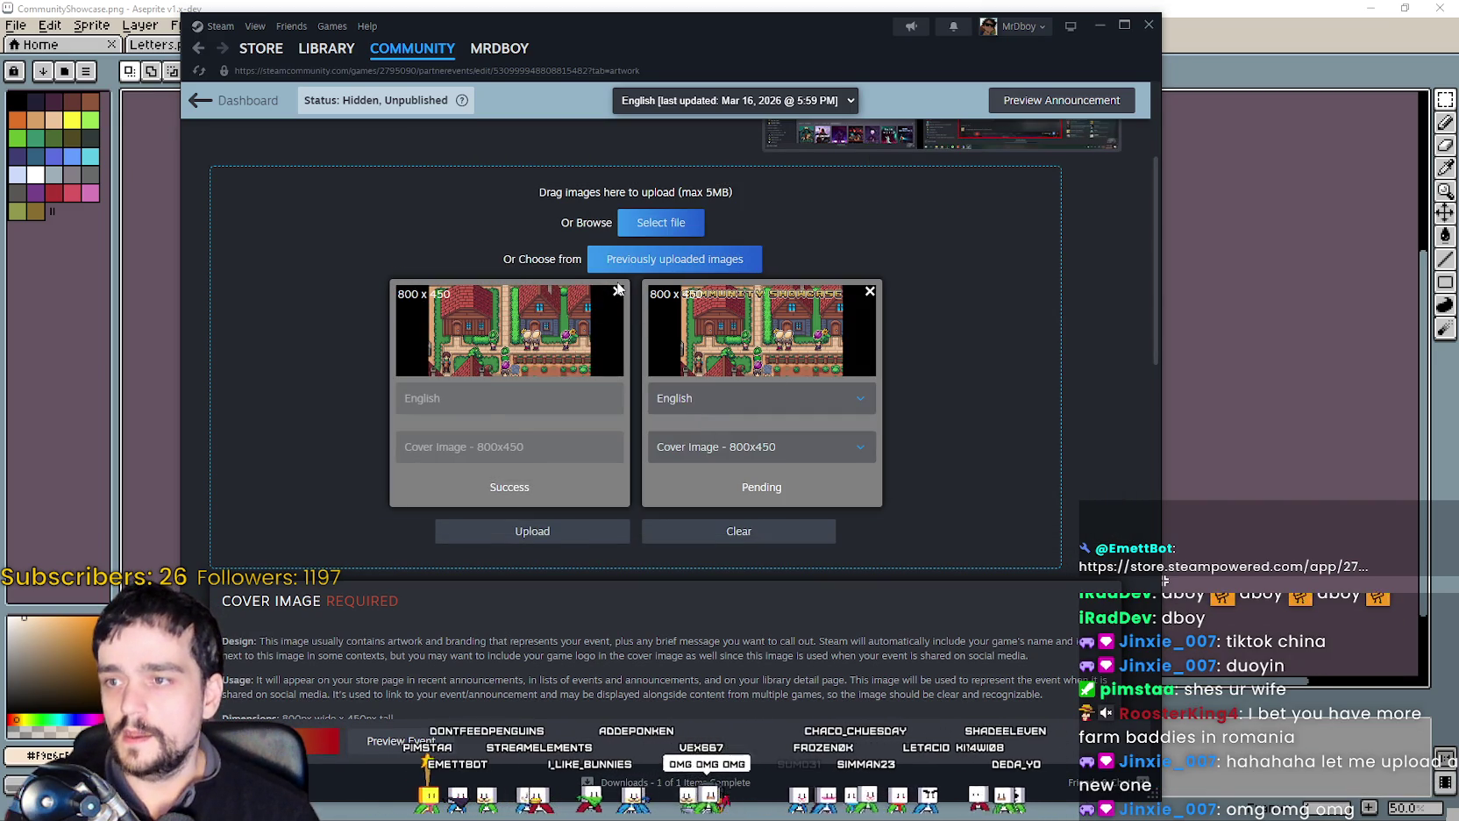
Remove the old cover card, upload the new image and save the event.
{"action": "left_click", "coordinate": [618, 289]}
{"action": "left_click", "coordinate": [569, 540]}
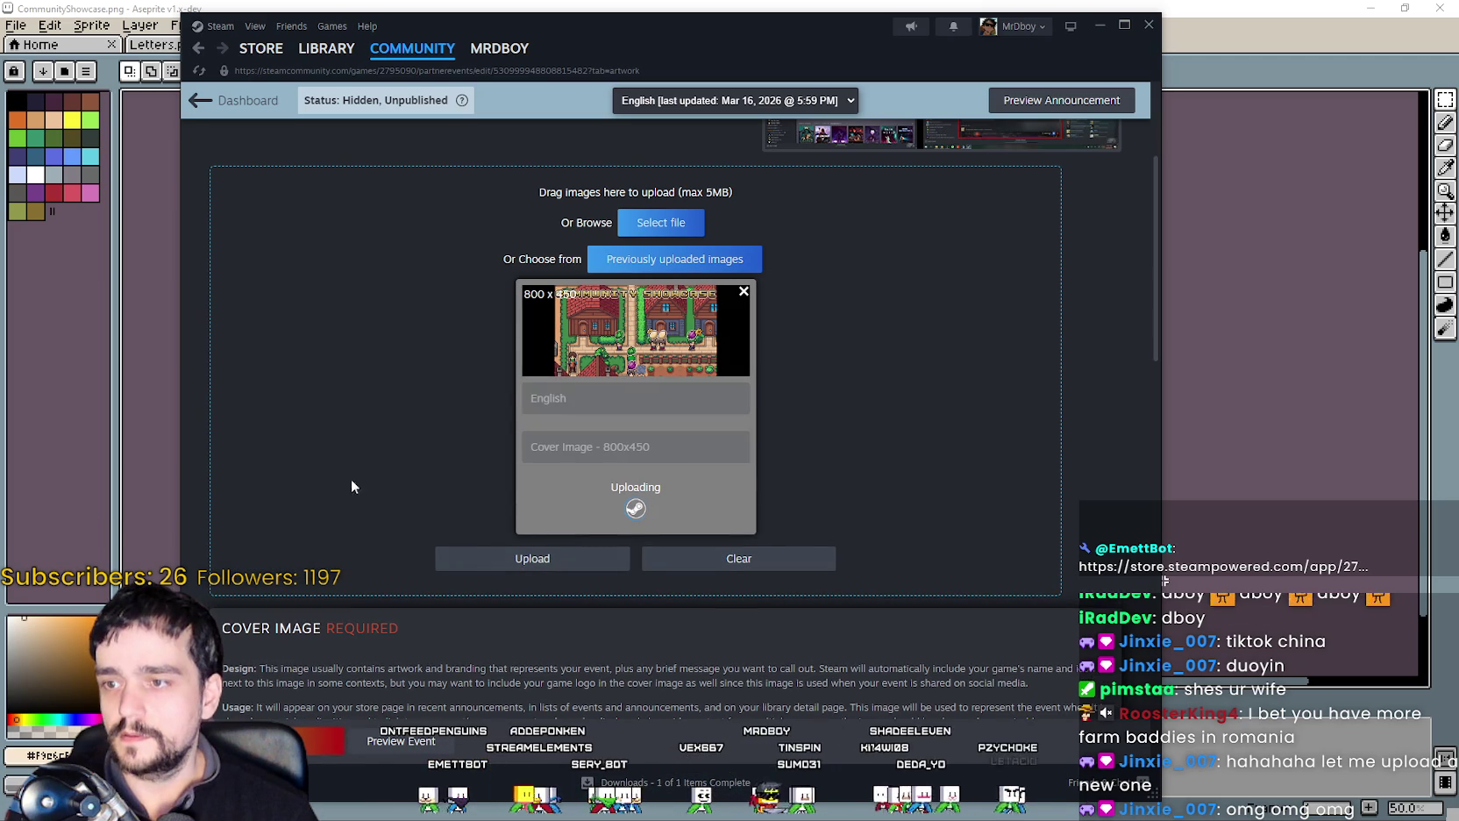
{"action": "scroll", "coordinate": [364, 494], "scroll_direction": "down", "scroll_amount": 5}
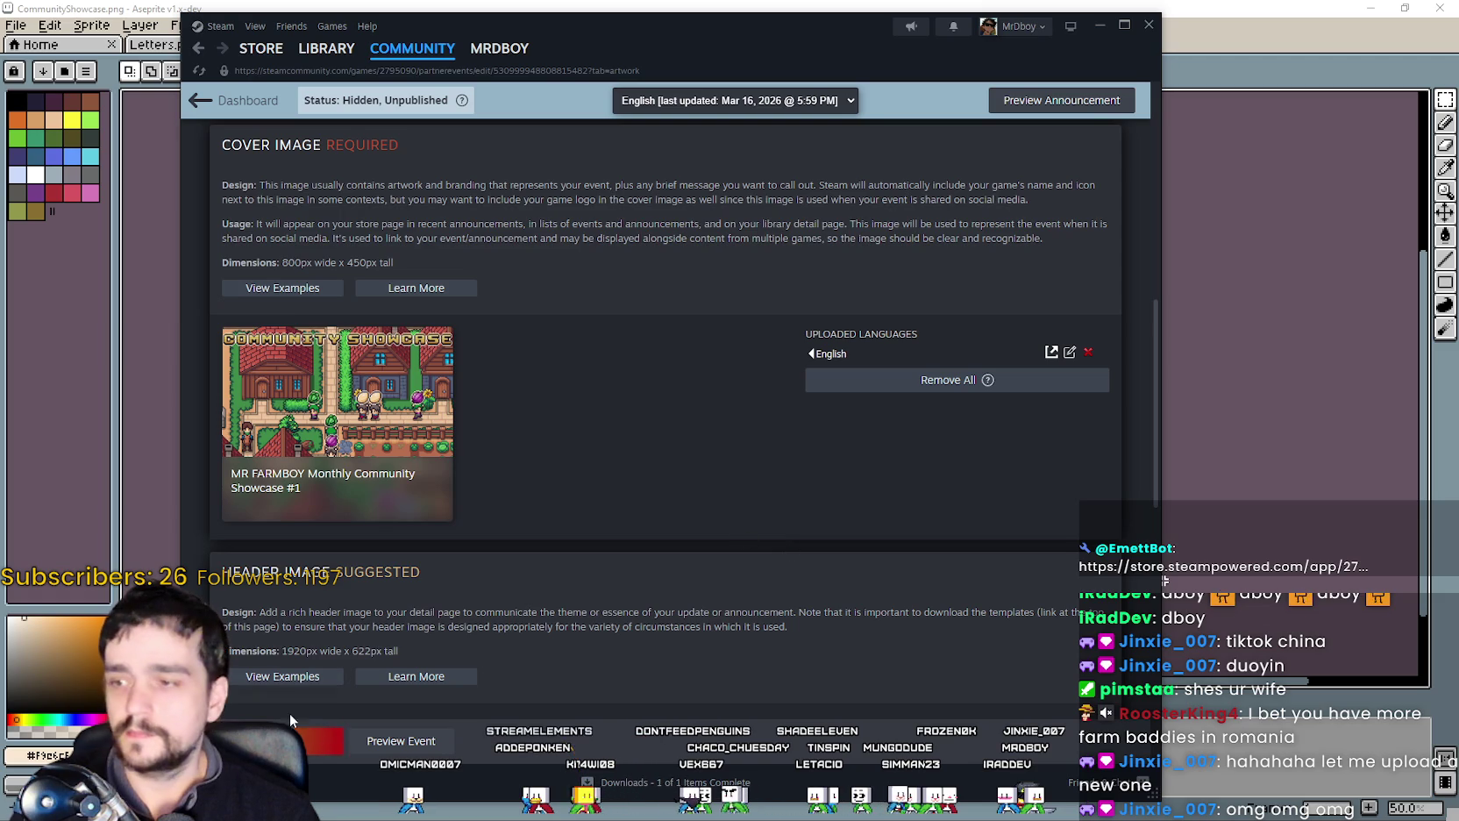
{"action": "left_click", "coordinate": [332, 736]}
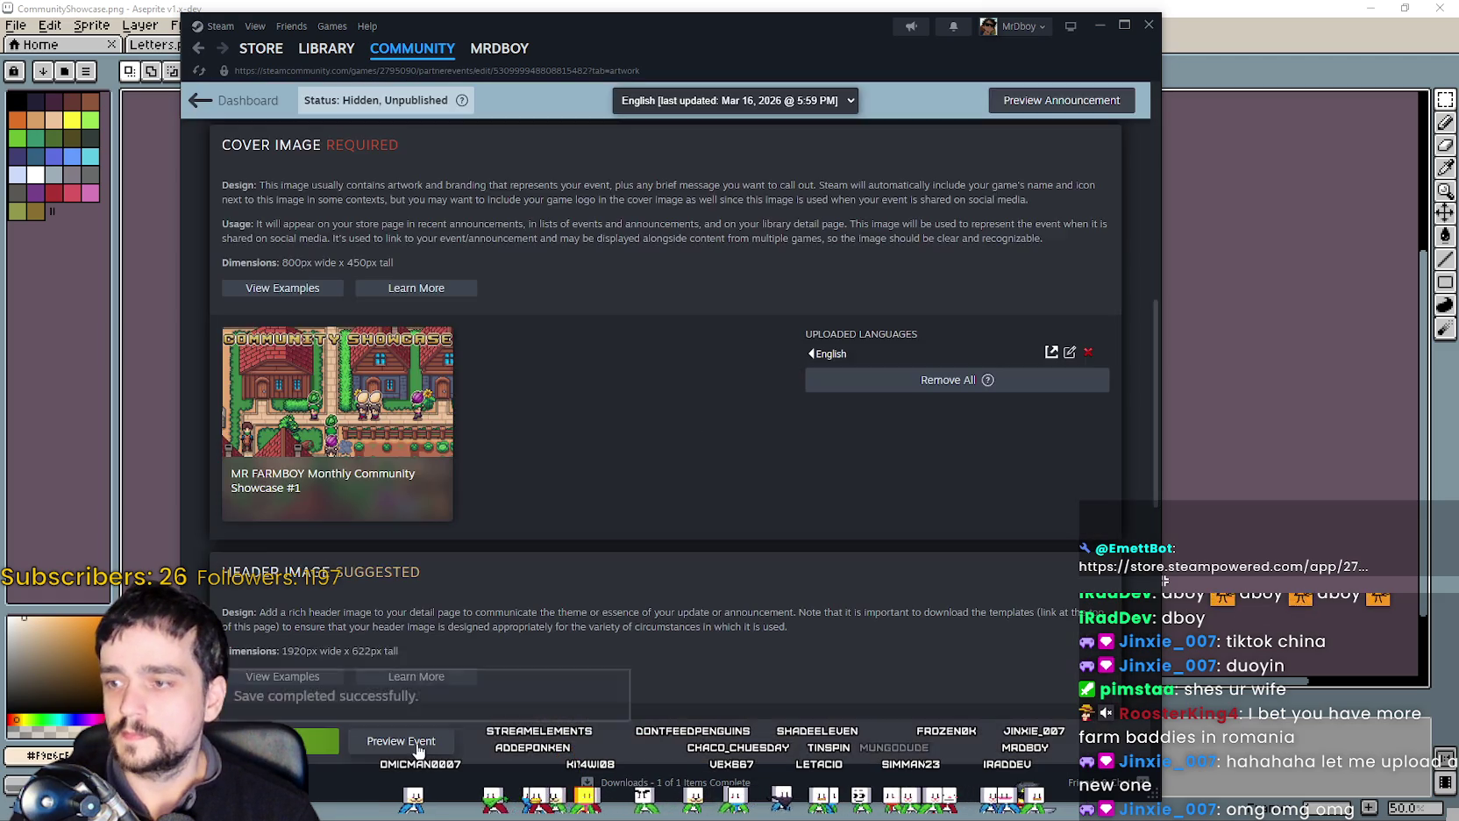
Save the event with its new cover and look through the announcement preview.
{"action": "left_click", "coordinate": [406, 740]}
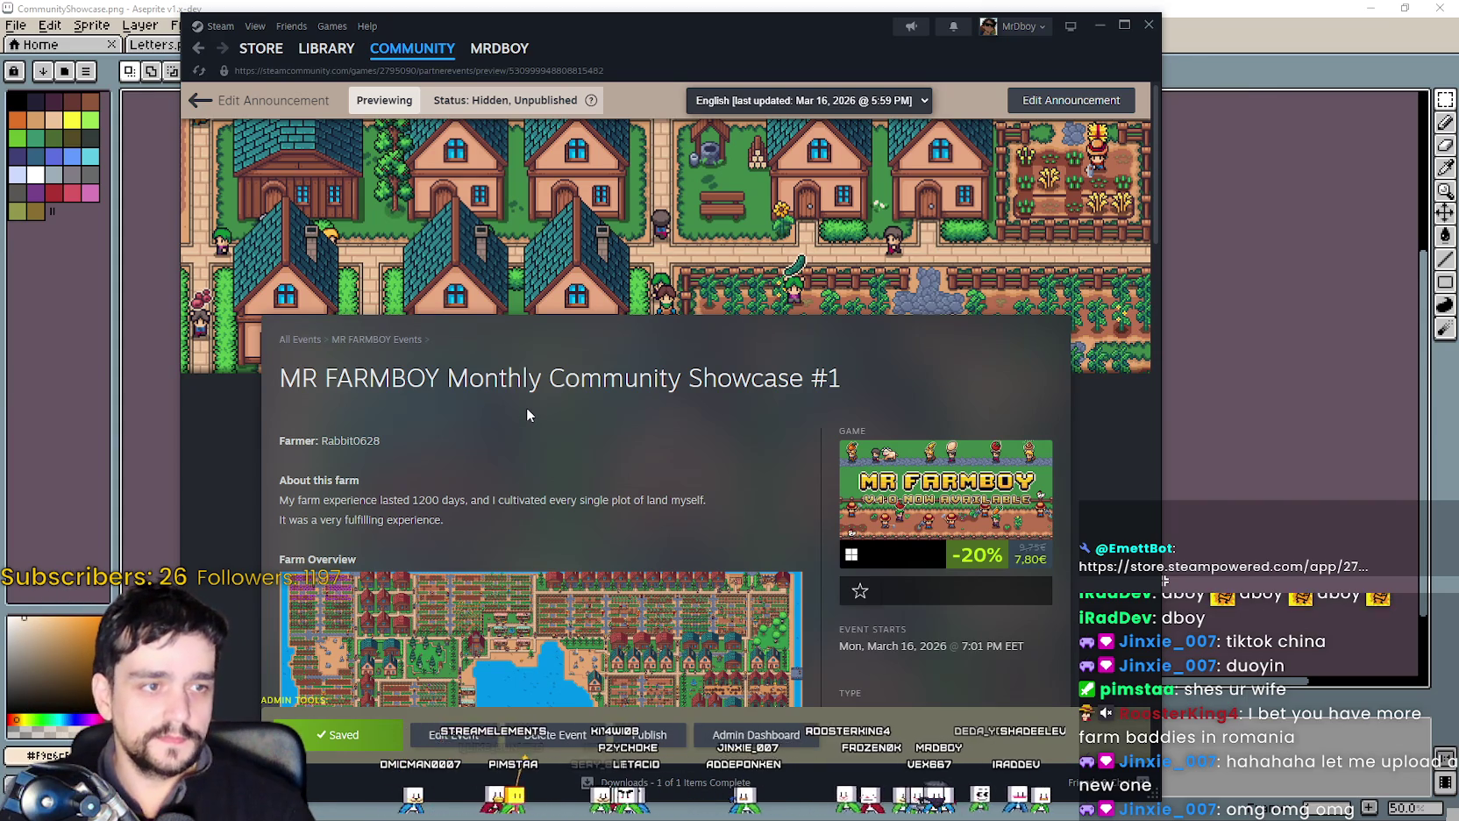
{"action": "scroll", "coordinate": [523, 406], "scroll_direction": "down", "scroll_amount": 2}
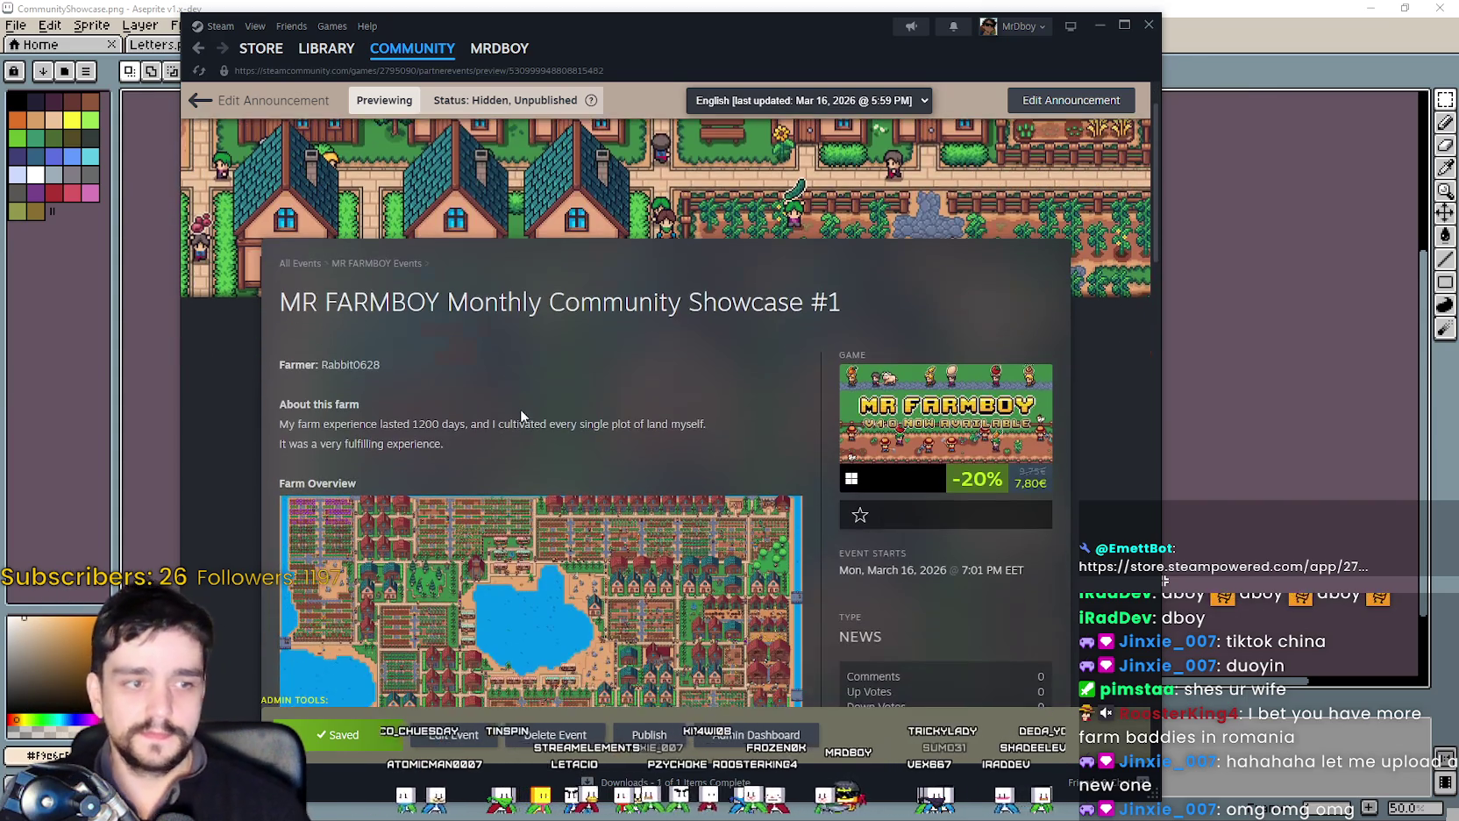
{"action": "scroll", "coordinate": [640, 452], "scroll_direction": "up", "scroll_amount": 1}
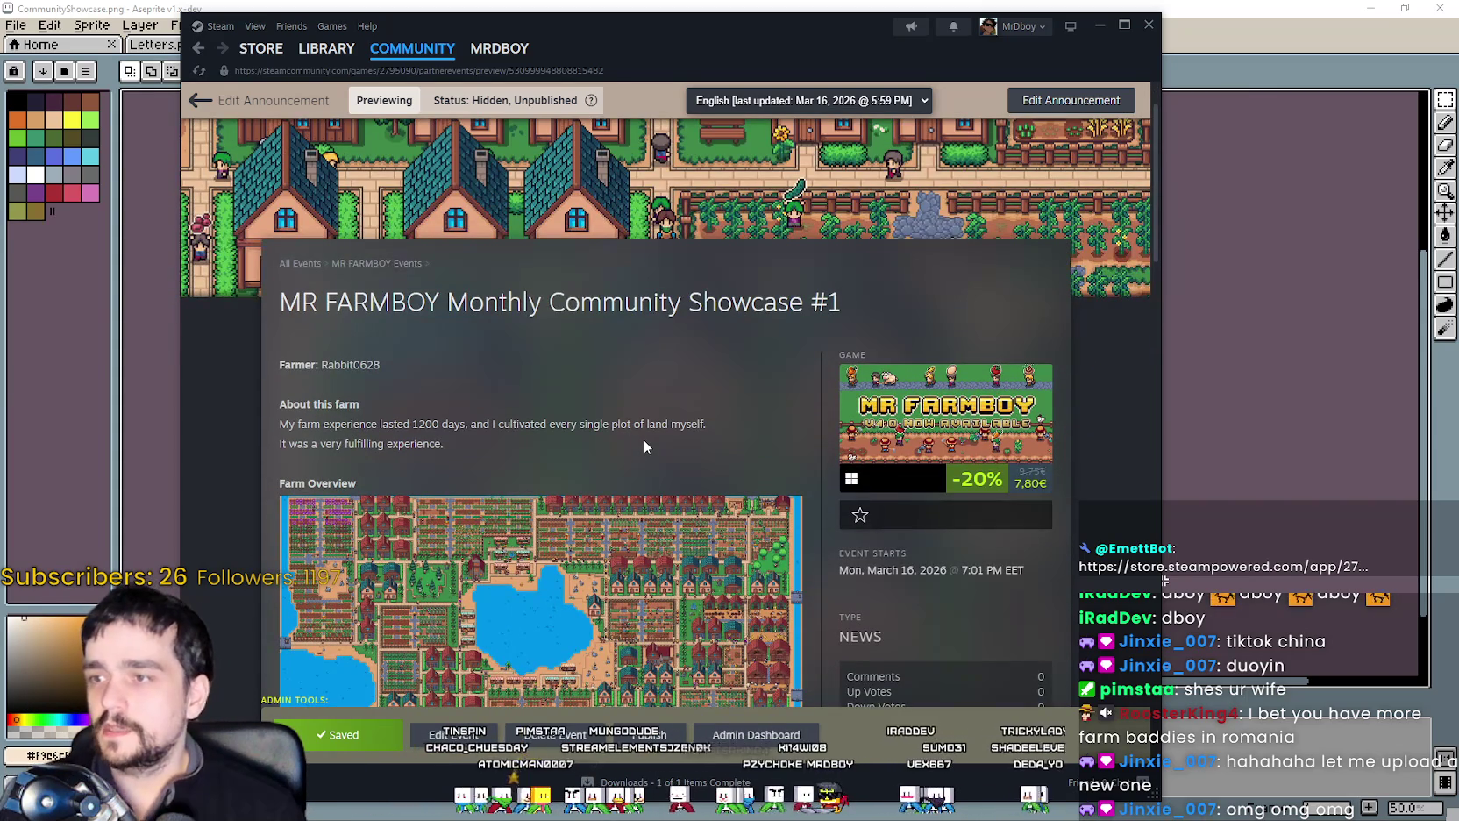
{"action": "scroll", "coordinate": [644, 447], "scroll_direction": "down", "scroll_amount": 1}
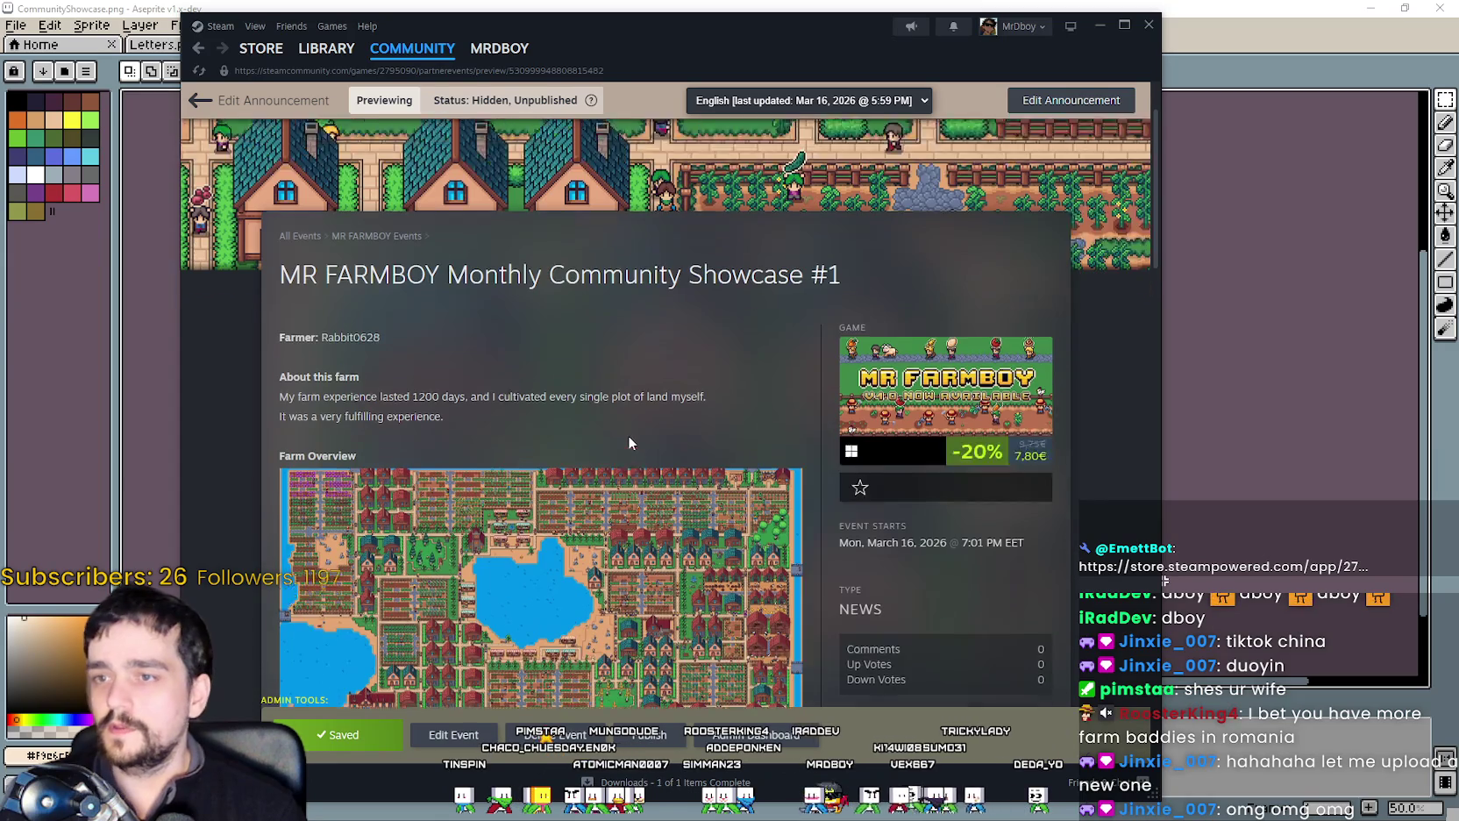
{"action": "scroll", "coordinate": [622, 452], "scroll_direction": "down", "scroll_amount": 4}
{"action": "scroll", "coordinate": [623, 451], "scroll_direction": "down", "scroll_amount": 1}
{"action": "scroll", "coordinate": [623, 452], "scroll_direction": "down", "scroll_amount": 2}
{"action": "scroll", "coordinate": [625, 462], "scroll_direction": "down", "scroll_amount": 1}
{"action": "scroll", "coordinate": [624, 462], "scroll_direction": "down", "scroll_amount": 4}
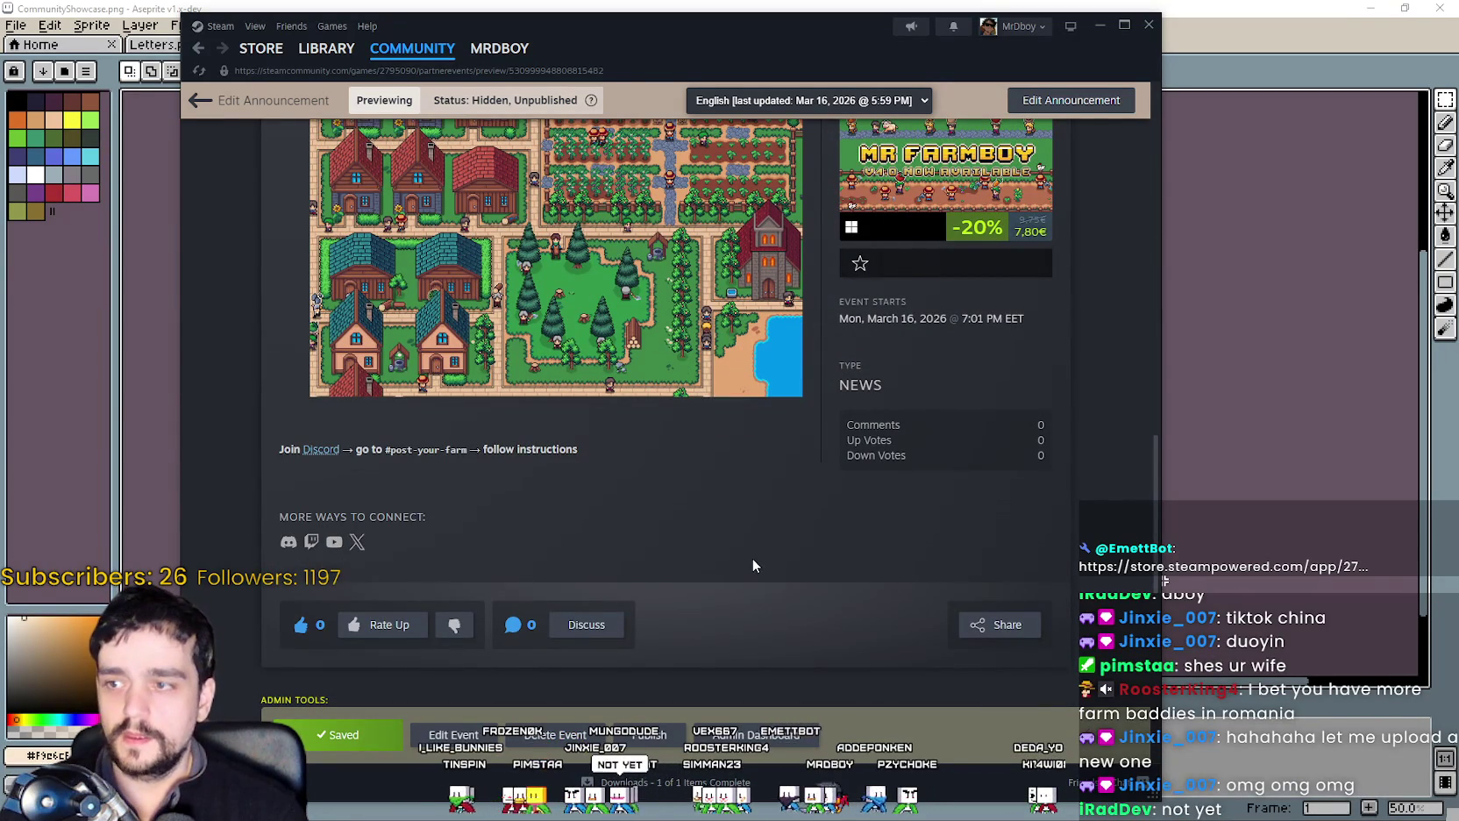
{"action": "scroll", "coordinate": [743, 554], "scroll_direction": "up", "scroll_amount": 3}
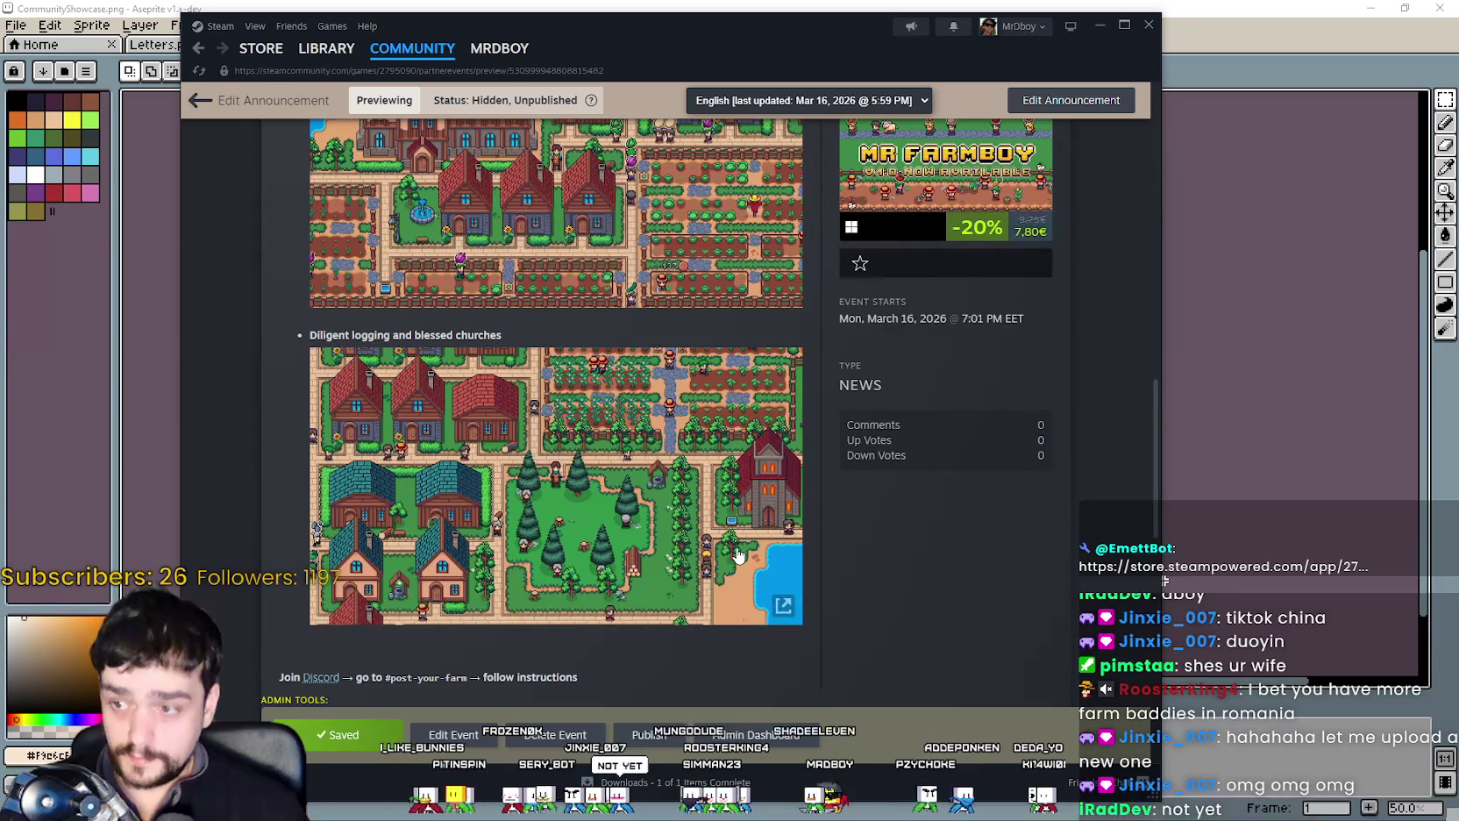
{"action": "scroll", "coordinate": [733, 553], "scroll_direction": "down", "scroll_amount": 5}
{"action": "scroll", "coordinate": [726, 539], "scroll_direction": "up", "scroll_amount": 4}
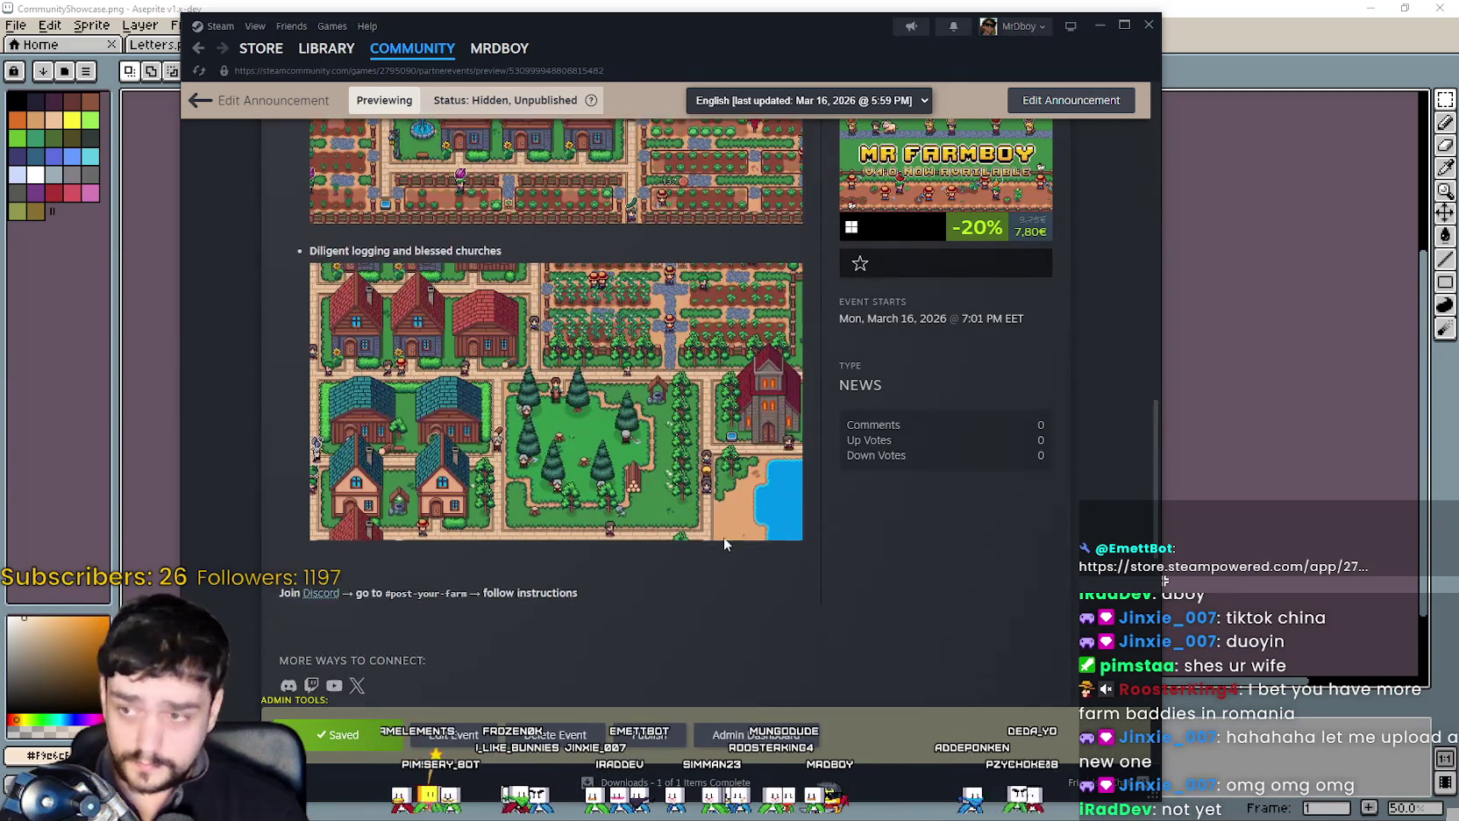
{"action": "scroll", "coordinate": [727, 539], "scroll_direction": "up", "scroll_amount": 6}
{"action": "scroll", "coordinate": [708, 545], "scroll_direction": "up", "scroll_amount": 7}
{"action": "scroll", "coordinate": [702, 537], "scroll_direction": "up", "scroll_amount": 4}
{"action": "scroll", "coordinate": [614, 596], "scroll_direction": "down", "scroll_amount": 5}
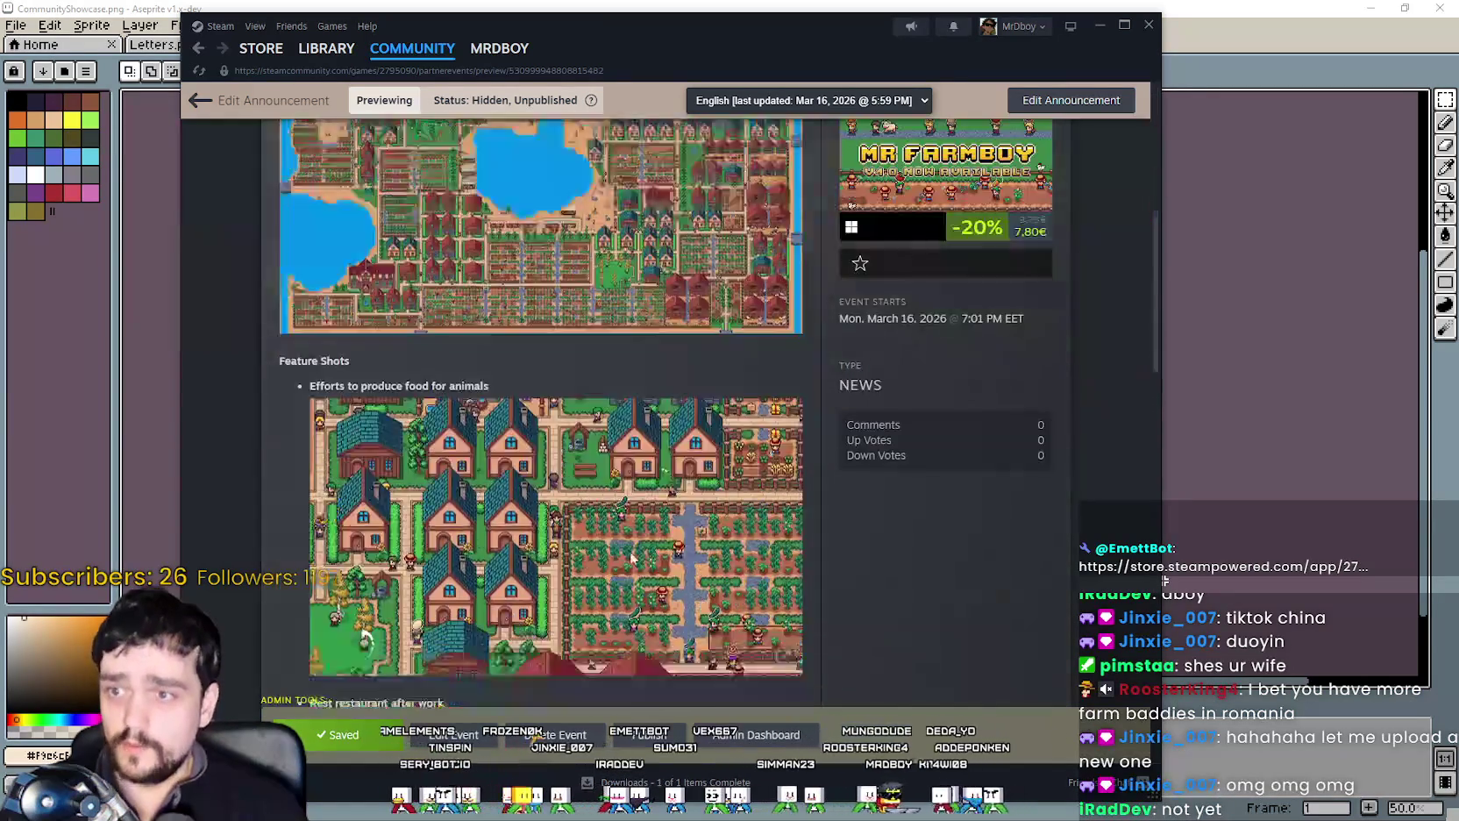
{"action": "scroll", "coordinate": [491, 640], "scroll_direction": "down", "scroll_amount": 5}
{"action": "scroll", "coordinate": [421, 649], "scroll_direction": "down", "scroll_amount": 5}
{"action": "scroll", "coordinate": [438, 613], "scroll_direction": "up", "scroll_amount": 6}
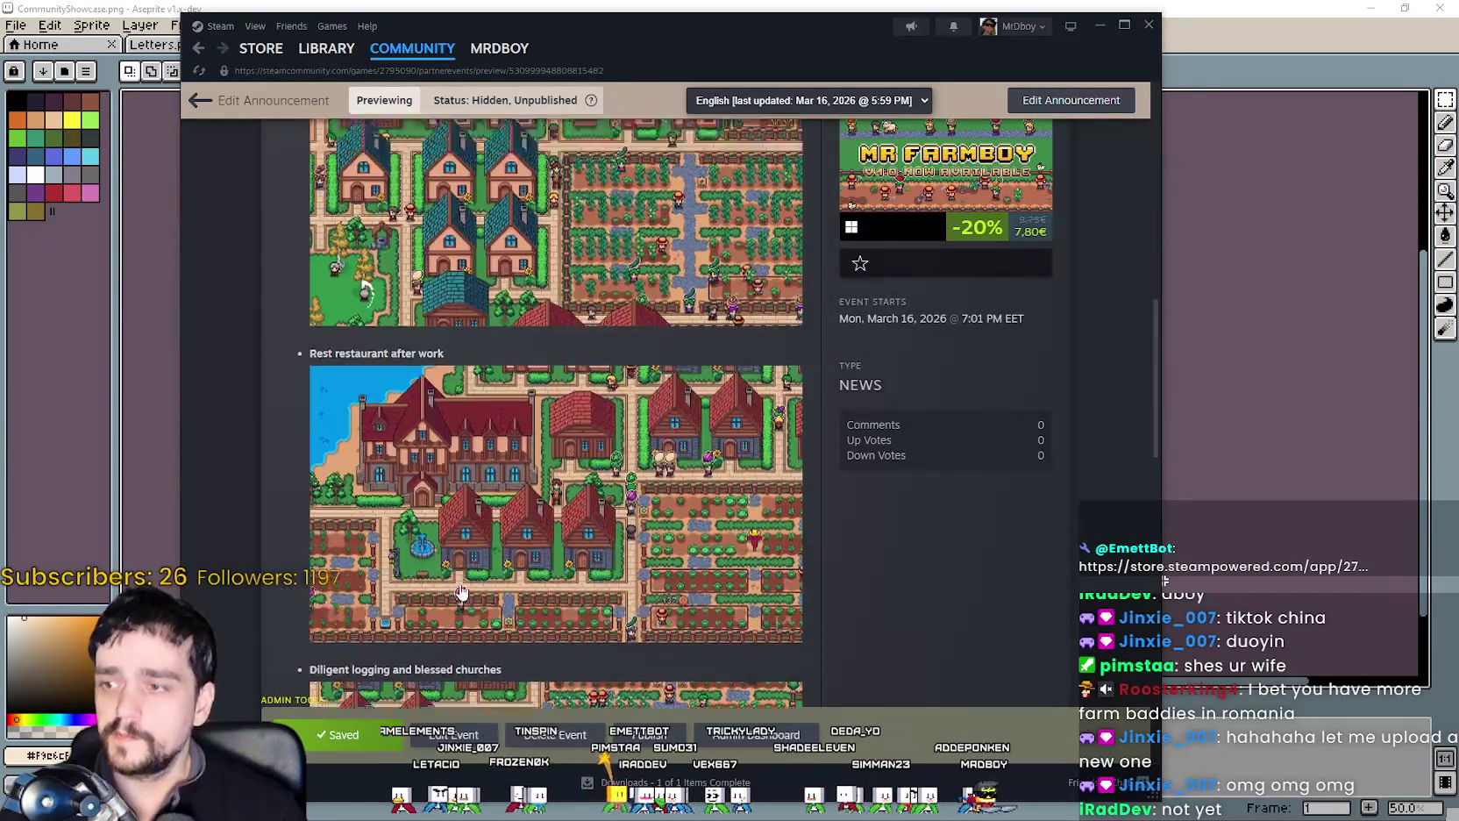
{"action": "scroll", "coordinate": [465, 582], "scroll_direction": "up", "scroll_amount": 7}
{"action": "scroll", "coordinate": [465, 581], "scroll_direction": "up", "scroll_amount": 3}
{"action": "scroll", "coordinate": [466, 584], "scroll_direction": "down", "scroll_amount": 8}
{"action": "scroll", "coordinate": [403, 535], "scroll_direction": "down", "scroll_amount": 5}
{"action": "scroll", "coordinate": [327, 477], "scroll_direction": "down", "scroll_amount": 5}
Return to the announcement editor and scroll down to the Join Discord line.
{"action": "triple_click", "coordinate": [586, 443]}
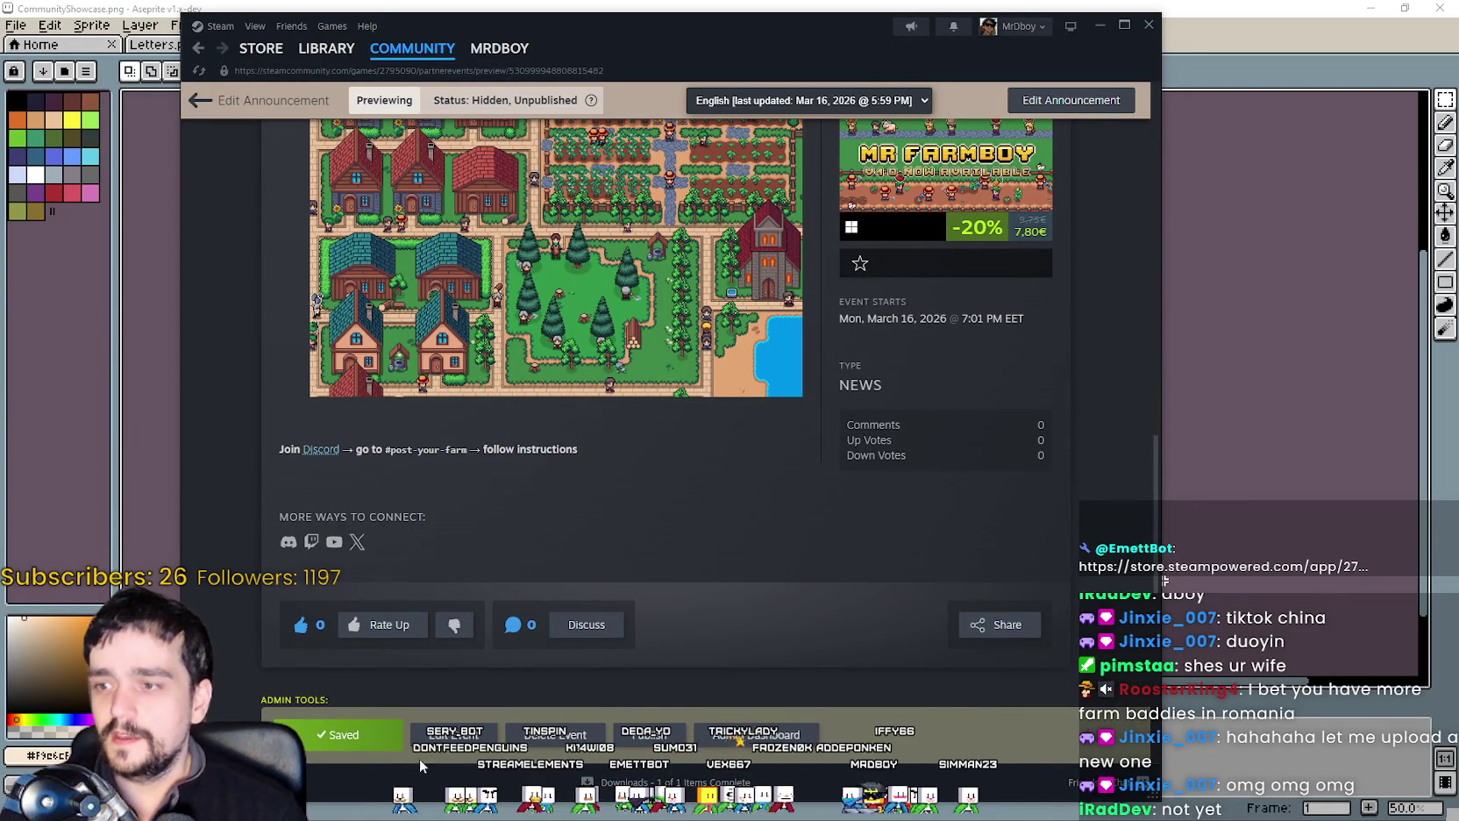
{"action": "left_click", "coordinate": [461, 734]}
{"action": "scroll", "coordinate": [421, 570], "scroll_direction": "down", "scroll_amount": 2}
{"action": "scroll", "coordinate": [412, 587], "scroll_direction": "down", "scroll_amount": 1}
Insert a bold 'If you wish to submit' line directly above the Discord join instruction.
{"action": "left_click", "coordinate": [399, 604]}
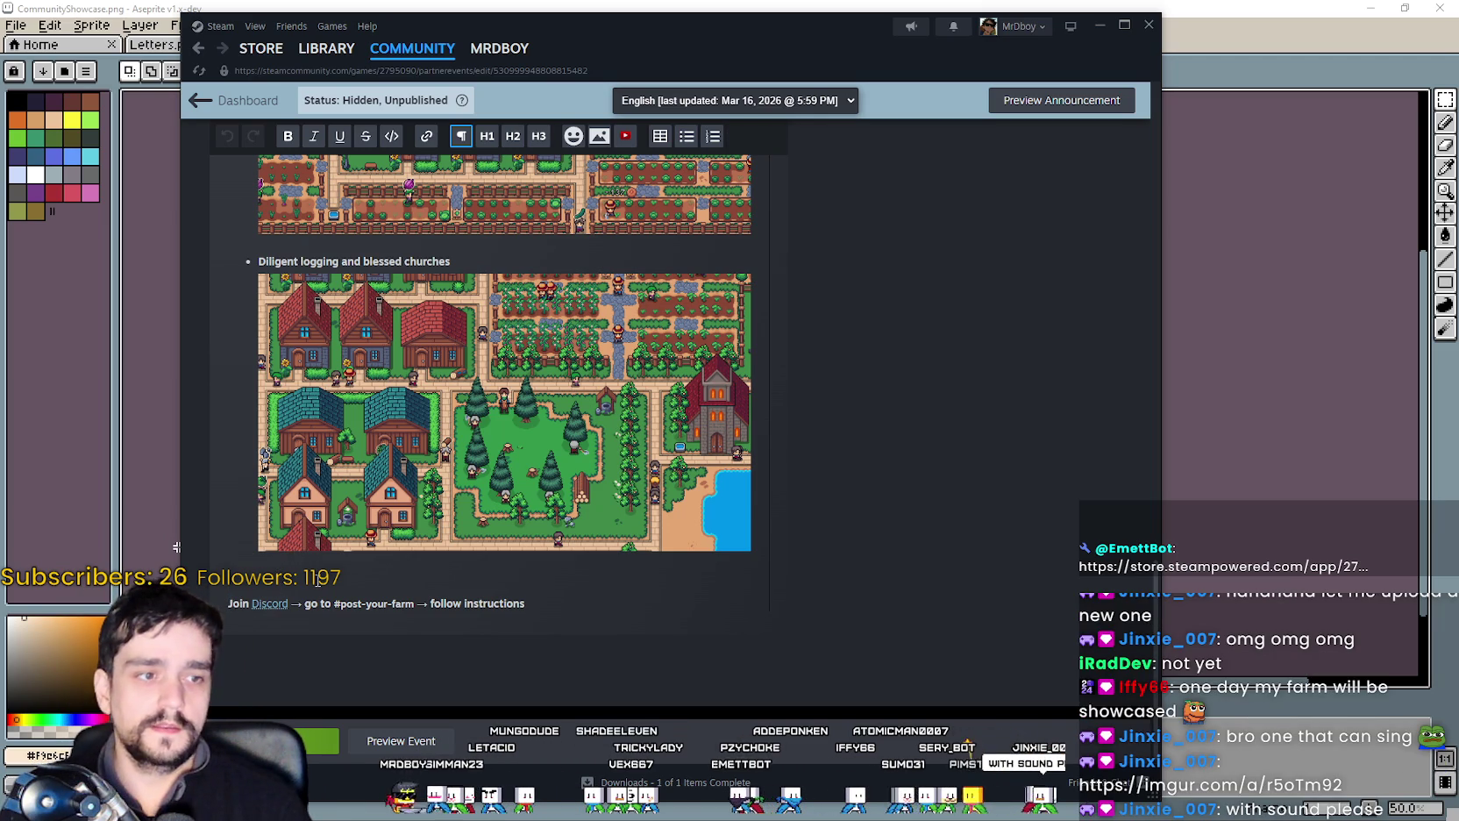
{"action": "type", "text": "If you wish to submit for next month"}
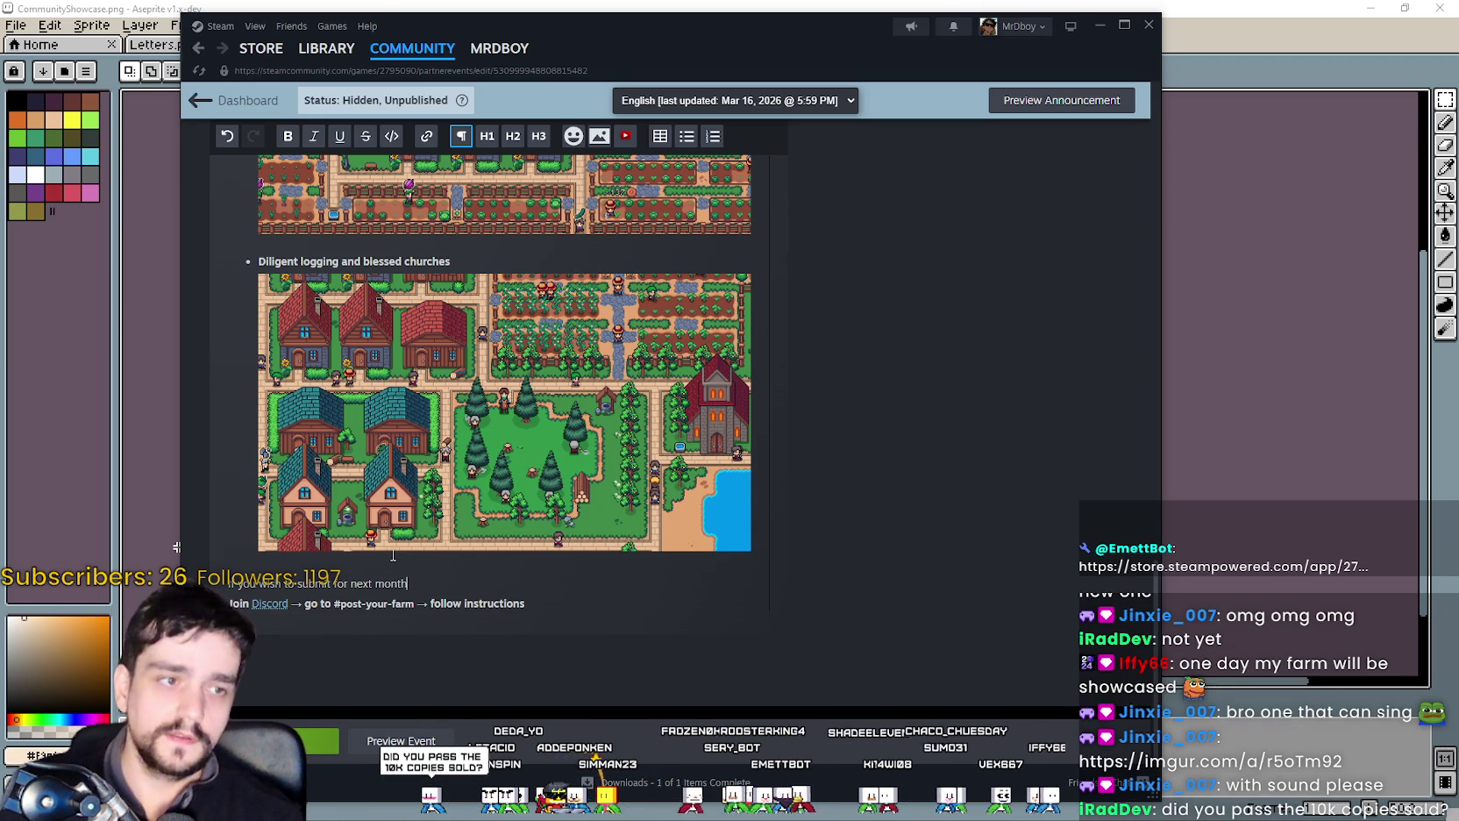
{"action": "left_click_drag", "start_coordinate": [408, 584], "coordinate": [200, 584]}
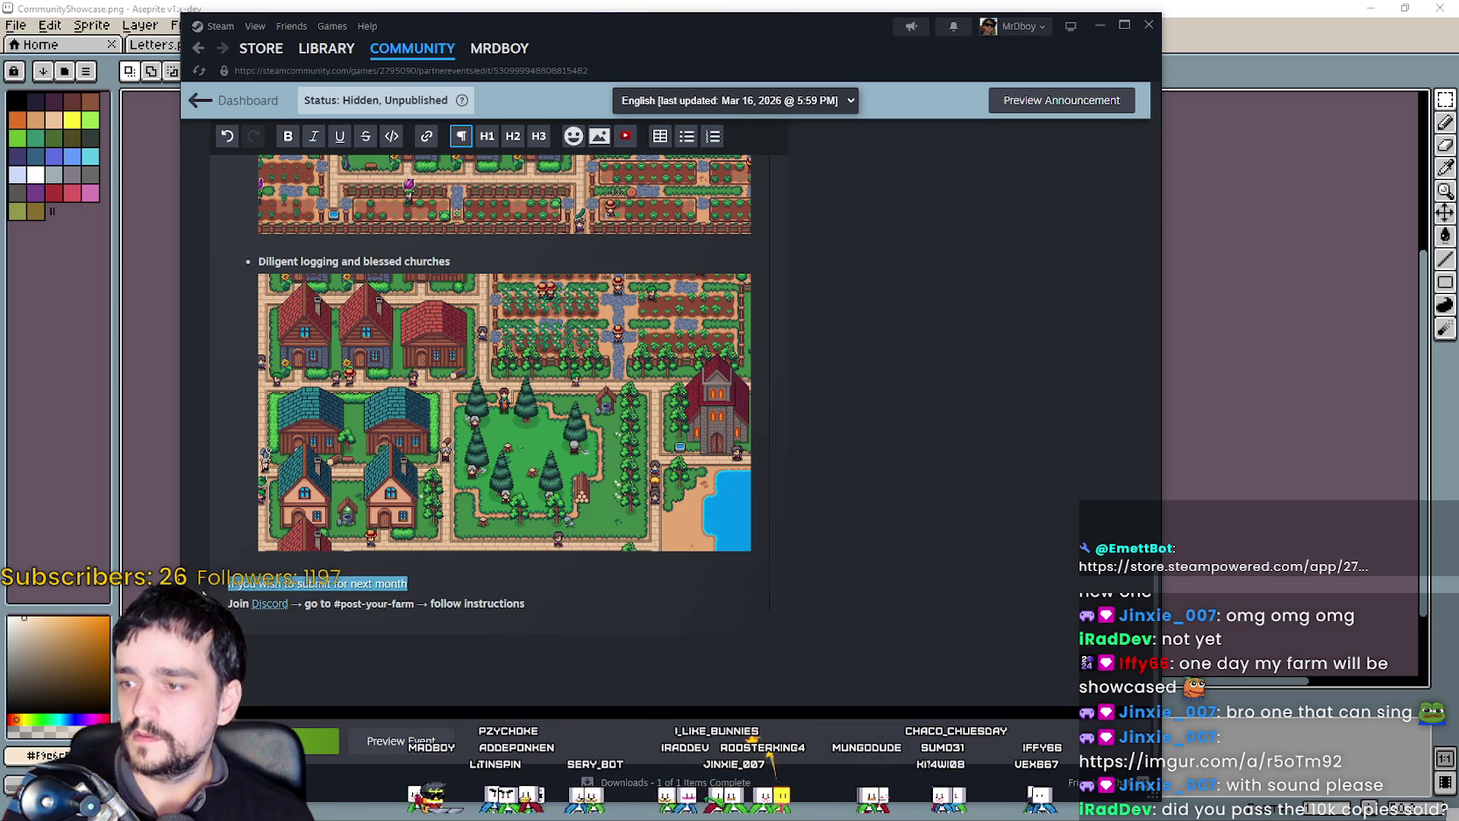
{"action": "scroll", "coordinate": [773, 612], "scroll_direction": "up", "scroll_amount": 2}
{"action": "key", "text": "ctrl+b"}
{"action": "scroll", "coordinate": [373, 525], "scroll_direction": "down", "scroll_amount": 2}
{"action": "left_click", "coordinate": [459, 580]}
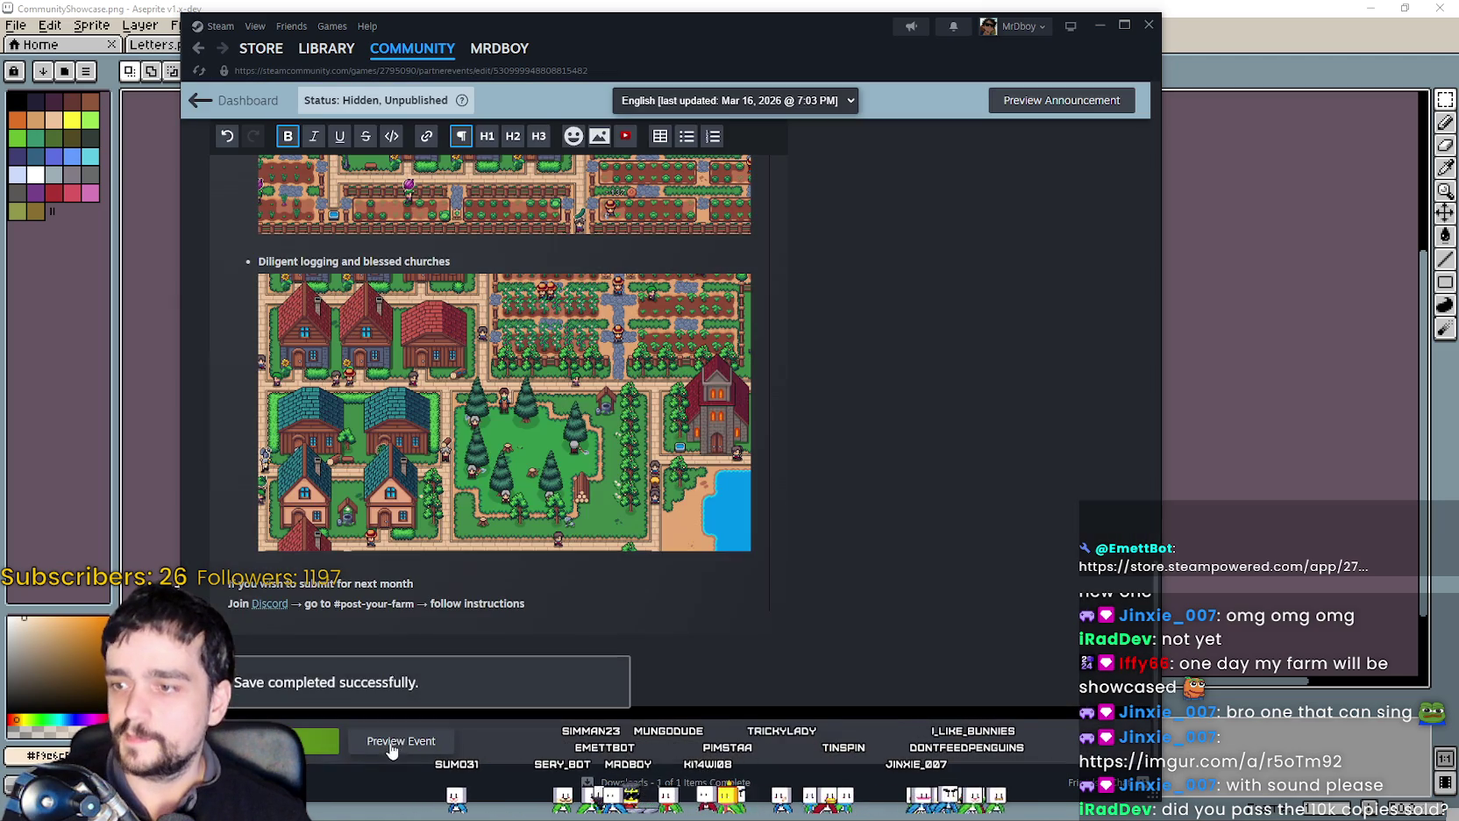
Save the announcement and scroll its preview down to the bold submission line and Discord section.
{"action": "left_click", "coordinate": [406, 736]}
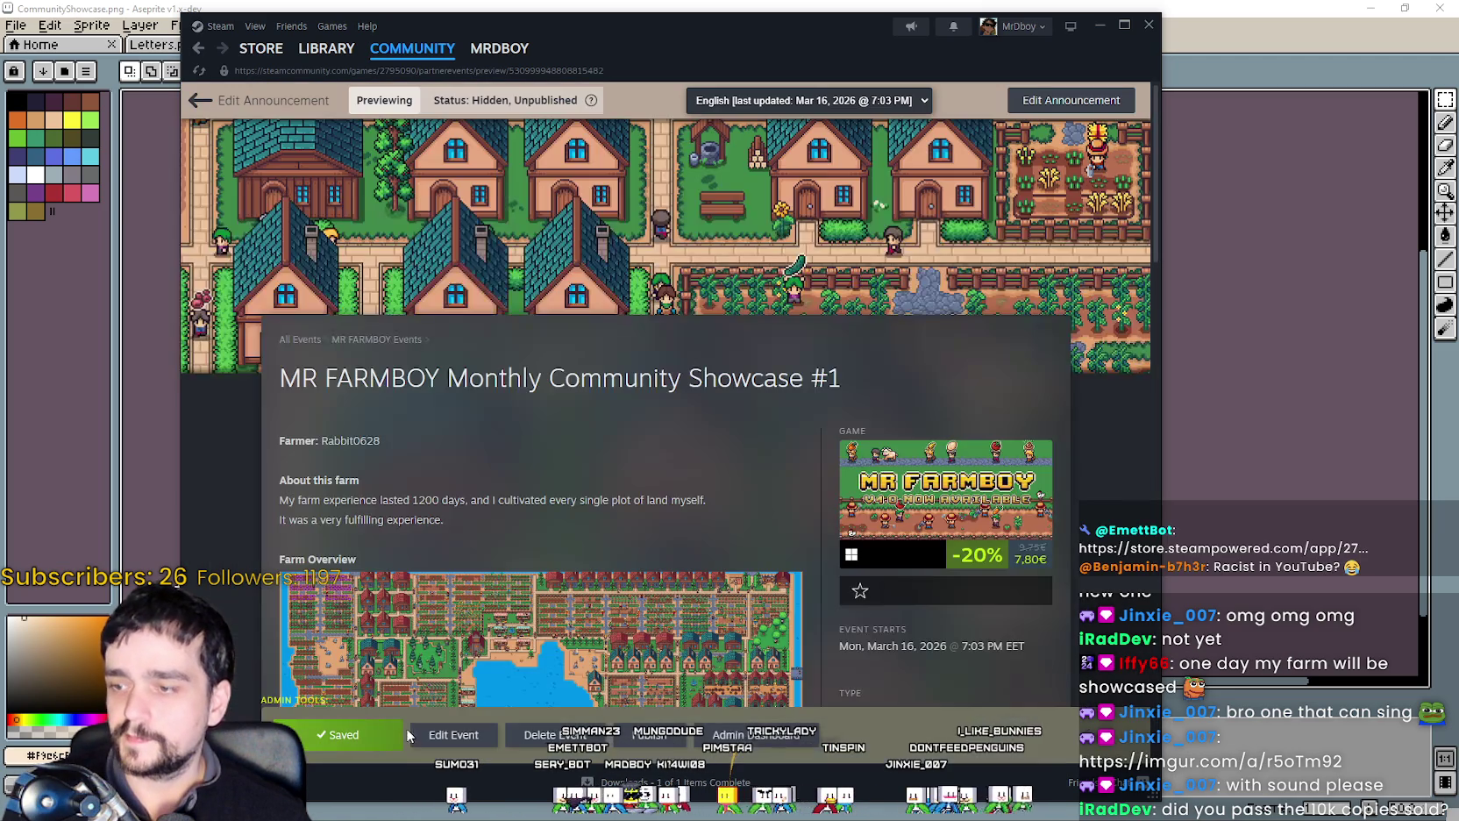
{"action": "scroll", "coordinate": [541, 542], "scroll_direction": "down", "scroll_amount": 2}
{"action": "scroll", "coordinate": [542, 542], "scroll_direction": "down", "scroll_amount": 5}
{"action": "scroll", "coordinate": [542, 542], "scroll_direction": "down", "scroll_amount": 5}
{"action": "scroll", "coordinate": [542, 542], "scroll_direction": "down", "scroll_amount": 5}
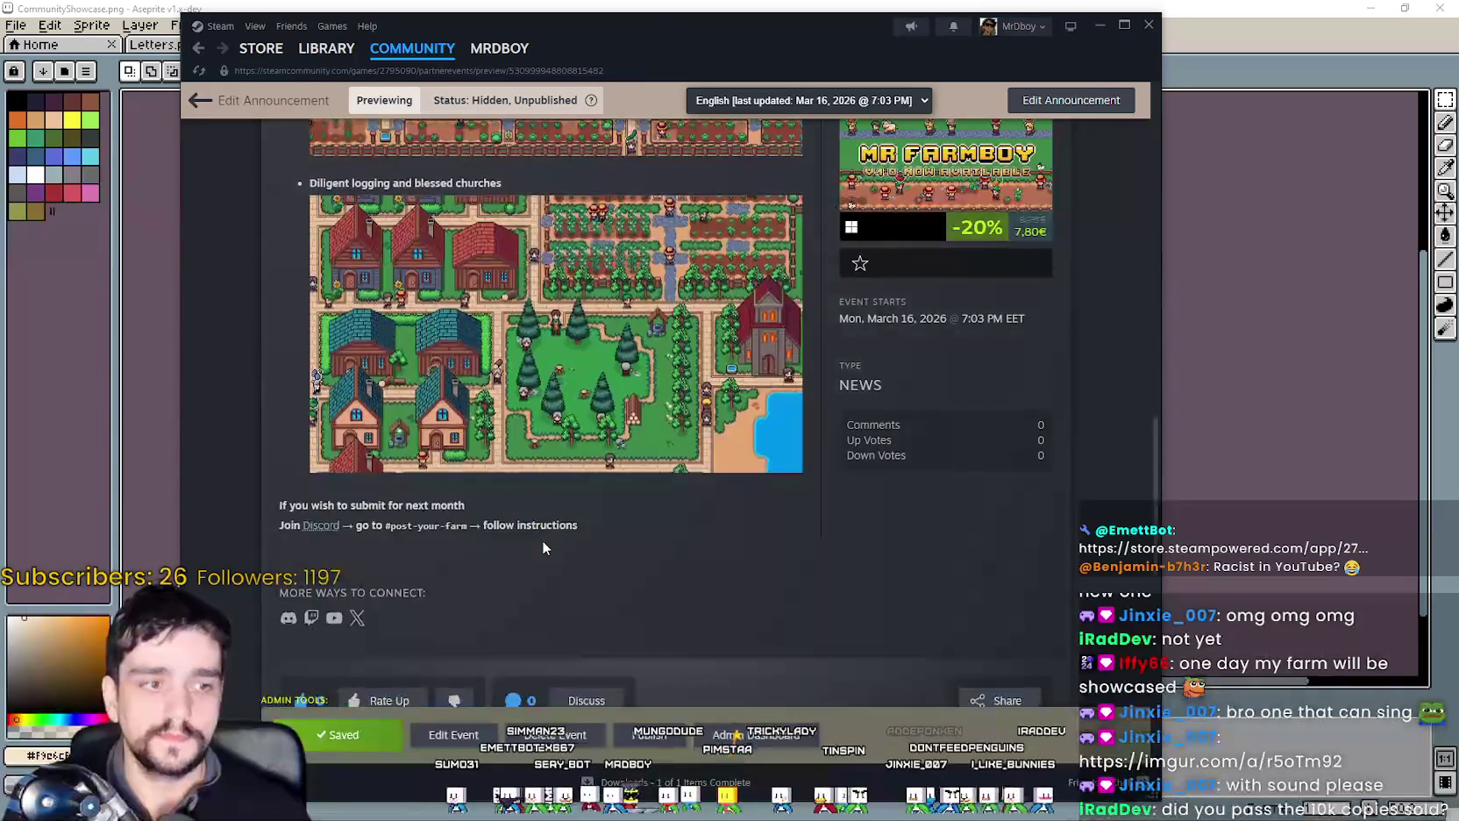
{"action": "scroll", "coordinate": [542, 547], "scroll_direction": "down", "scroll_amount": 2}
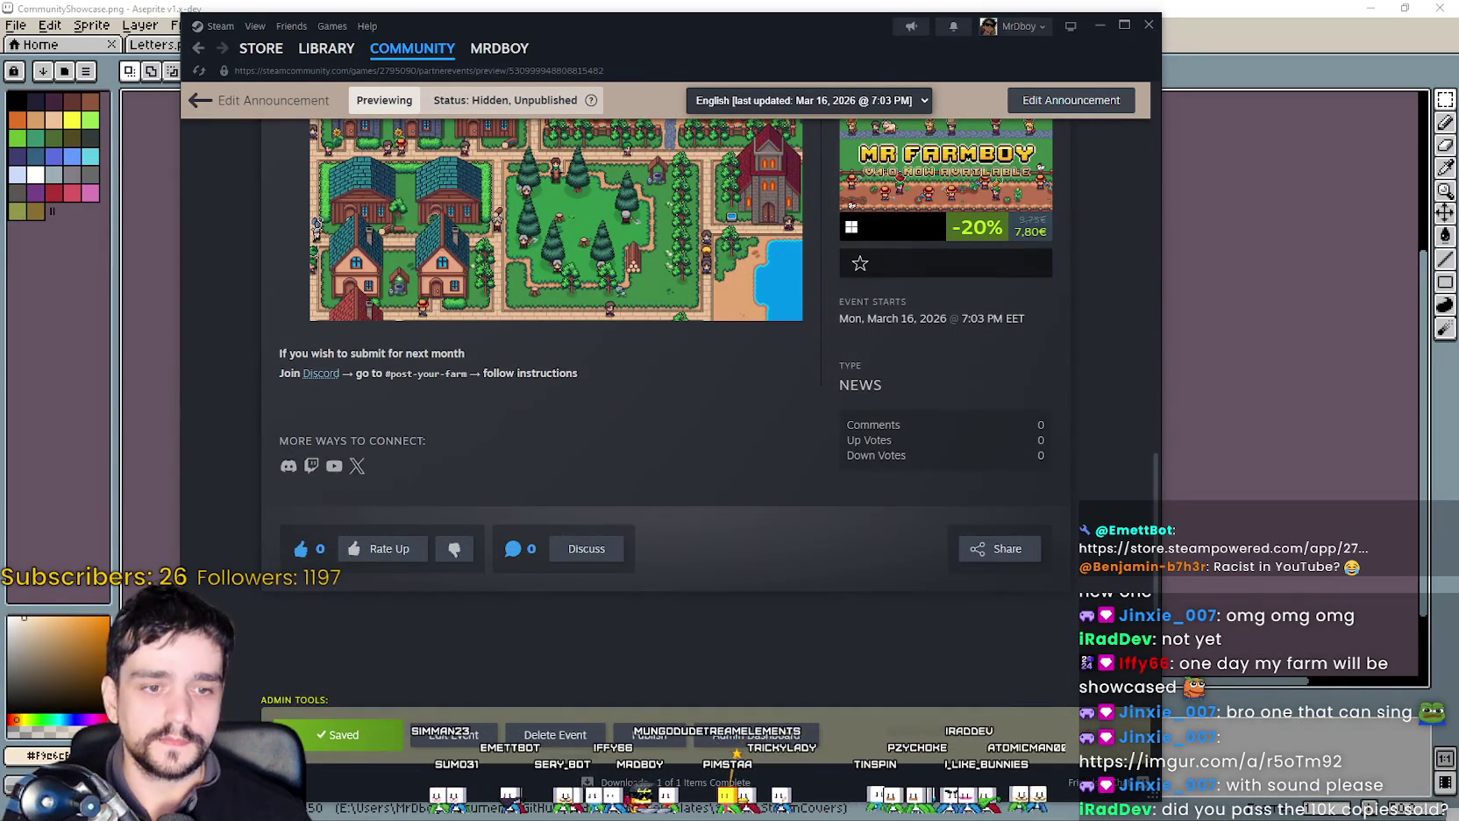
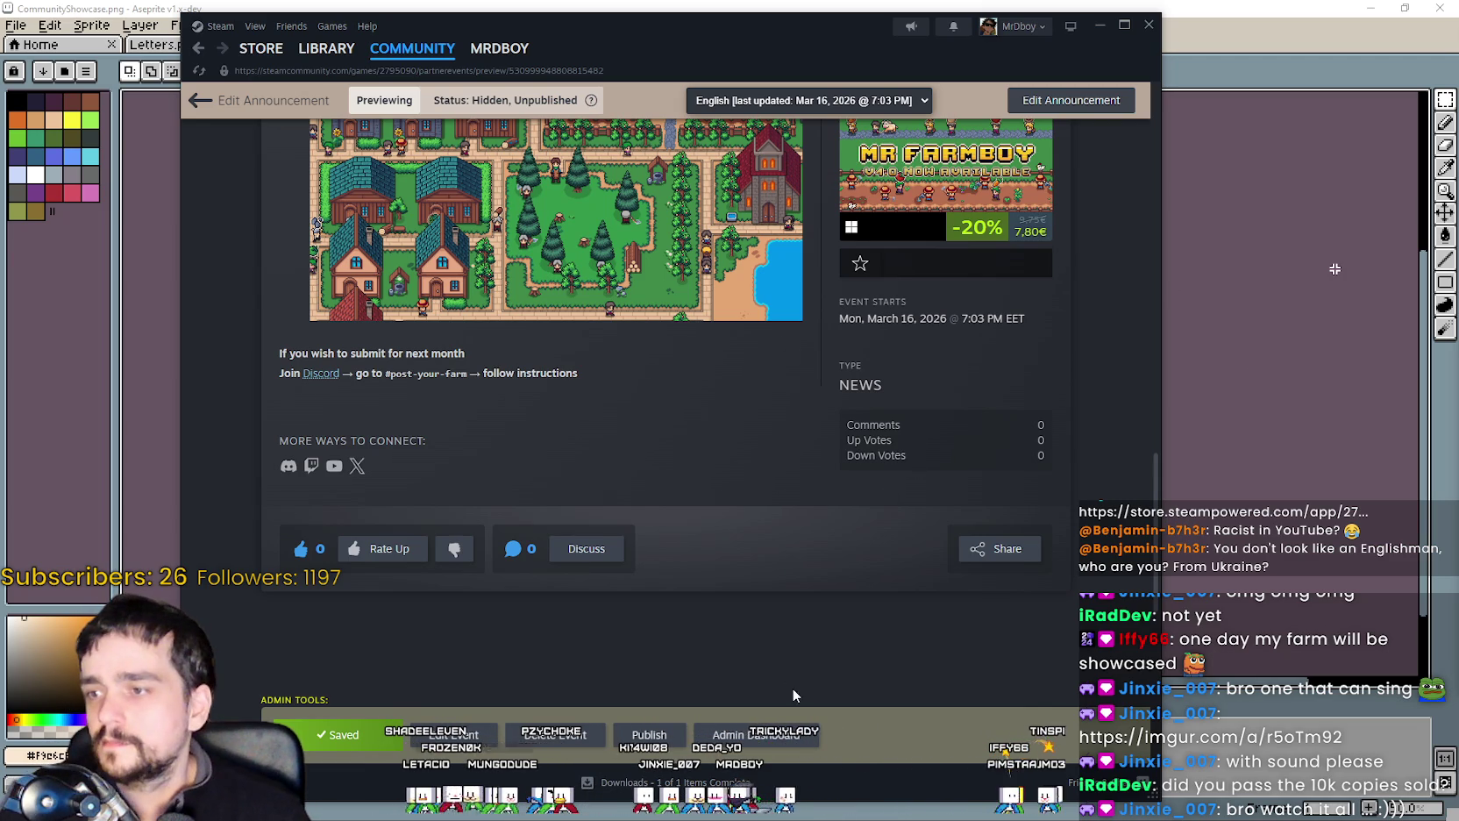
Scroll back up the 'MR FARMBOY Monthly Community Showcase #1' preview and return to its Edit Announcement form.
{"action": "scroll", "coordinate": [536, 428], "scroll_direction": "up", "scroll_amount": 5}
{"action": "right_click", "coordinate": [530, 568]}
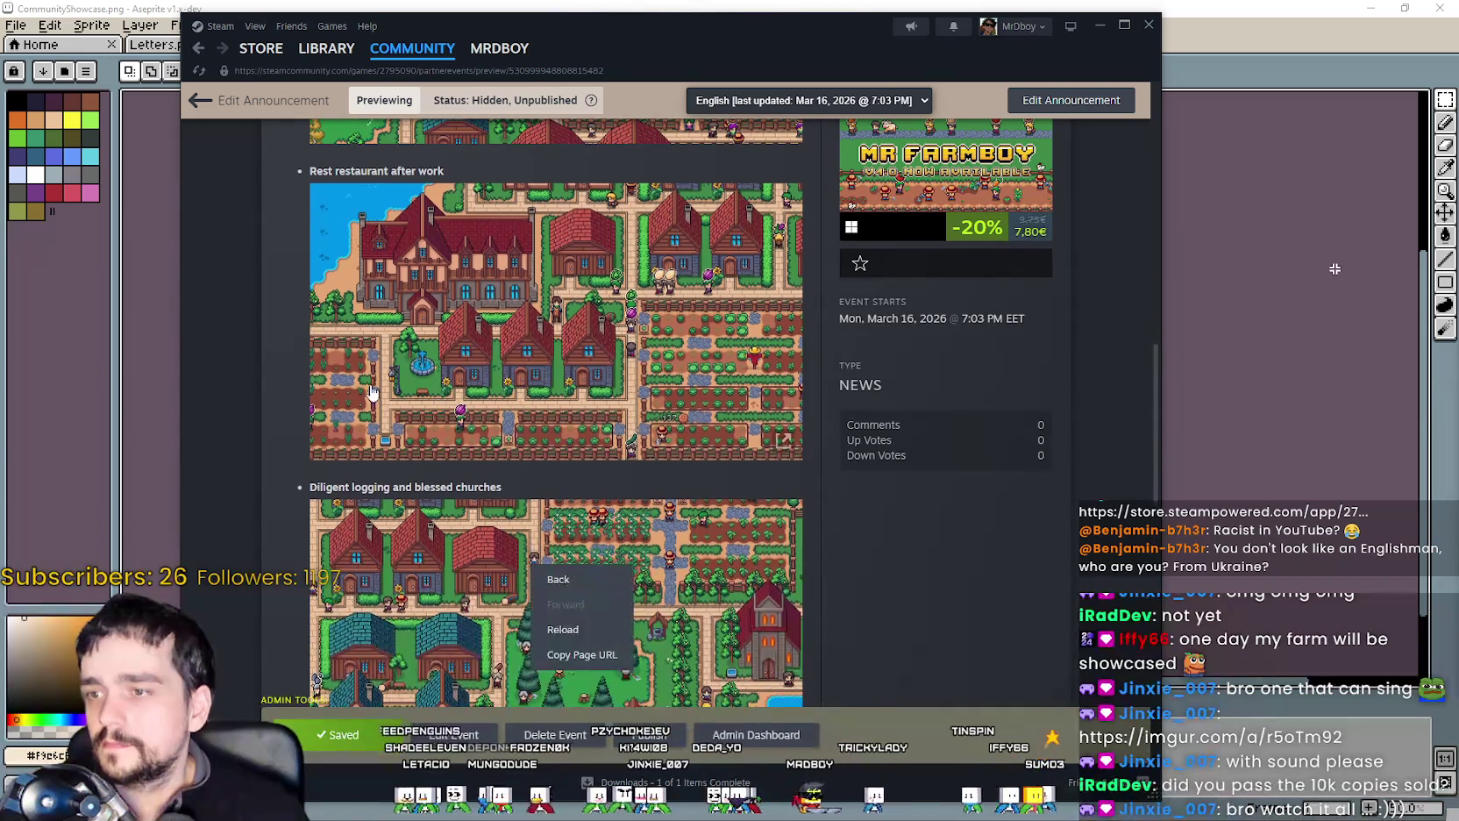
{"action": "left_click", "coordinate": [288, 402]}
{"action": "scroll", "coordinate": [291, 395], "scroll_direction": "up", "scroll_amount": 6}
{"action": "scroll", "coordinate": [291, 396], "scroll_direction": "up", "scroll_amount": 3}
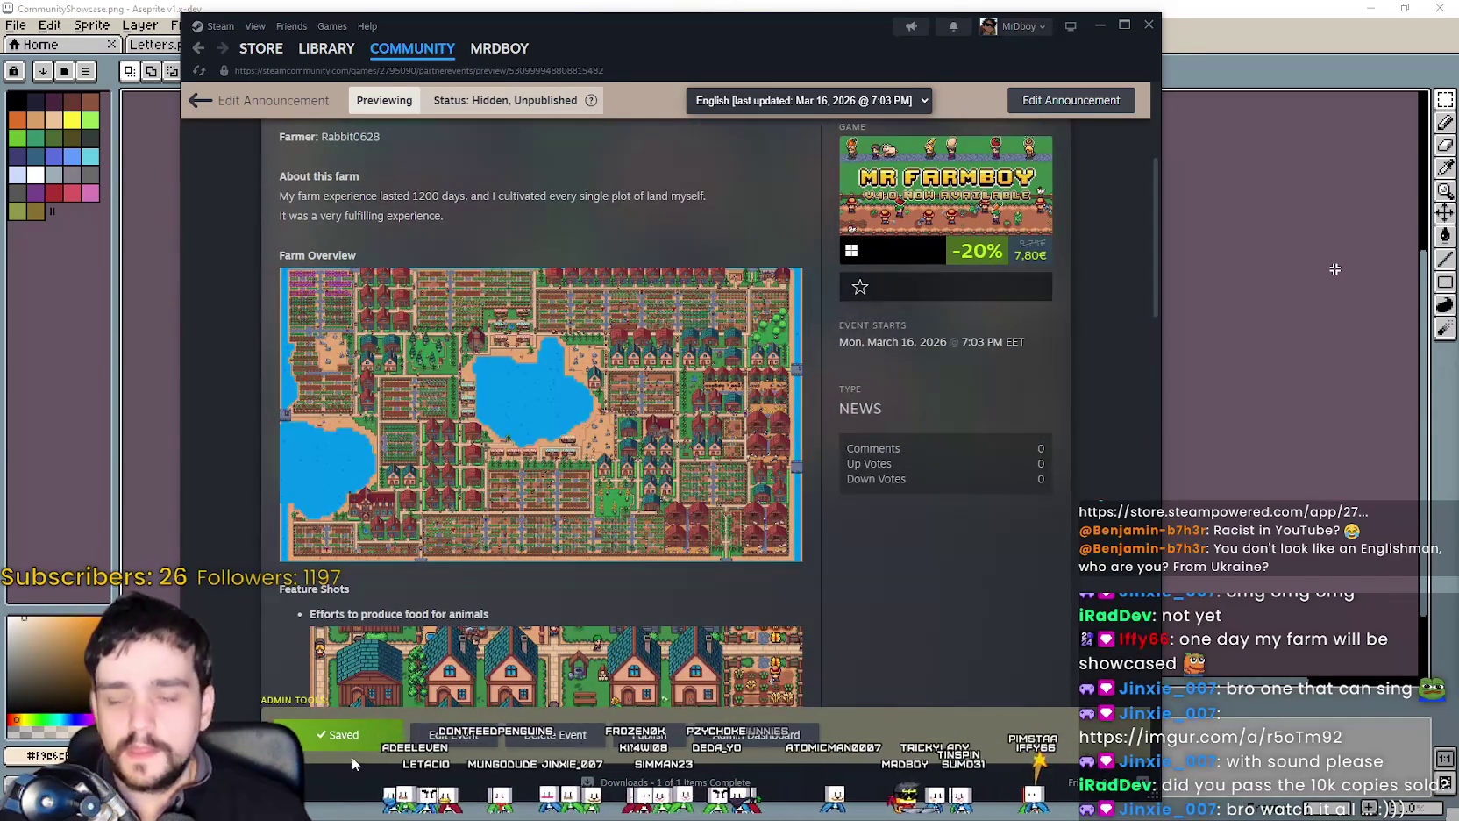
{"action": "scroll", "coordinate": [441, 521], "scroll_direction": "up", "scroll_amount": 4}
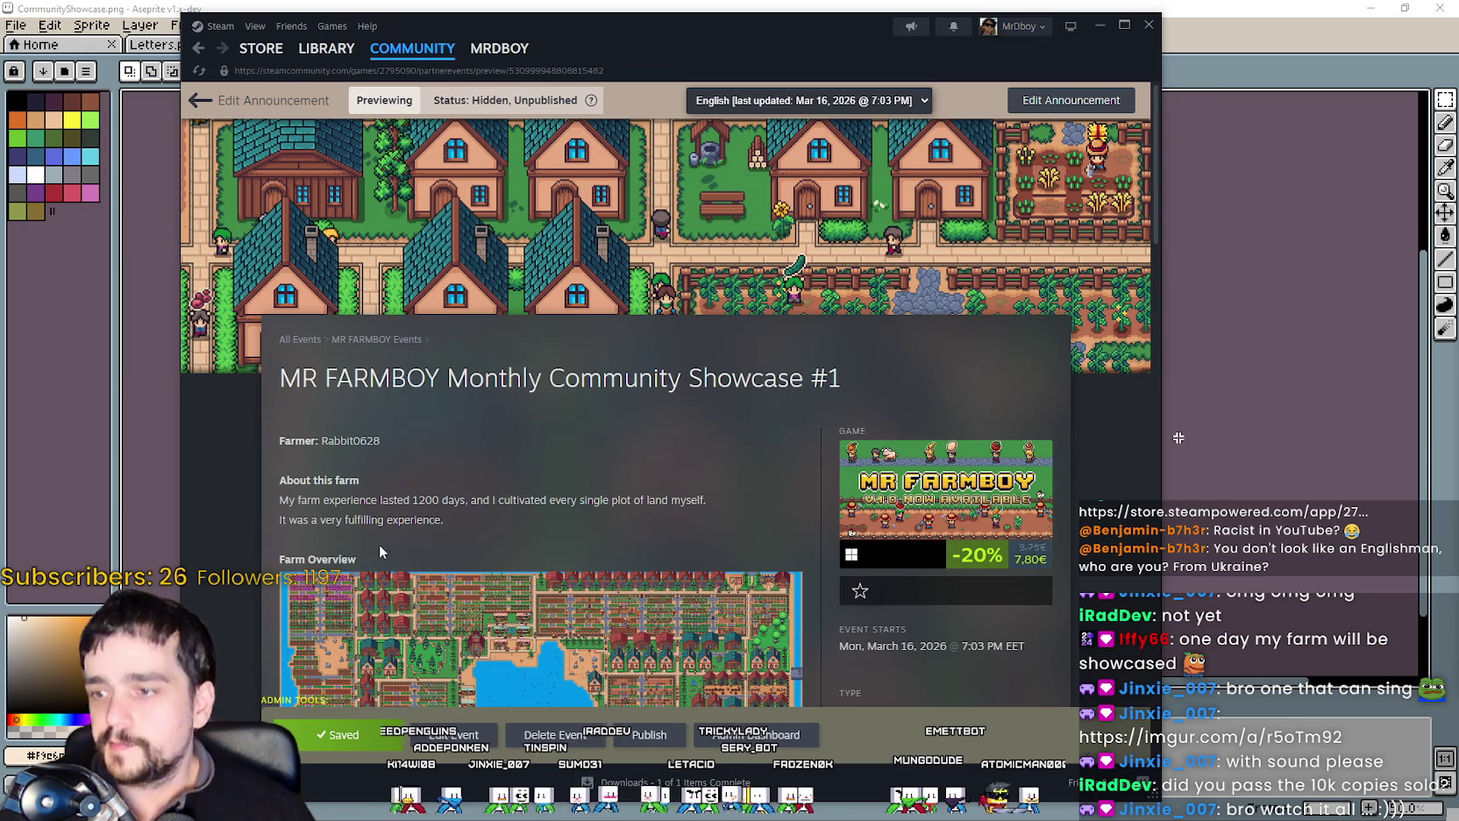
{"action": "scroll", "coordinate": [342, 602], "scroll_direction": "down", "scroll_amount": 1}
{"action": "left_click", "coordinate": [461, 735]}
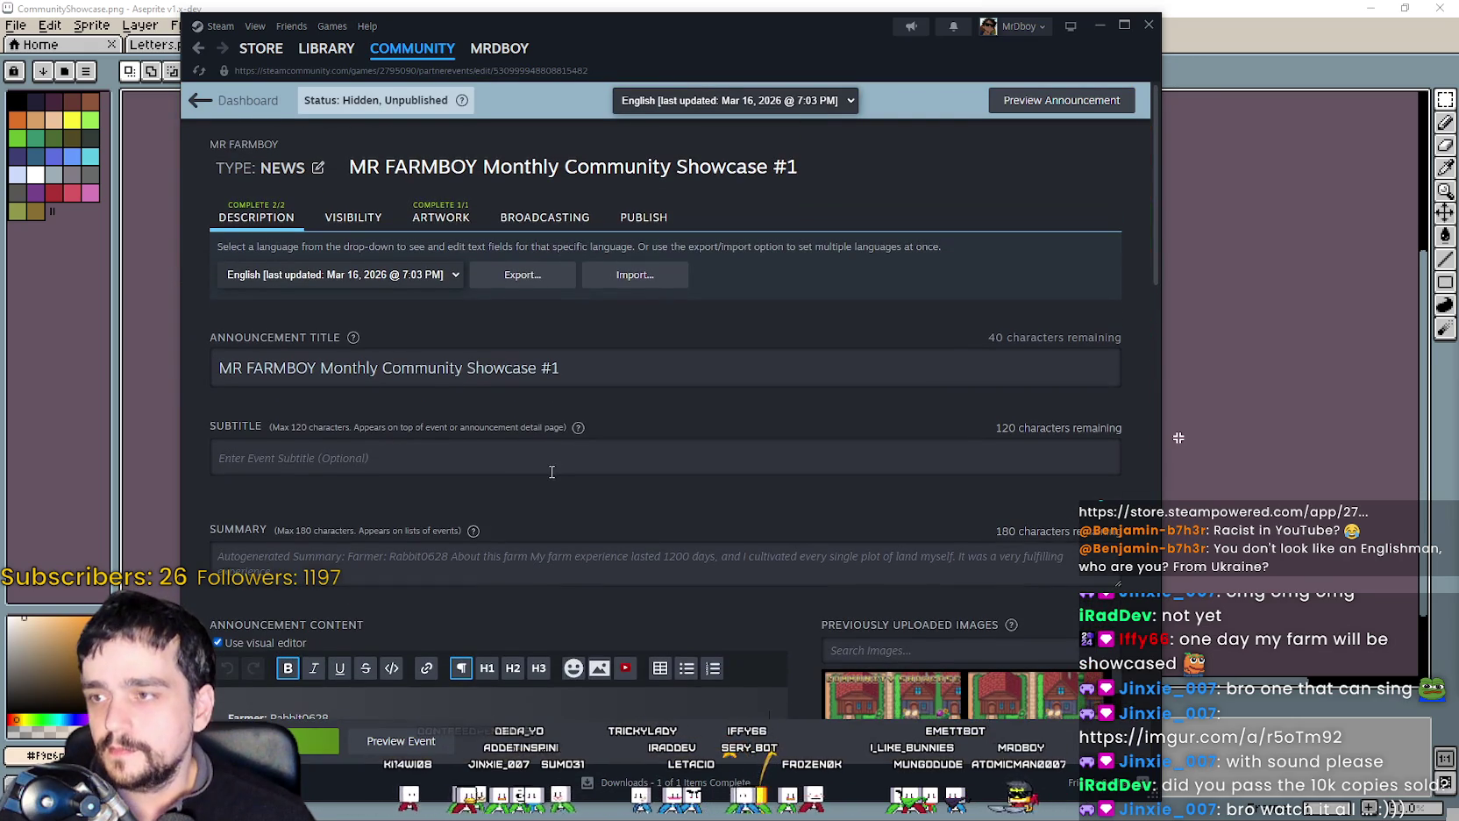
Review the announcement's Description tab text and its uploaded farm images.
{"action": "scroll", "coordinate": [521, 392], "scroll_direction": "down", "scroll_amount": 2}
{"action": "scroll", "coordinate": [520, 391], "scroll_direction": "up", "scroll_amount": 2}
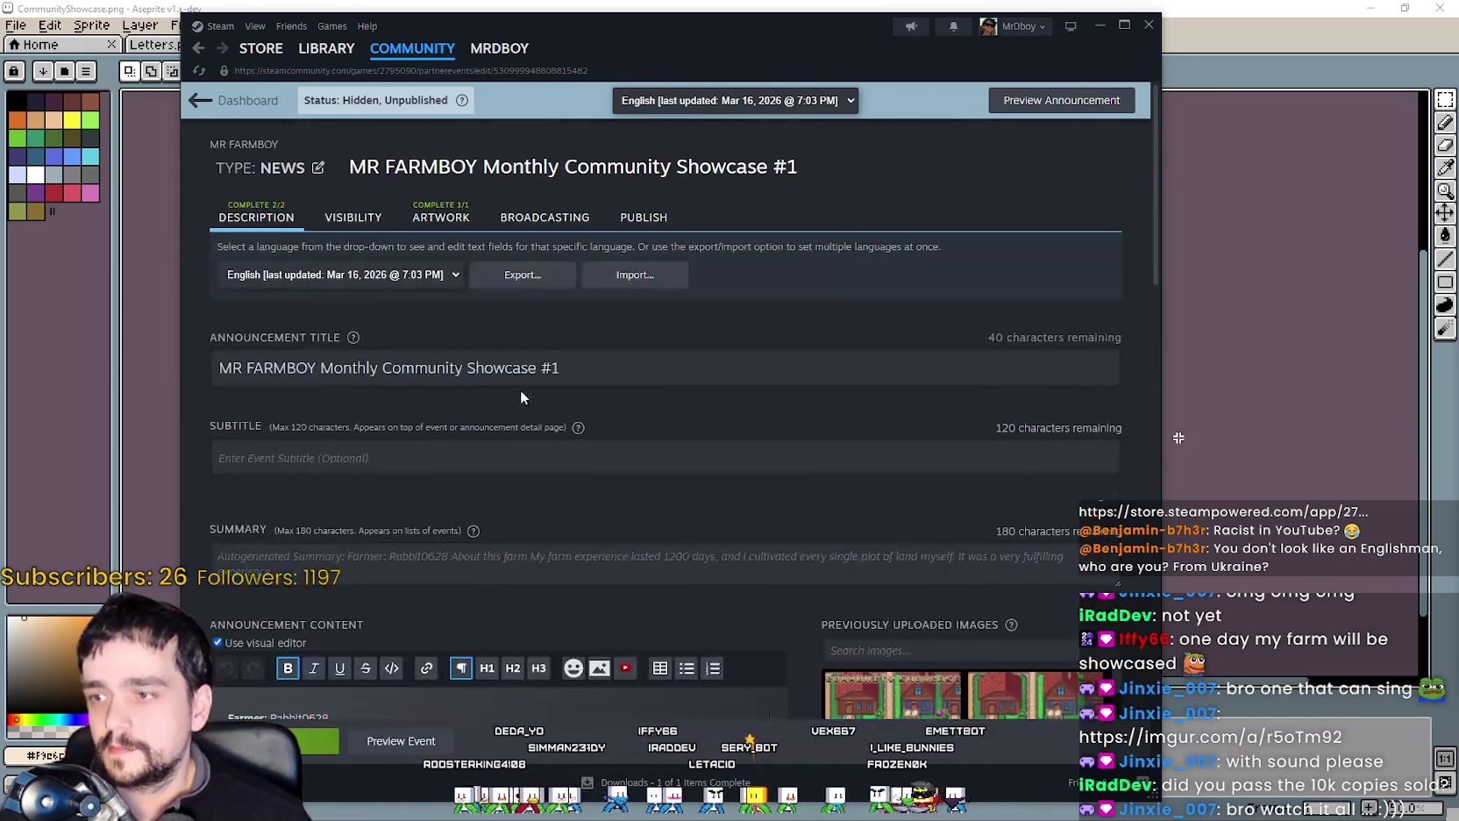
{"action": "left_click", "coordinate": [334, 220]}
{"action": "left_click", "coordinate": [440, 219]}
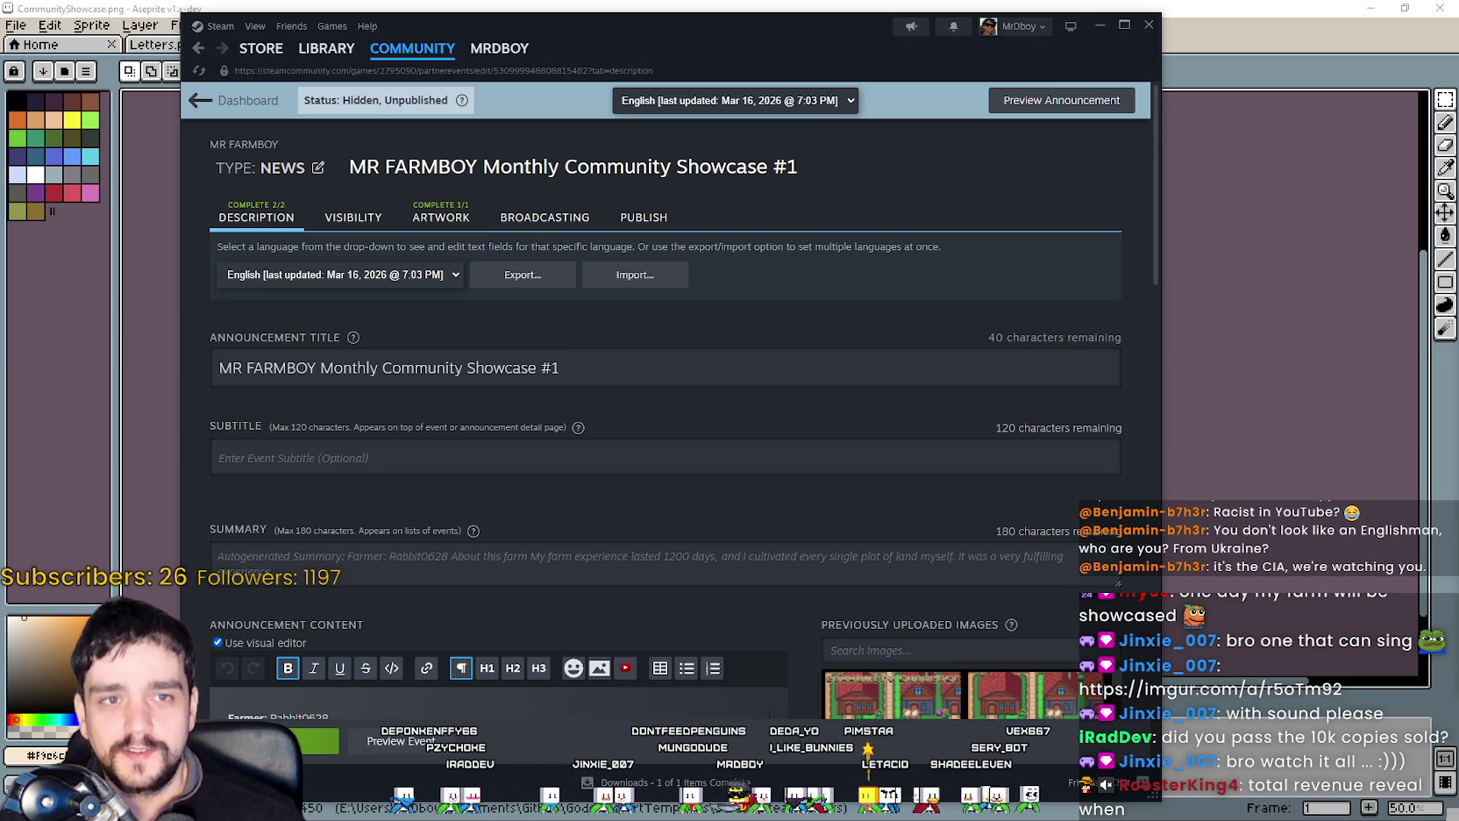
{"action": "scroll", "coordinate": [657, 407], "scroll_direction": "down", "scroll_amount": 2}
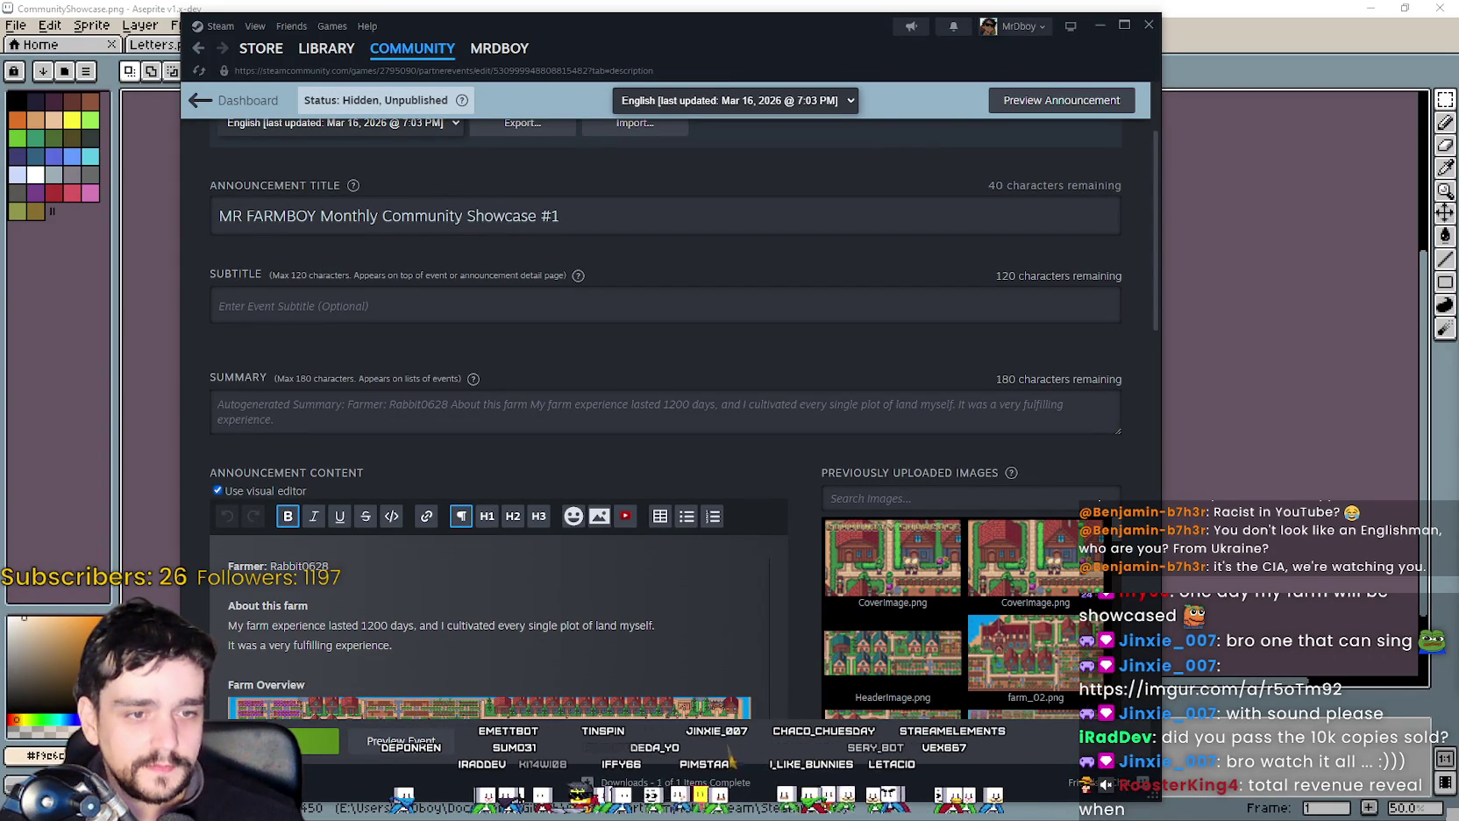
{"action": "scroll", "coordinate": [663, 485], "scroll_direction": "down", "scroll_amount": 2}
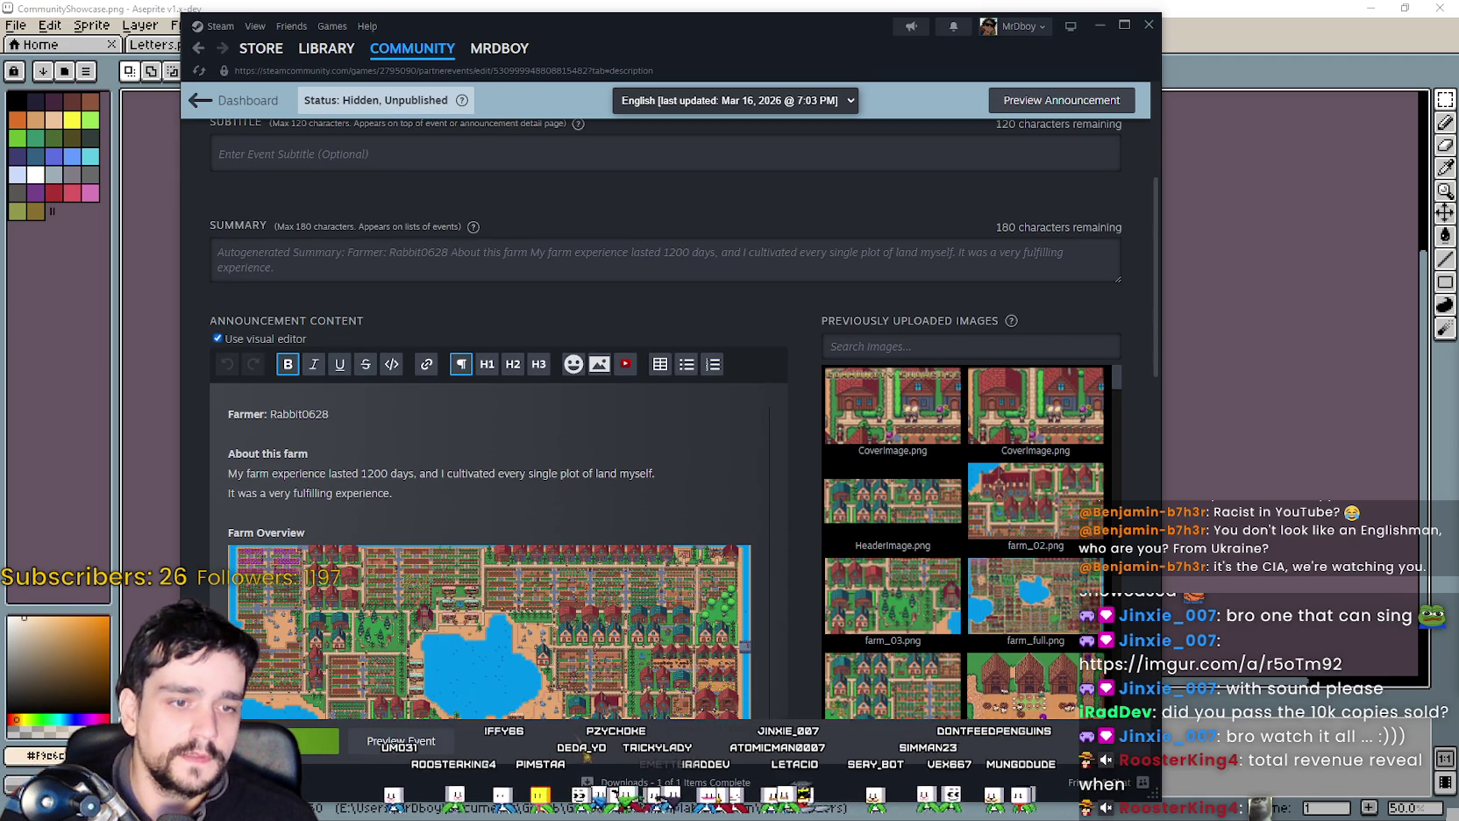
{"action": "scroll", "coordinate": [916, 375], "scroll_direction": "down", "scroll_amount": 2}
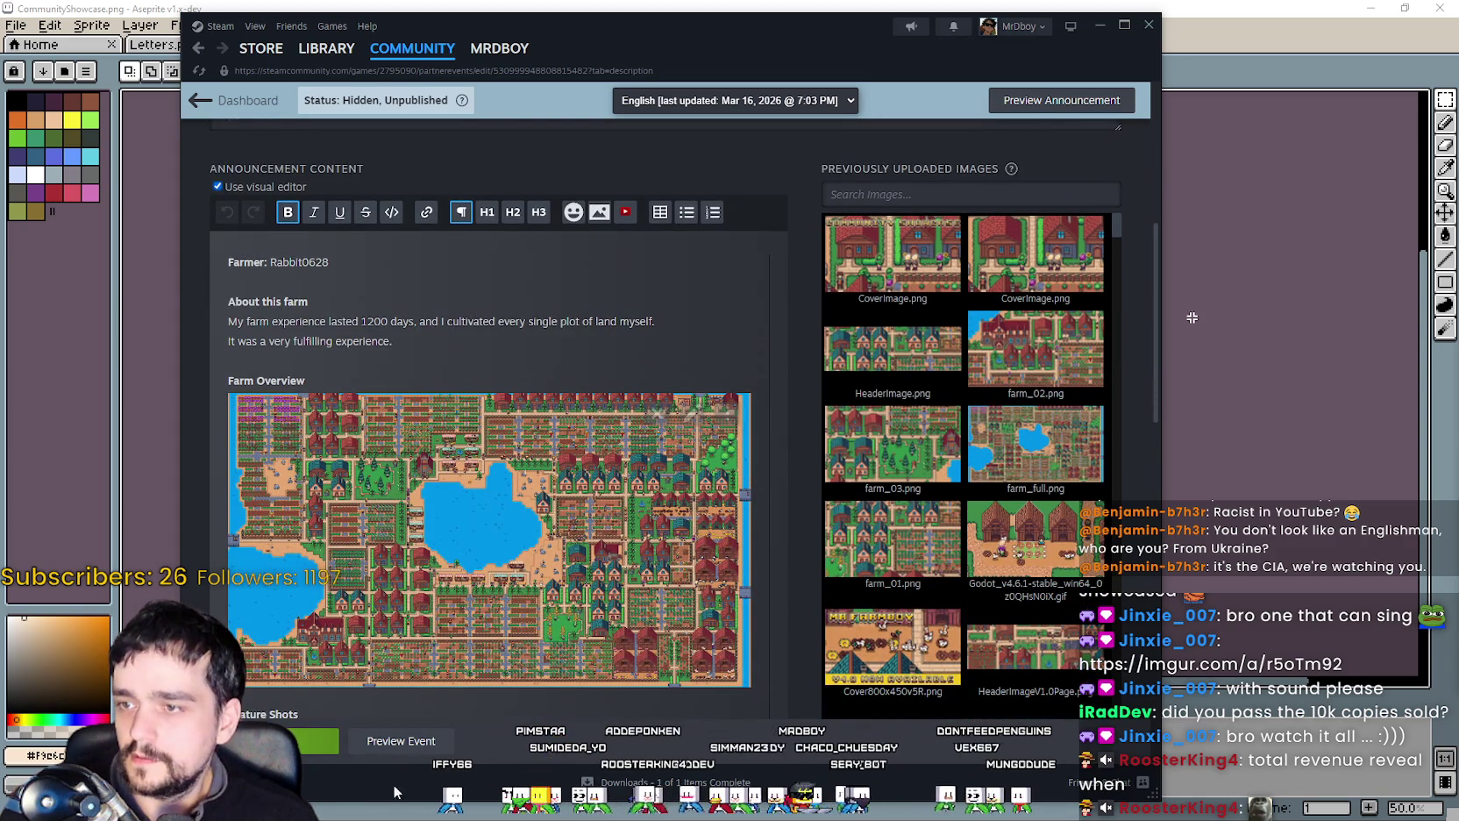
Preview the showcase post and scroll through it as readers will see it.
{"action": "left_click", "coordinate": [402, 745]}
{"action": "scroll", "coordinate": [675, 491], "scroll_direction": "down", "scroll_amount": 5}
{"action": "scroll", "coordinate": [666, 491], "scroll_direction": "down", "scroll_amount": 4}
{"action": "scroll", "coordinate": [656, 489], "scroll_direction": "down", "scroll_amount": 4}
{"action": "scroll", "coordinate": [648, 492], "scroll_direction": "down", "scroll_amount": 3}
{"action": "scroll", "coordinate": [638, 499], "scroll_direction": "up", "scroll_amount": 5}
{"action": "scroll", "coordinate": [632, 509], "scroll_direction": "up", "scroll_amount": 4}
{"action": "scroll", "coordinate": [624, 519], "scroll_direction": "up", "scroll_amount": 2}
{"action": "scroll", "coordinate": [621, 518], "scroll_direction": "up", "scroll_amount": 3}
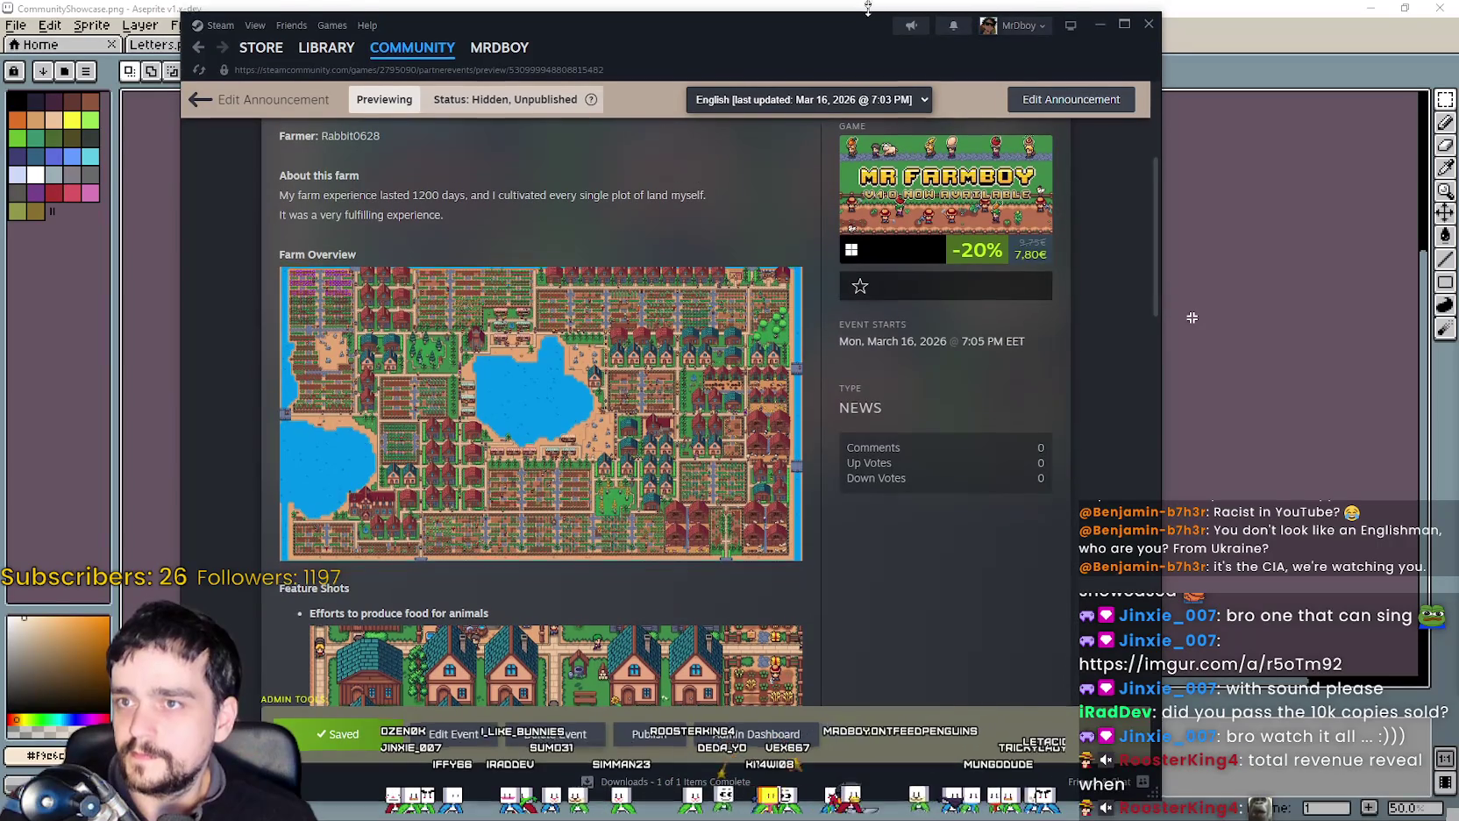
Scroll through the showcase preview once more, then reopen the draft with Edit Event.
{"action": "scroll", "coordinate": [564, 571], "scroll_direction": "down", "scroll_amount": 2}
{"action": "scroll", "coordinate": [564, 572], "scroll_direction": "up", "scroll_amount": 5}
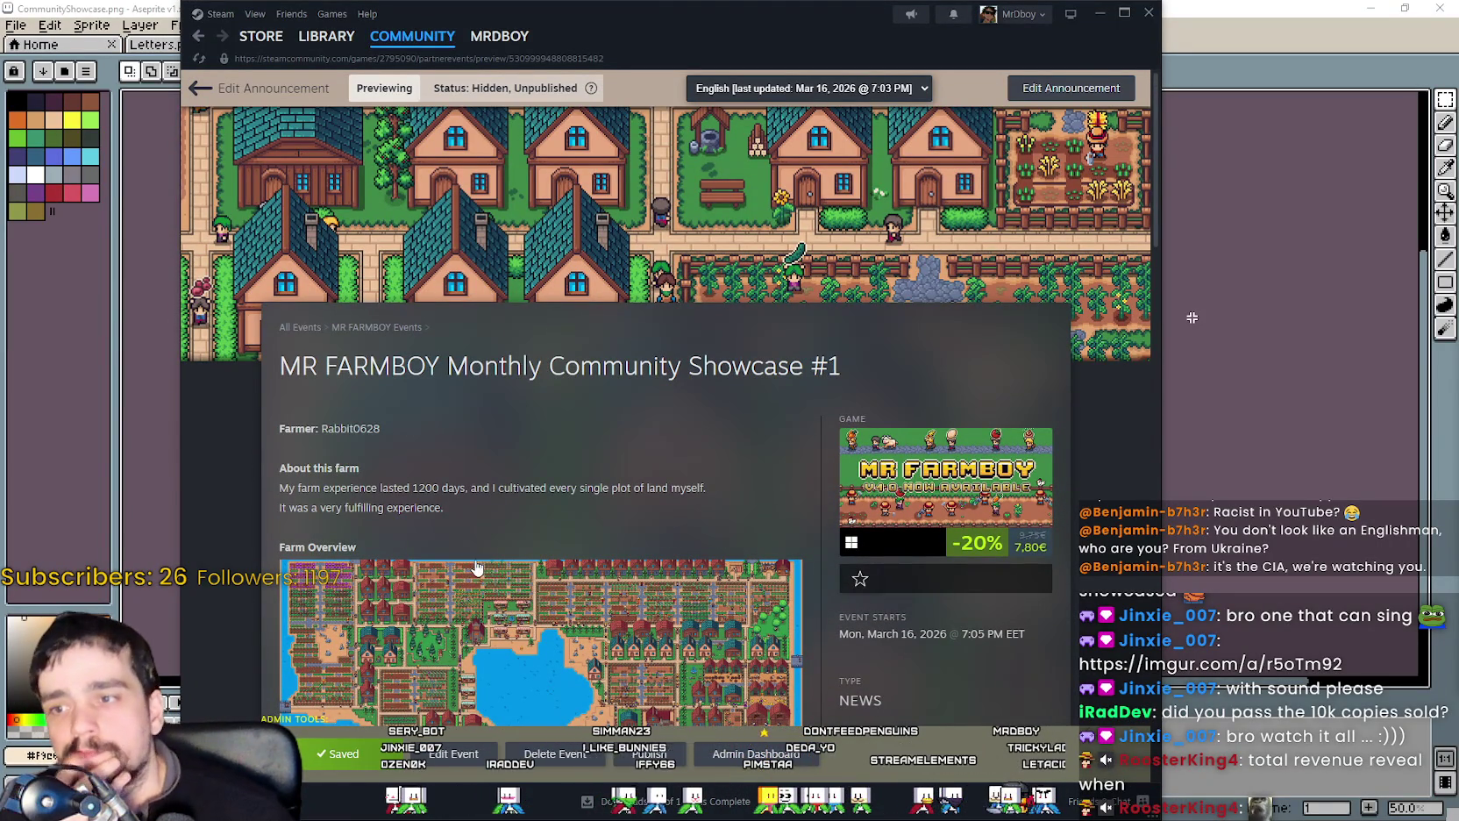
{"action": "scroll", "coordinate": [478, 569], "scroll_direction": "down", "scroll_amount": 3}
{"action": "scroll", "coordinate": [474, 561], "scroll_direction": "down", "scroll_amount": 5}
{"action": "scroll", "coordinate": [473, 566], "scroll_direction": "down", "scroll_amount": 2}
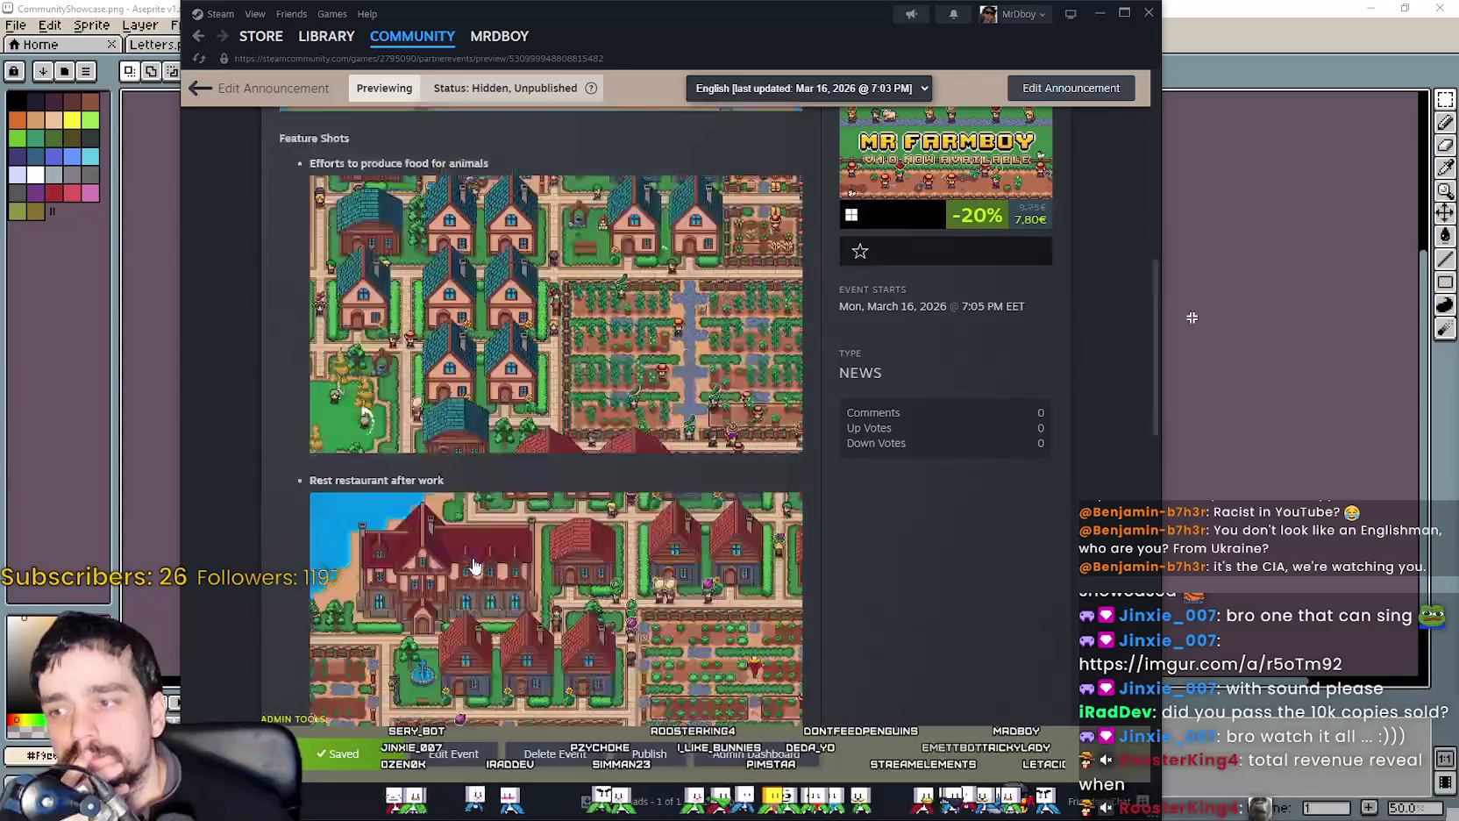
{"action": "scroll", "coordinate": [474, 566], "scroll_direction": "up", "scroll_amount": 10}
{"action": "scroll", "coordinate": [469, 579], "scroll_direction": "up", "scroll_amount": 3}
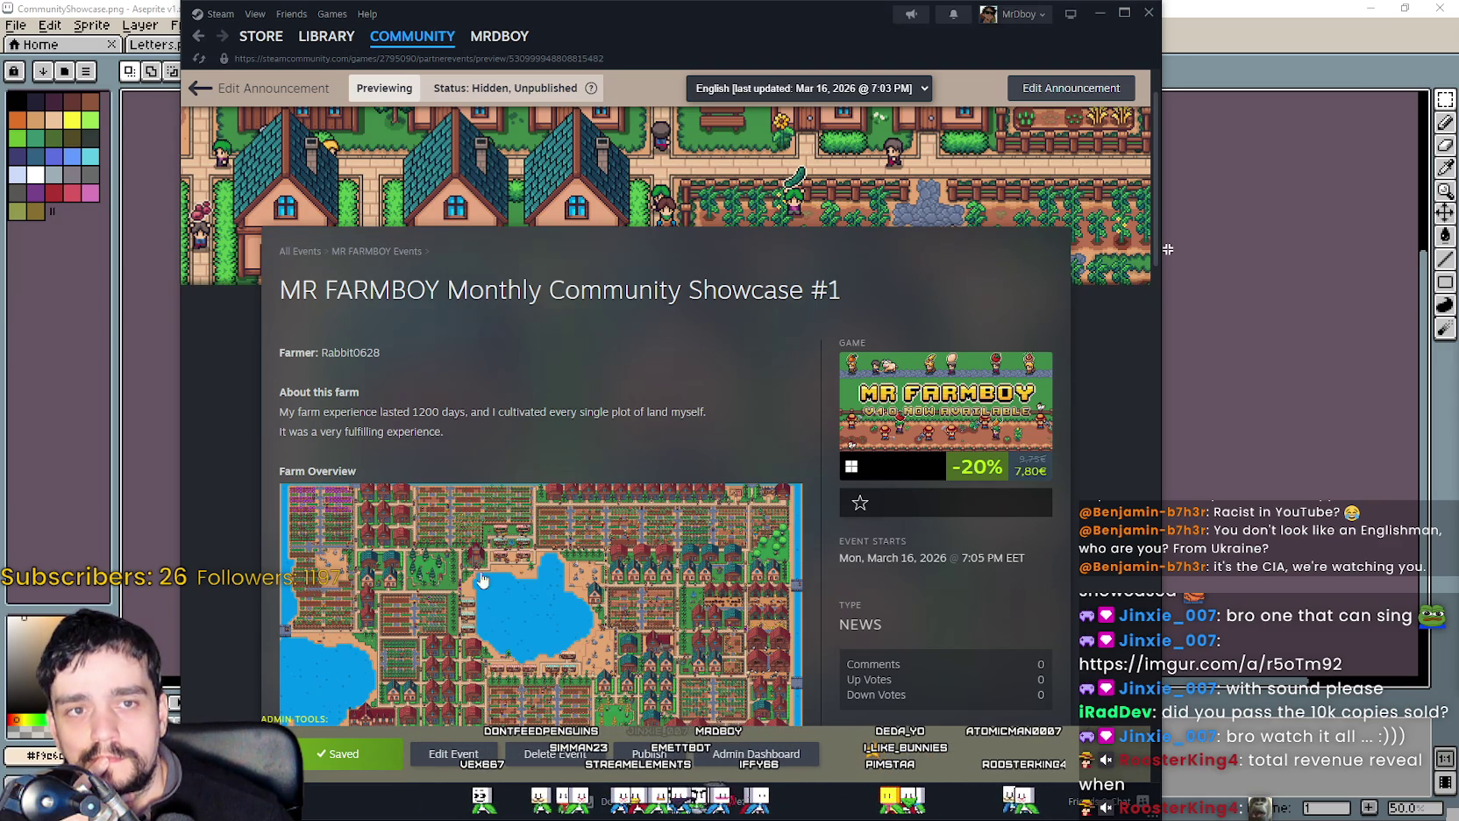
{"action": "left_click", "coordinate": [441, 755]}
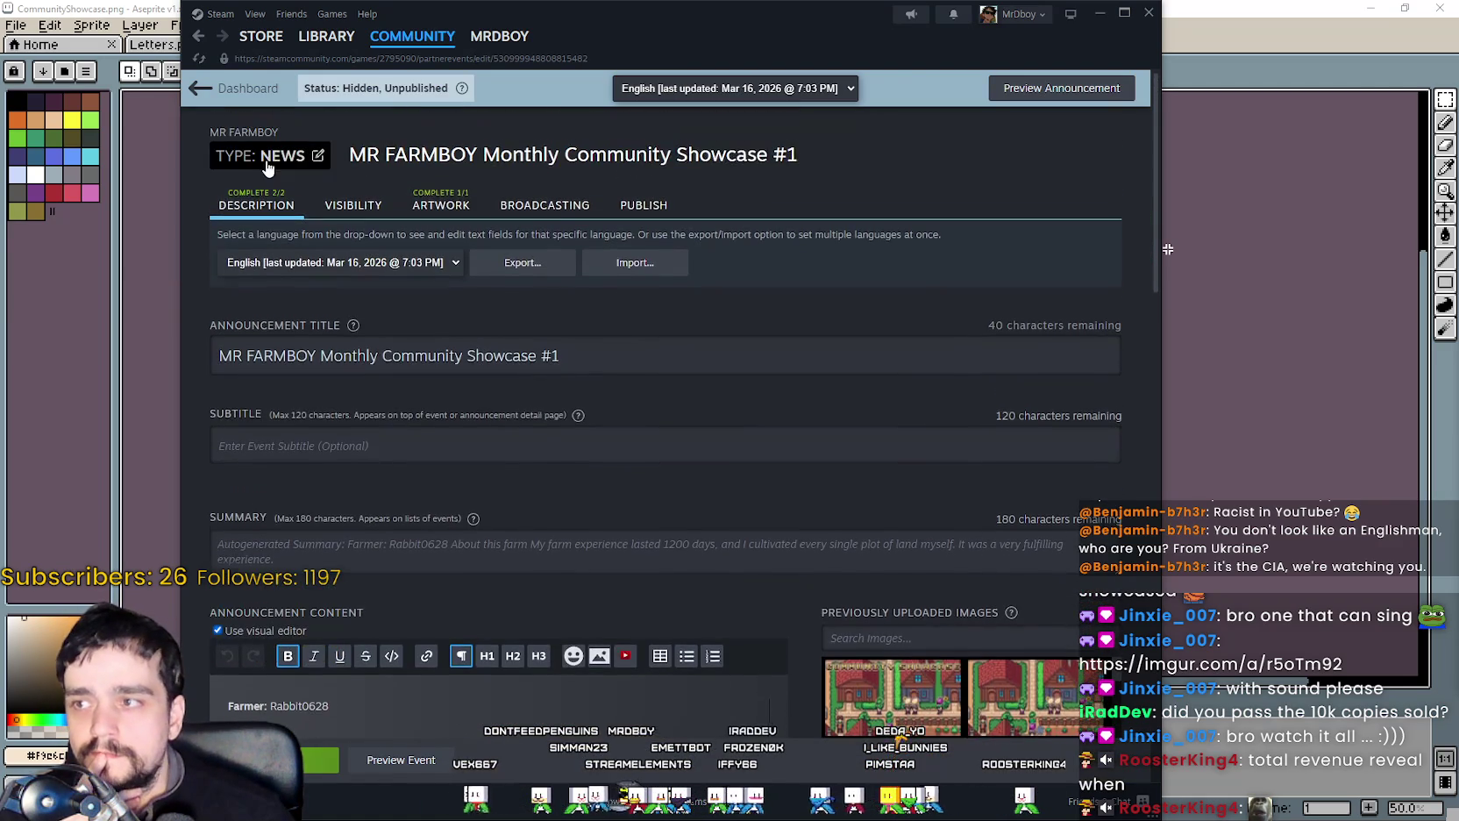
Keep the event category set to Announcement/News.
{"action": "left_click", "coordinate": [289, 151]}
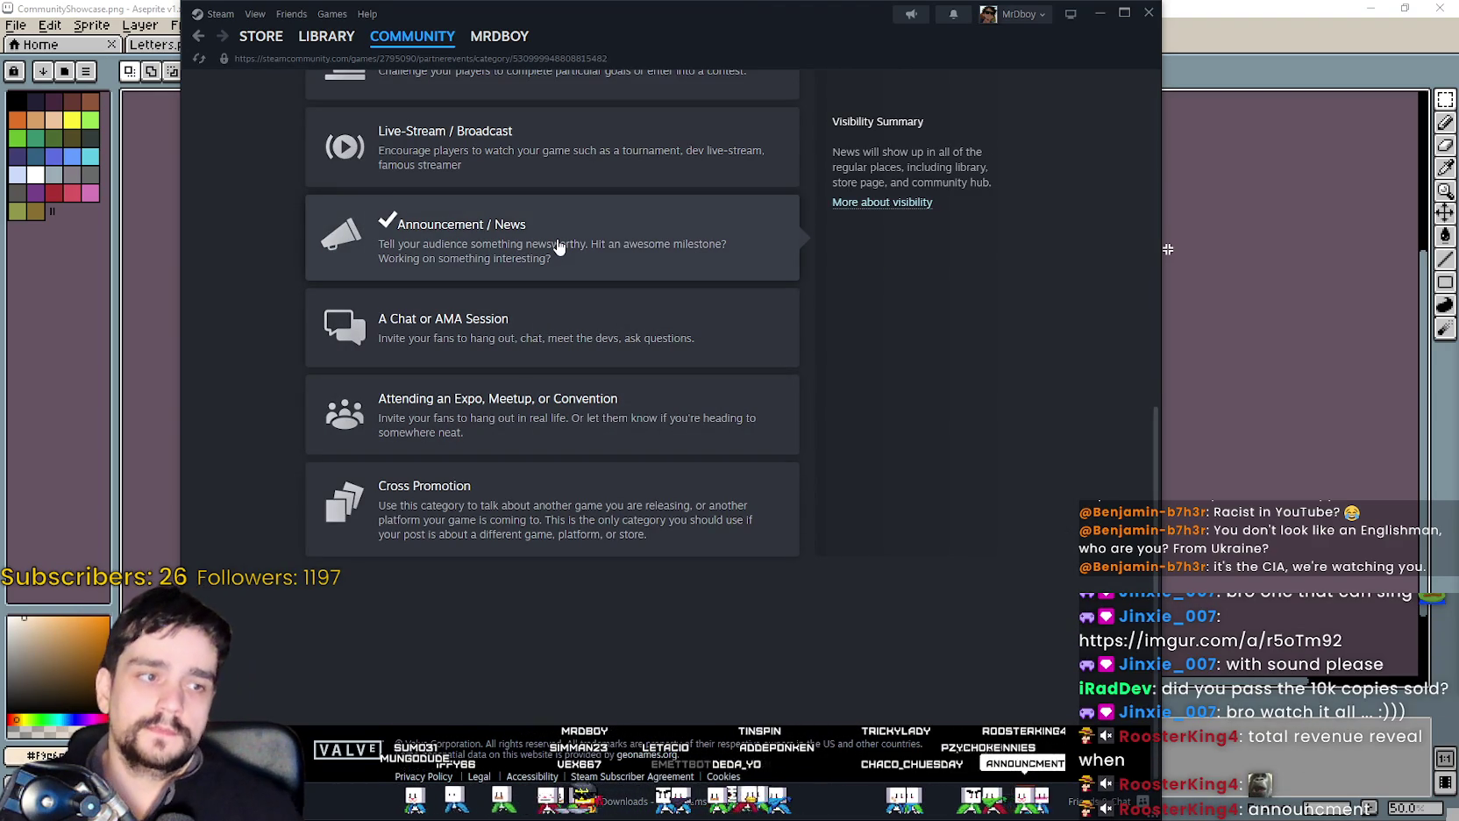
{"action": "scroll", "coordinate": [561, 263], "scroll_direction": "up", "scroll_amount": 5}
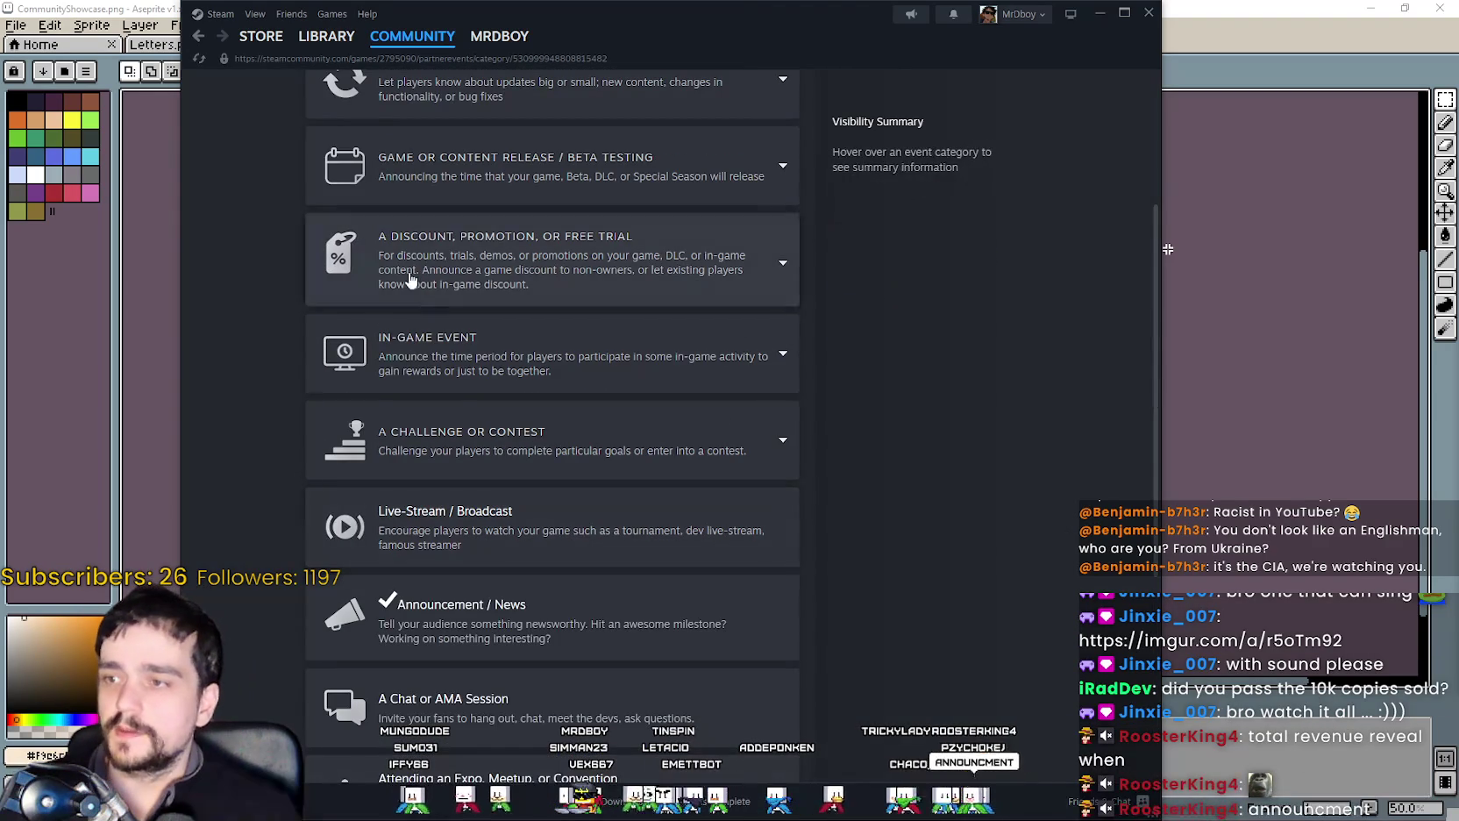
{"action": "left_click", "coordinate": [196, 37]}
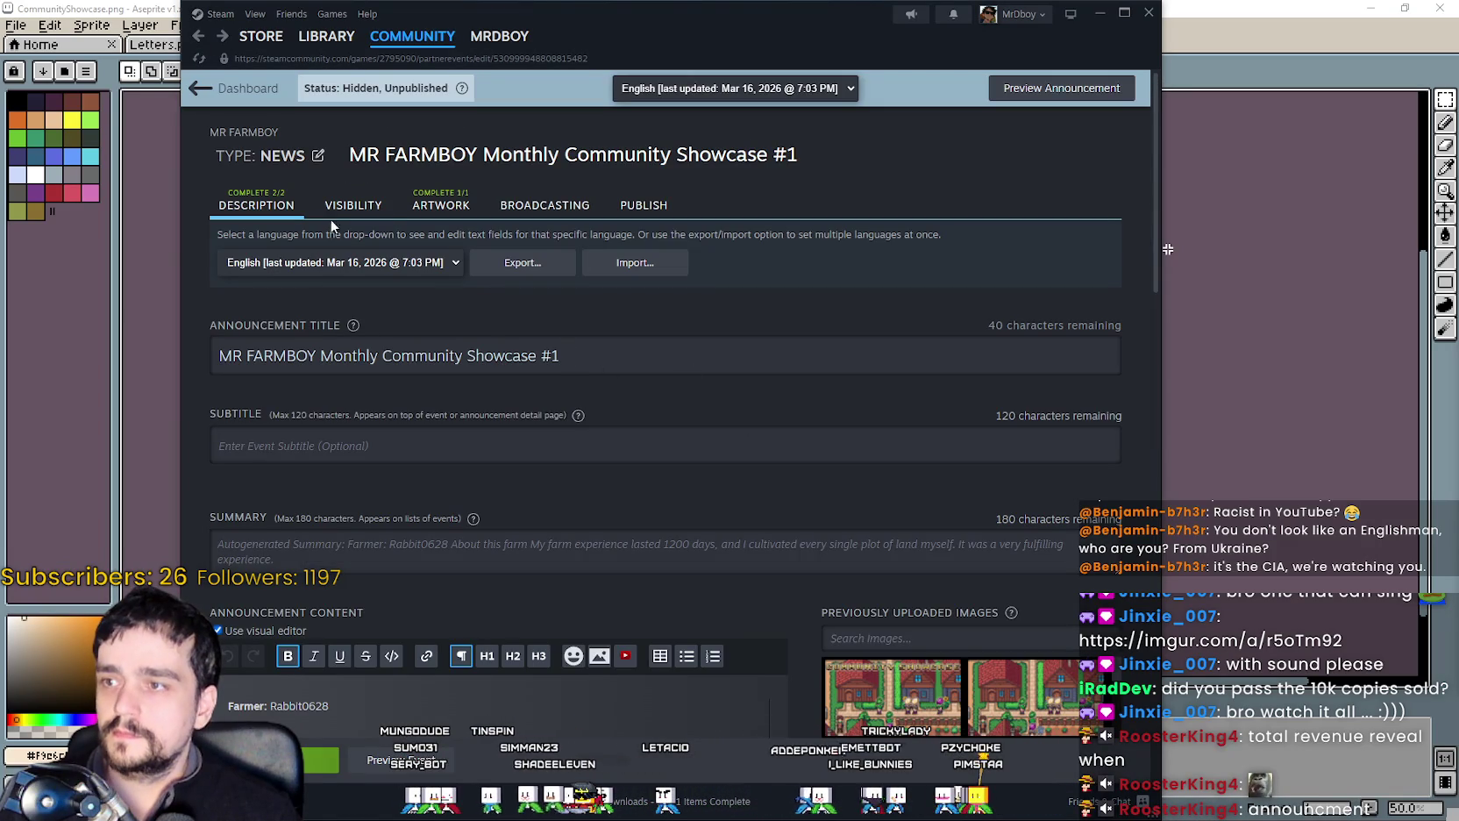
Look over the cover and header images on the Artwork tab before switching to Aseprite.
{"action": "left_click", "coordinate": [464, 202]}
{"action": "scroll", "coordinate": [701, 439], "scroll_direction": "down", "scroll_amount": 4}
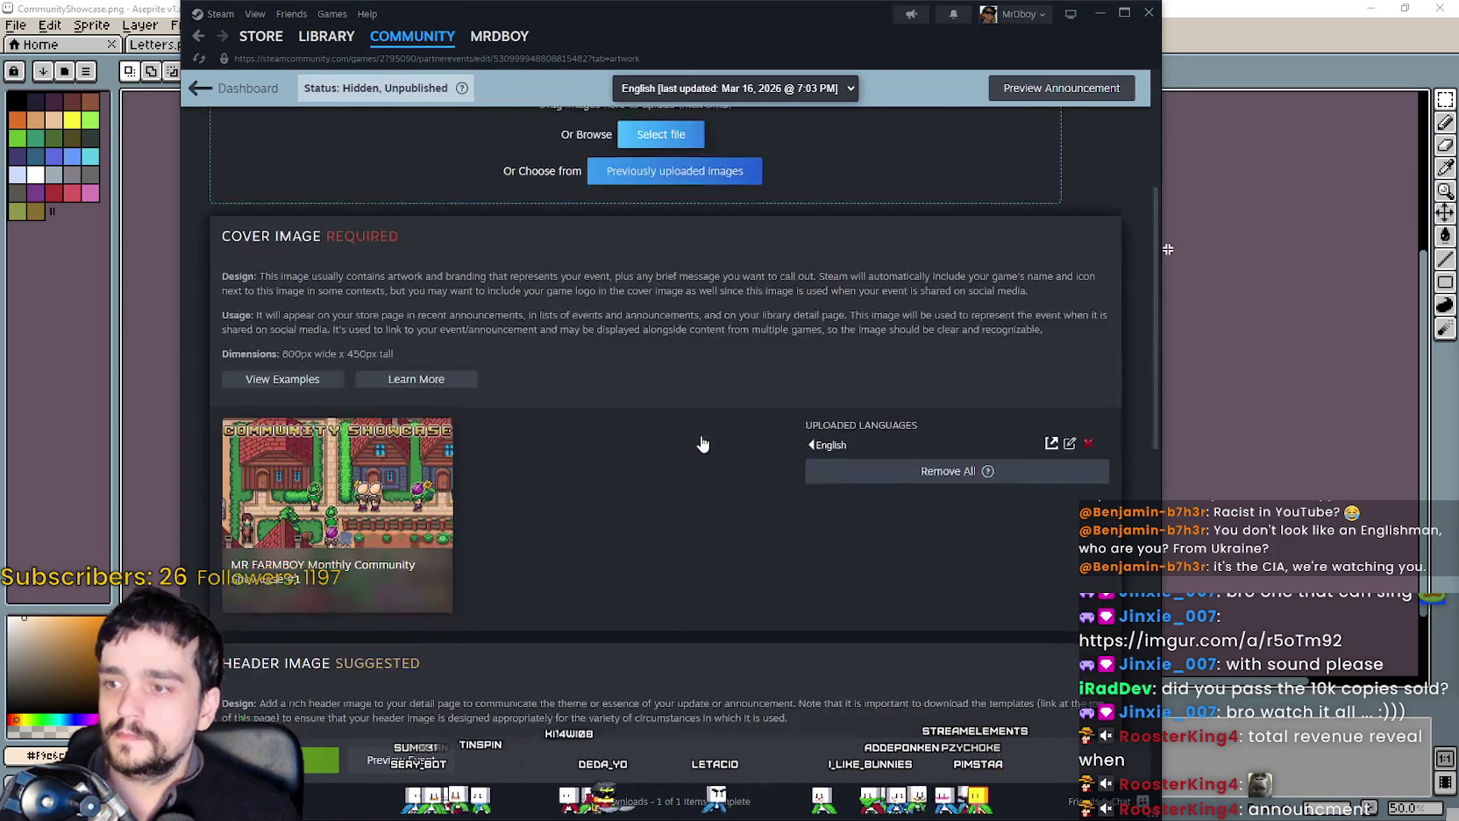
{"action": "scroll", "coordinate": [701, 438], "scroll_direction": "down", "scroll_amount": 4}
{"action": "scroll", "coordinate": [701, 441], "scroll_direction": "up", "scroll_amount": 3}
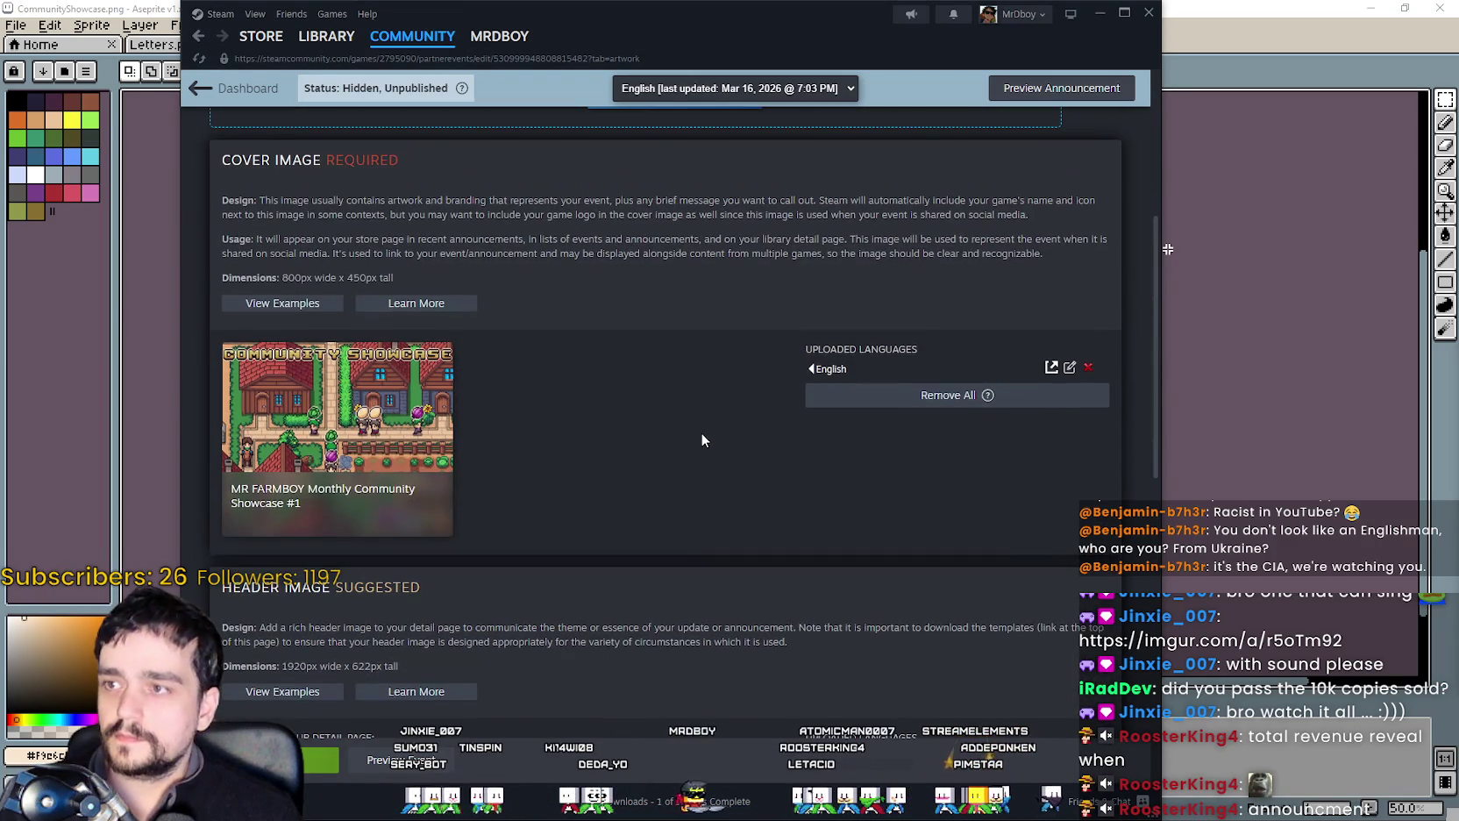
{"action": "scroll", "coordinate": [702, 427], "scroll_direction": "down", "scroll_amount": 2}
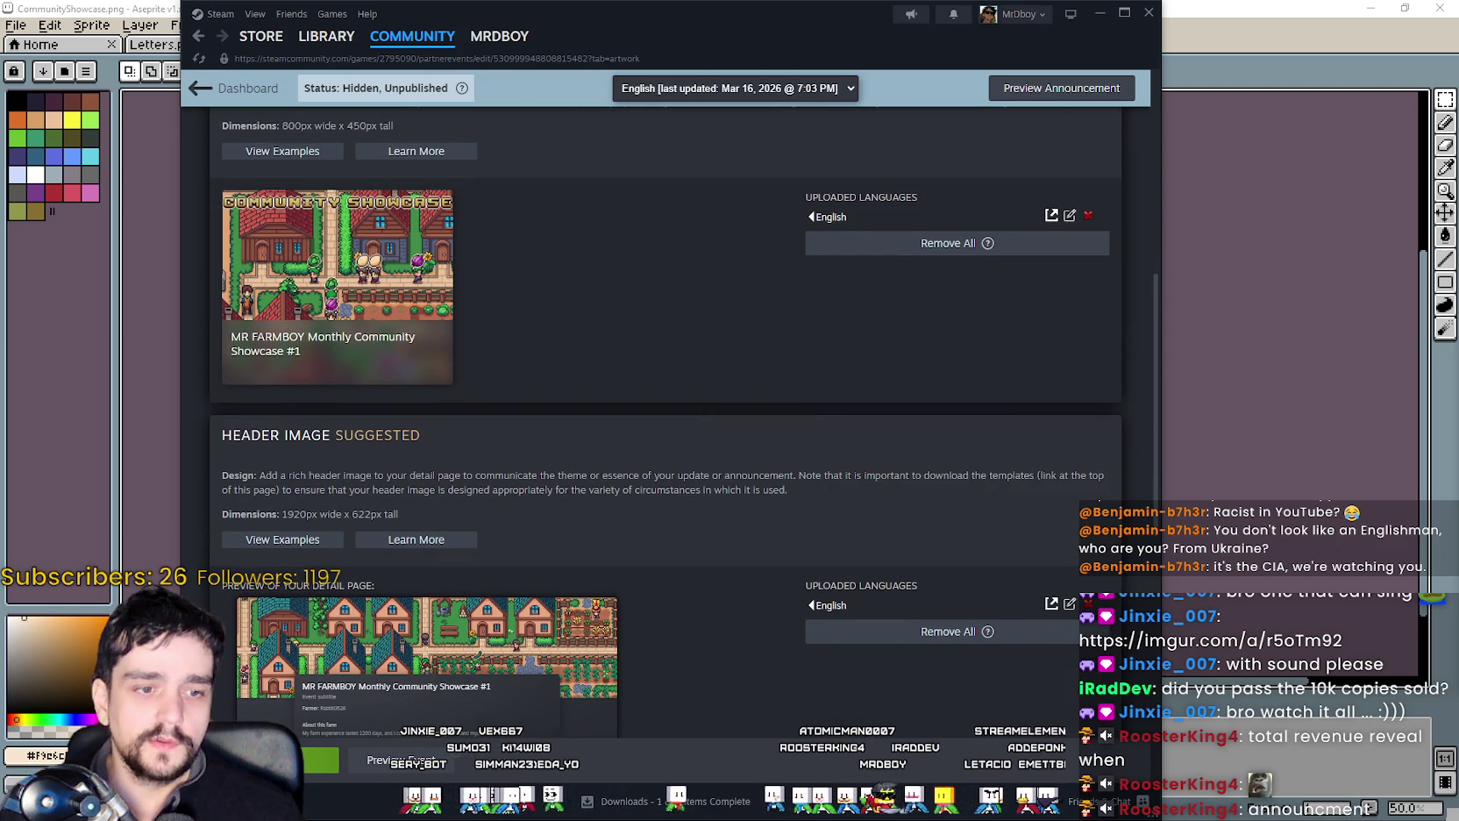
{"action": "key", "text": "alt+Tab"}
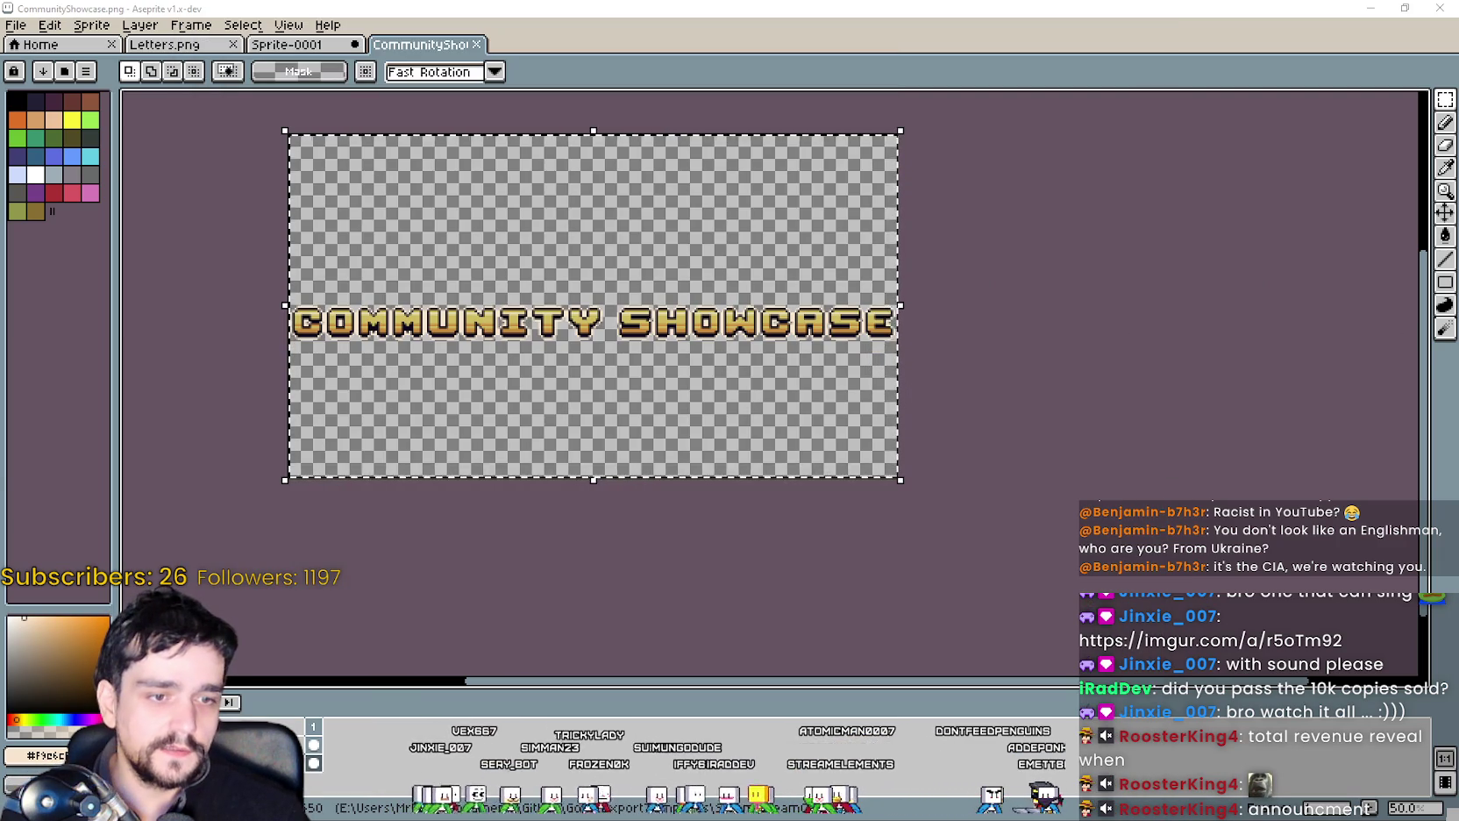
Open HeaderImage.png from the Rabbit folder in a maximized Aseprite window.
{"action": "key", "text": "alt+Tab"}
{"action": "left_click_drag", "start_coordinate": [1182, 145], "coordinate": [760, 134]}
{"action": "left_click", "coordinate": [1064, 327]}
{"action": "right_click", "coordinate": [1072, 439]}
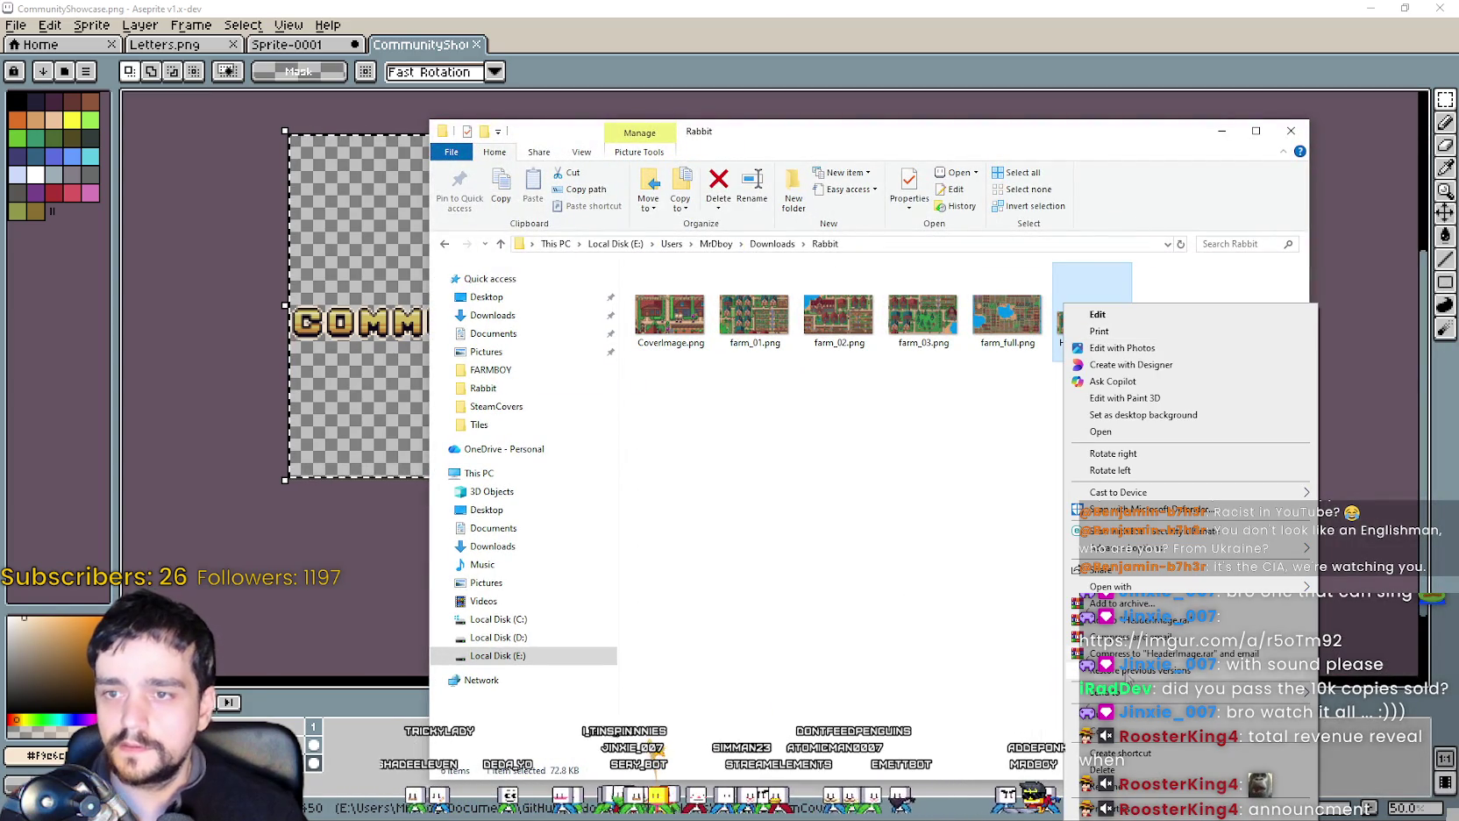
{"action": "key", "text": "Escape"}
{"action": "double_click", "coordinate": [1092, 315]}
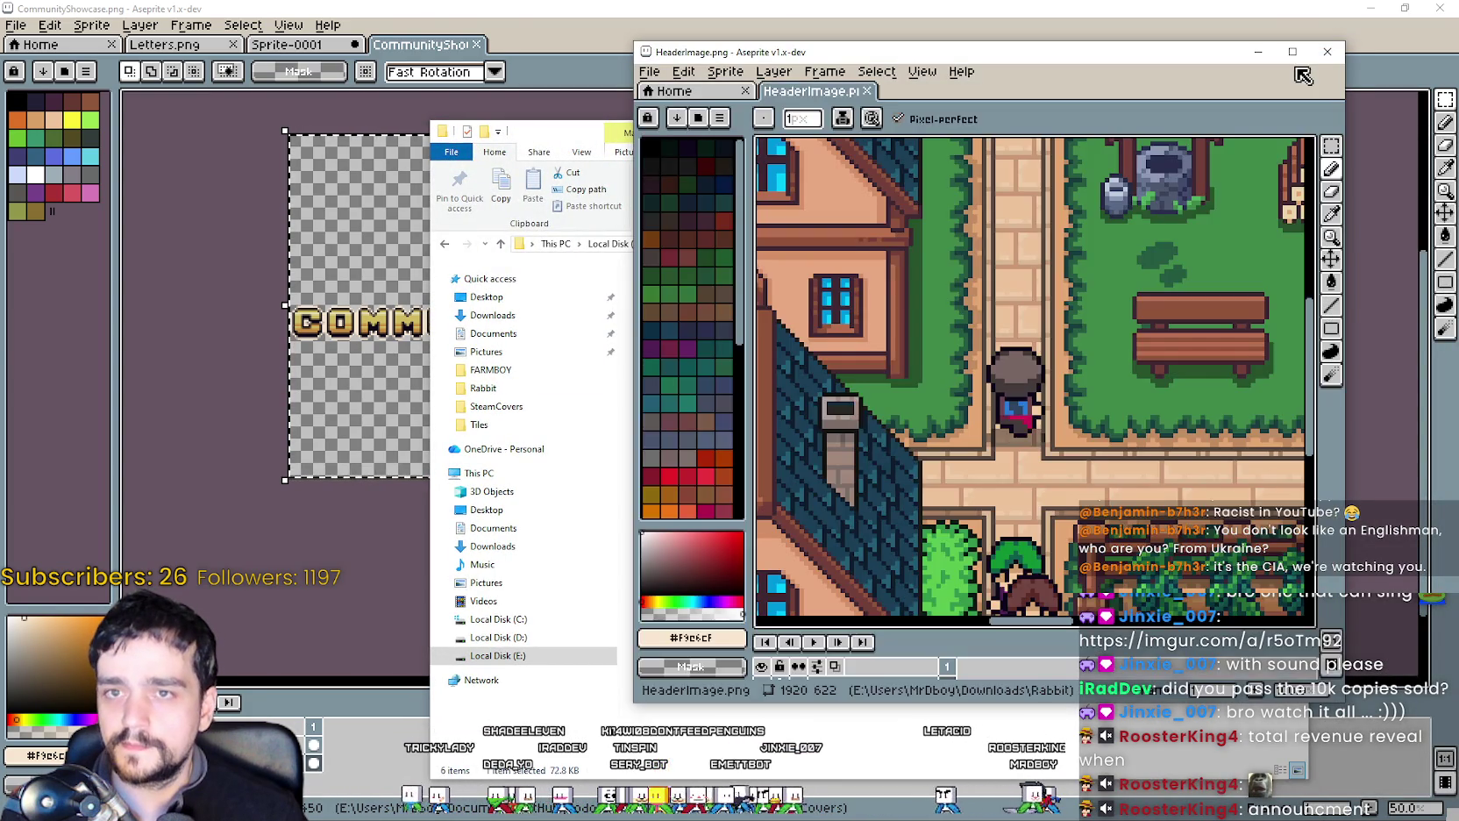
{"action": "left_click", "coordinate": [1292, 51]}
{"action": "scroll", "coordinate": [745, 351], "scroll_direction": "down", "scroll_amount": 3}
{"action": "scroll", "coordinate": [745, 351], "scroll_direction": "up", "scroll_amount": 1}
Paste the COMMUNITY SHOWCASE title at the header's top centre, commit, deselect and close.
{"action": "key", "text": "ctrl+v"}
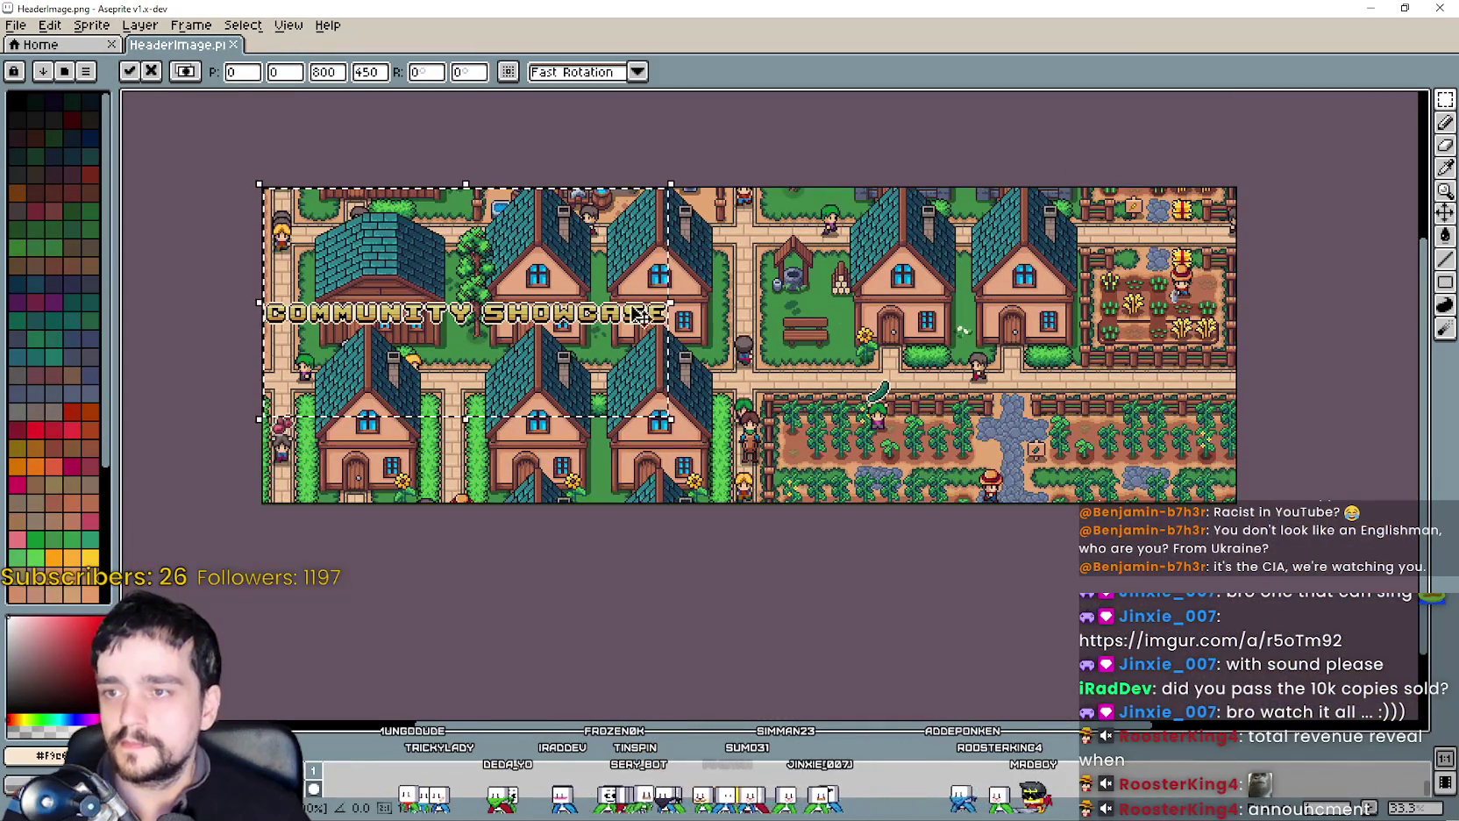
{"action": "mouse_move", "coordinate": [564, 270]}
{"action": "left_mouse_down"}
{"action": "mouse_move", "coordinate": [885, 297]}
{"action": "mouse_move", "coordinate": [869, 233]}
{"action": "left_mouse_up"}
{"action": "key", "text": "Return"}
{"action": "key", "text": "ctrl+d"}
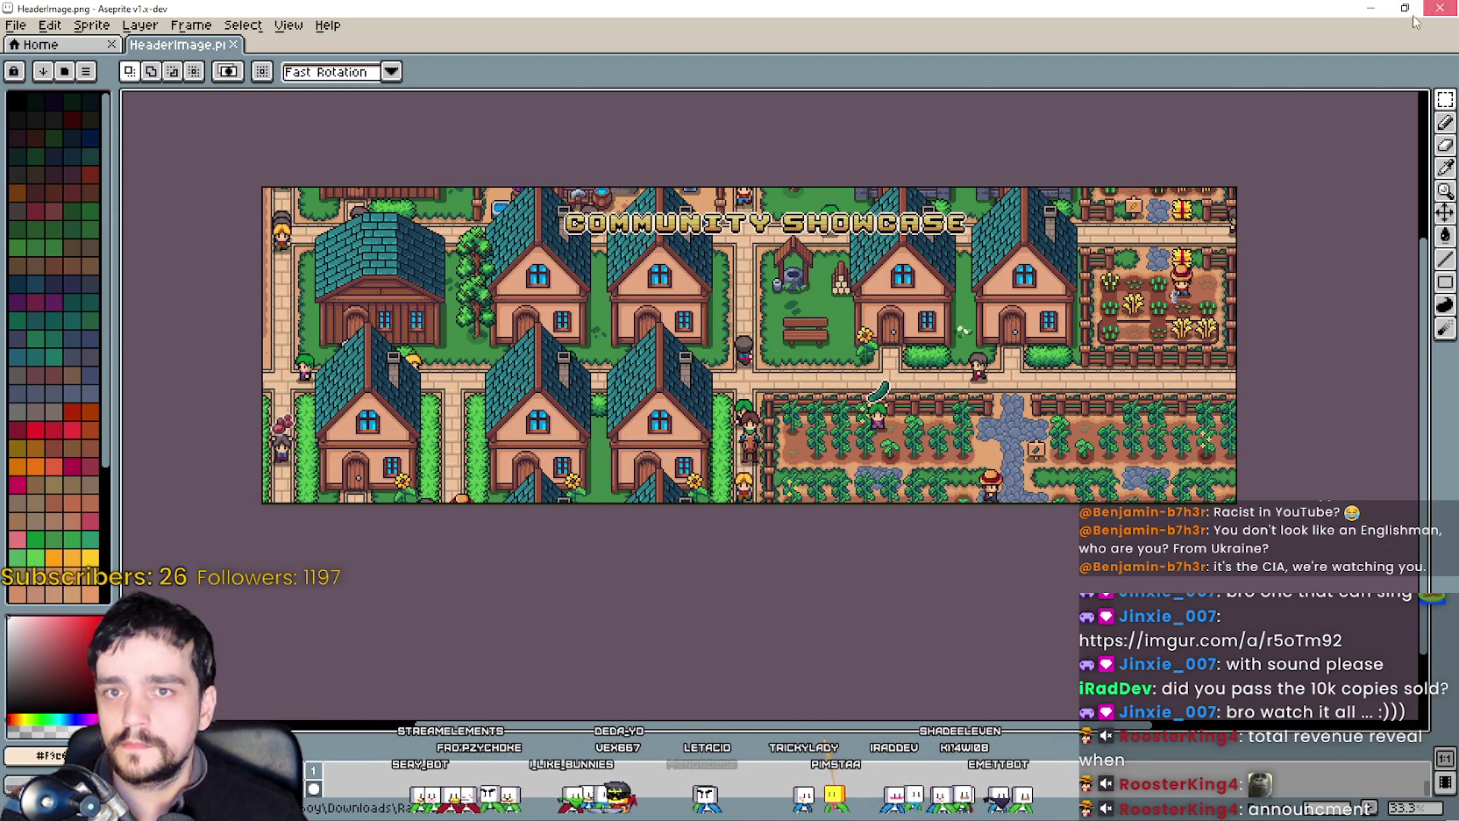
{"action": "left_click", "coordinate": [1429, 10]}
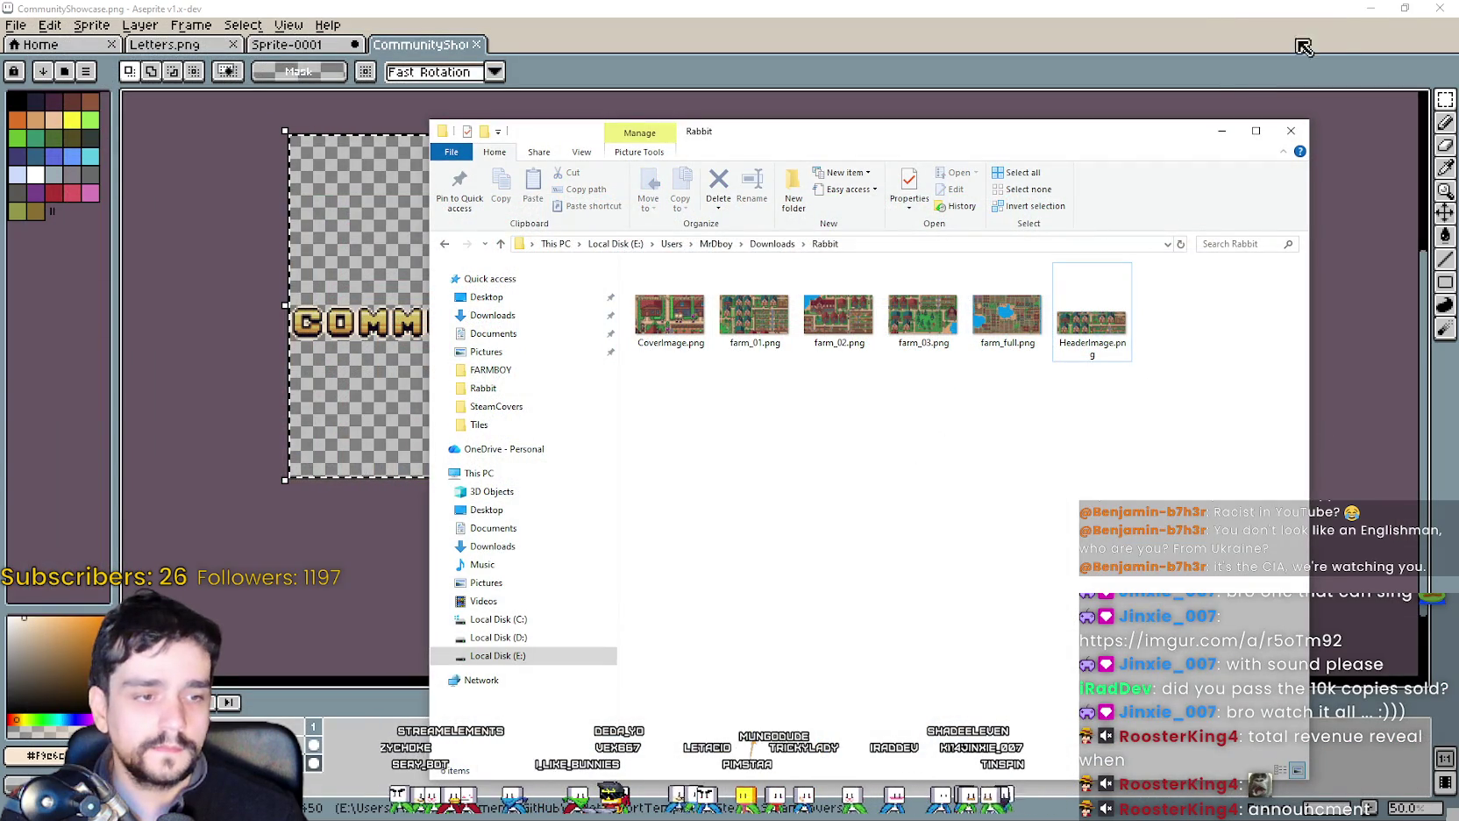
{"action": "left_click", "coordinate": [1439, 8]}
Discard the untitled sprite and upload HeaderImage.png as the announcement's header image.
{"action": "left_click", "coordinate": [734, 452]}
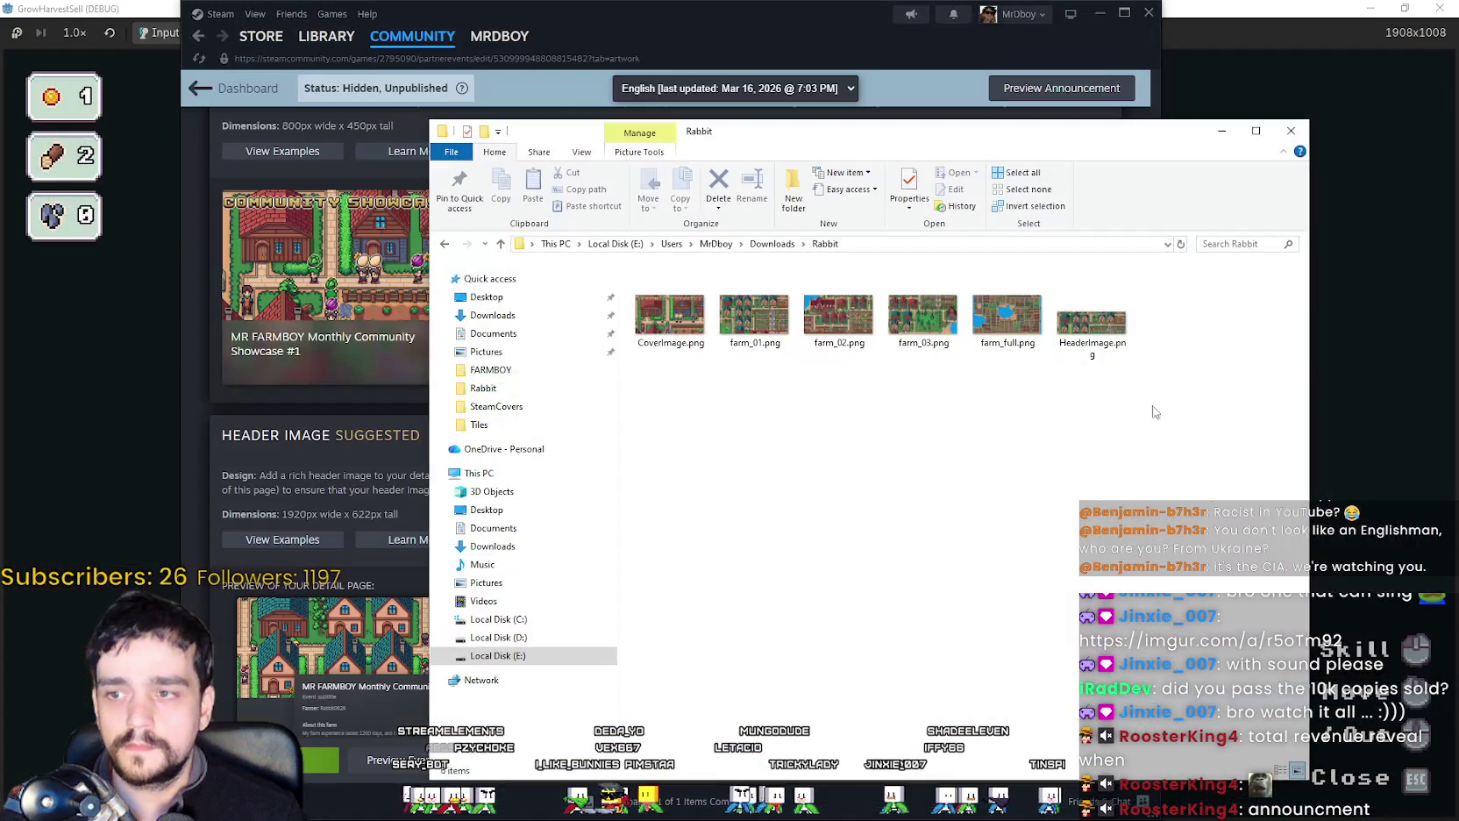
{"action": "left_click", "coordinate": [745, 35]}
{"action": "scroll", "coordinate": [656, 516], "scroll_direction": "up", "scroll_amount": 2}
{"action": "scroll", "coordinate": [656, 491], "scroll_direction": "up", "scroll_amount": 3}
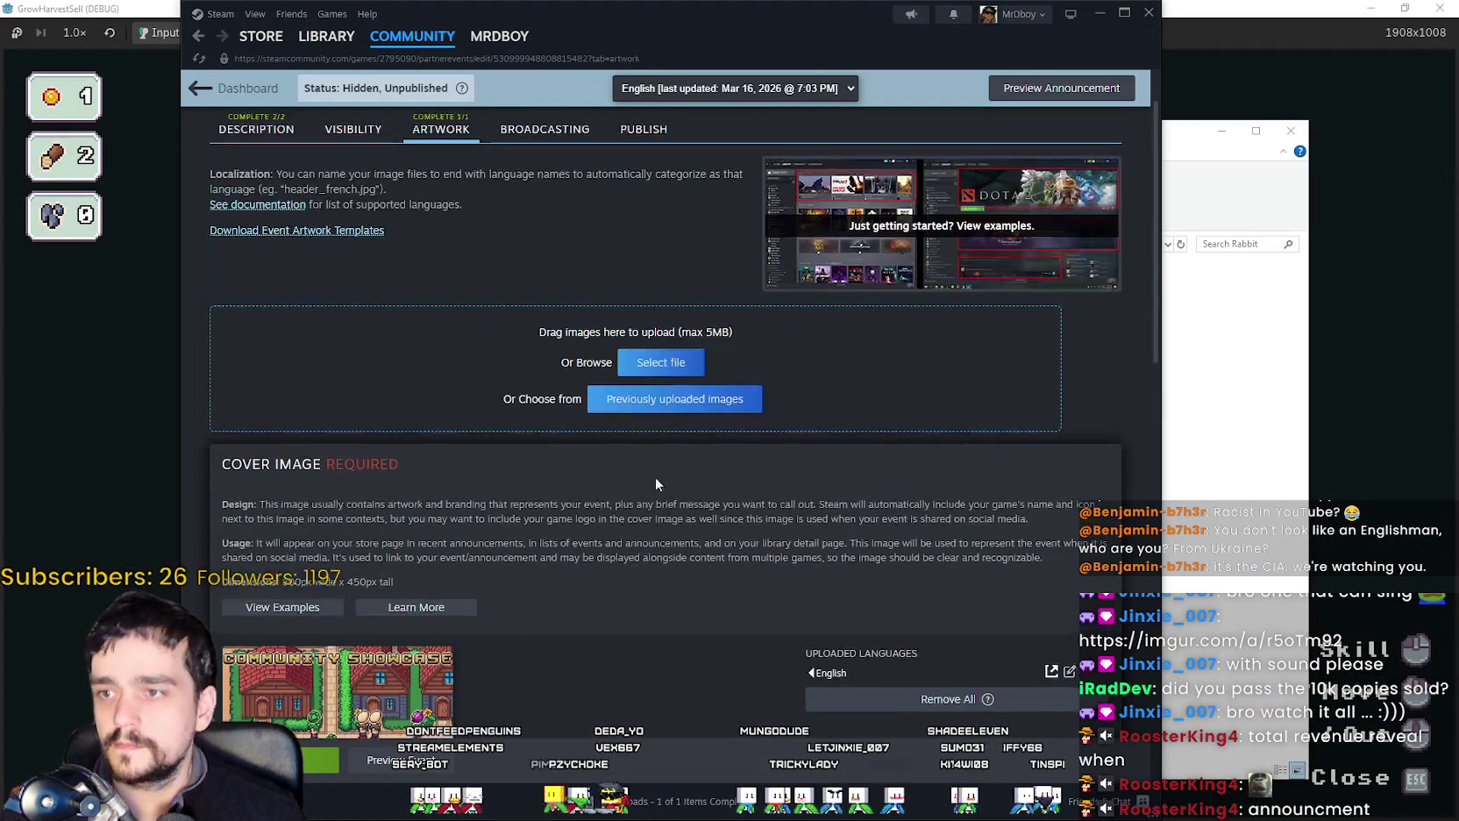
{"action": "left_click", "coordinate": [664, 379]}
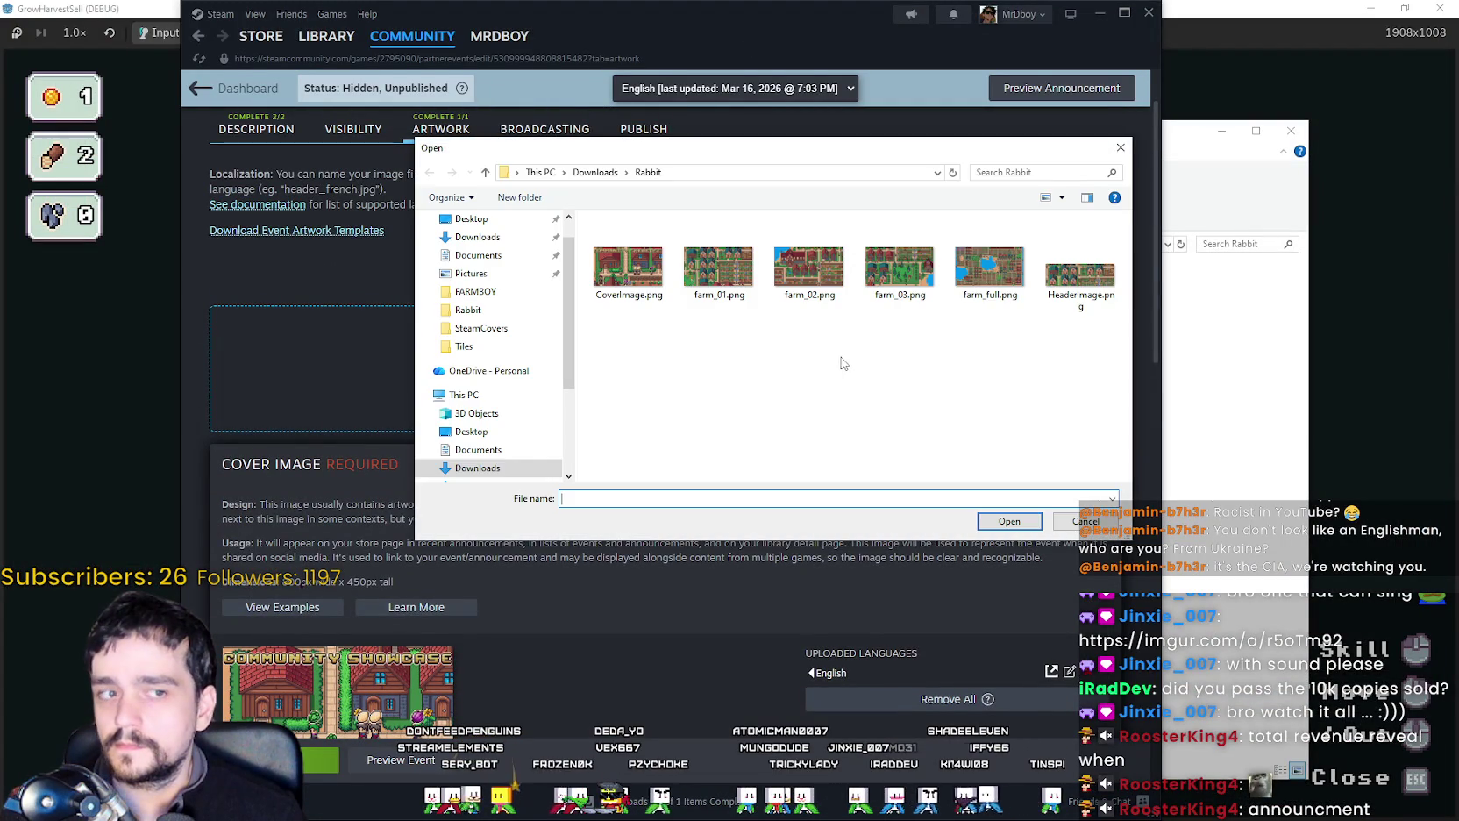
{"action": "double_click", "coordinate": [1081, 272]}
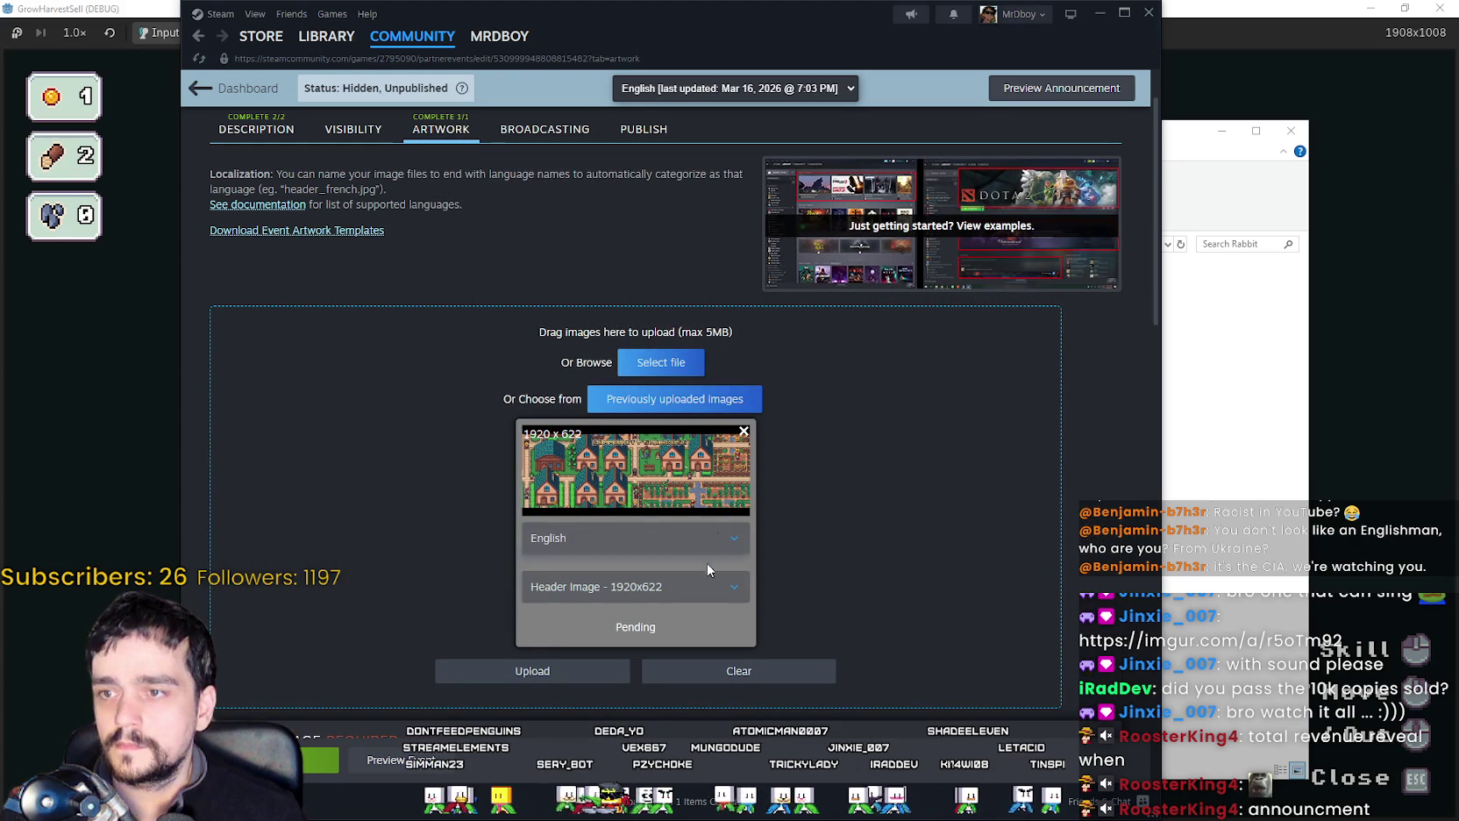
{"action": "left_click", "coordinate": [511, 672]}
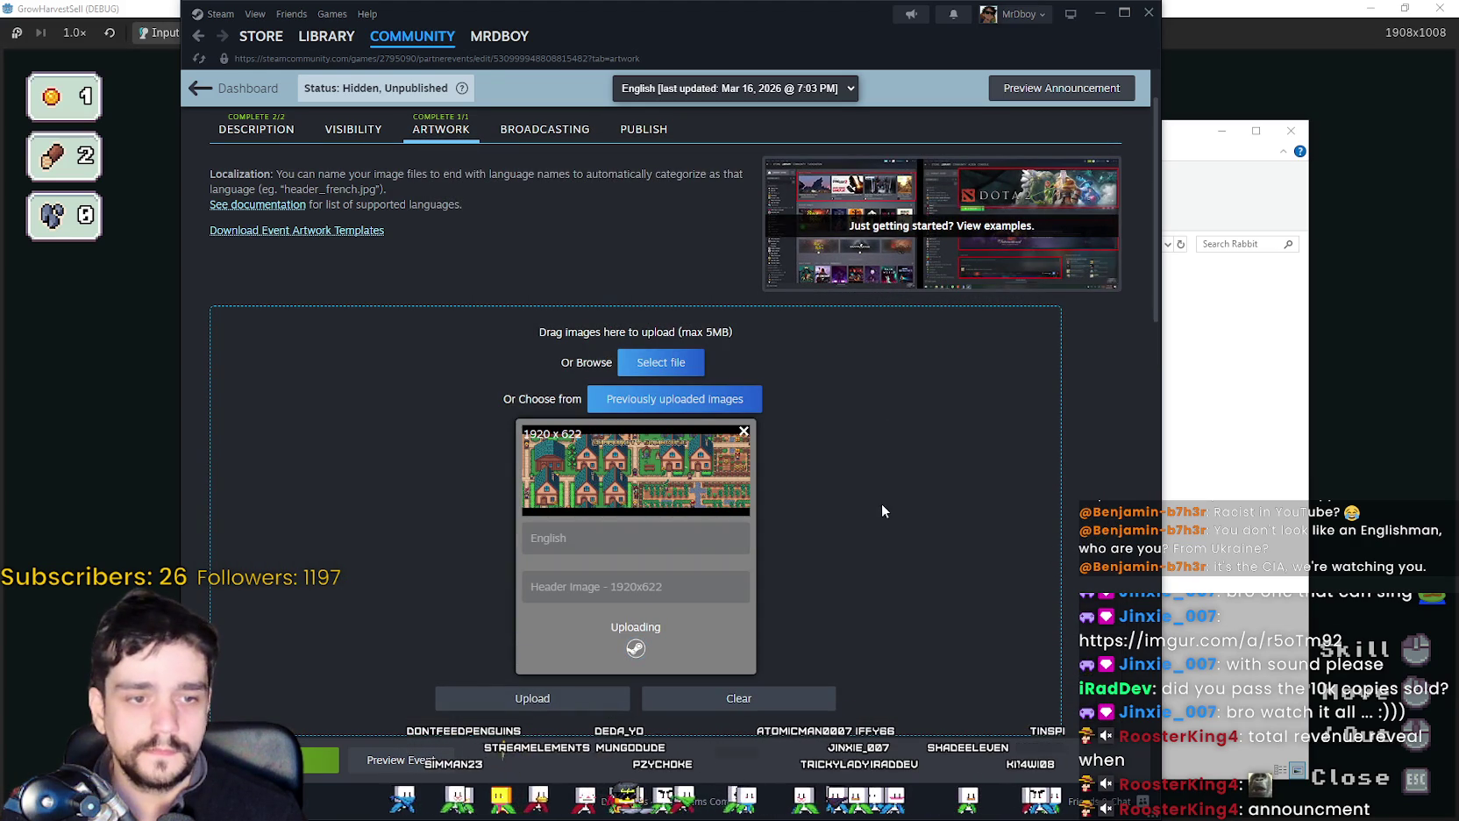
Preview the saved showcase announcement with its new header.
{"action": "scroll", "coordinate": [884, 492], "scroll_direction": "down", "scroll_amount": 3}
{"action": "scroll", "coordinate": [882, 497], "scroll_direction": "down", "scroll_amount": 3}
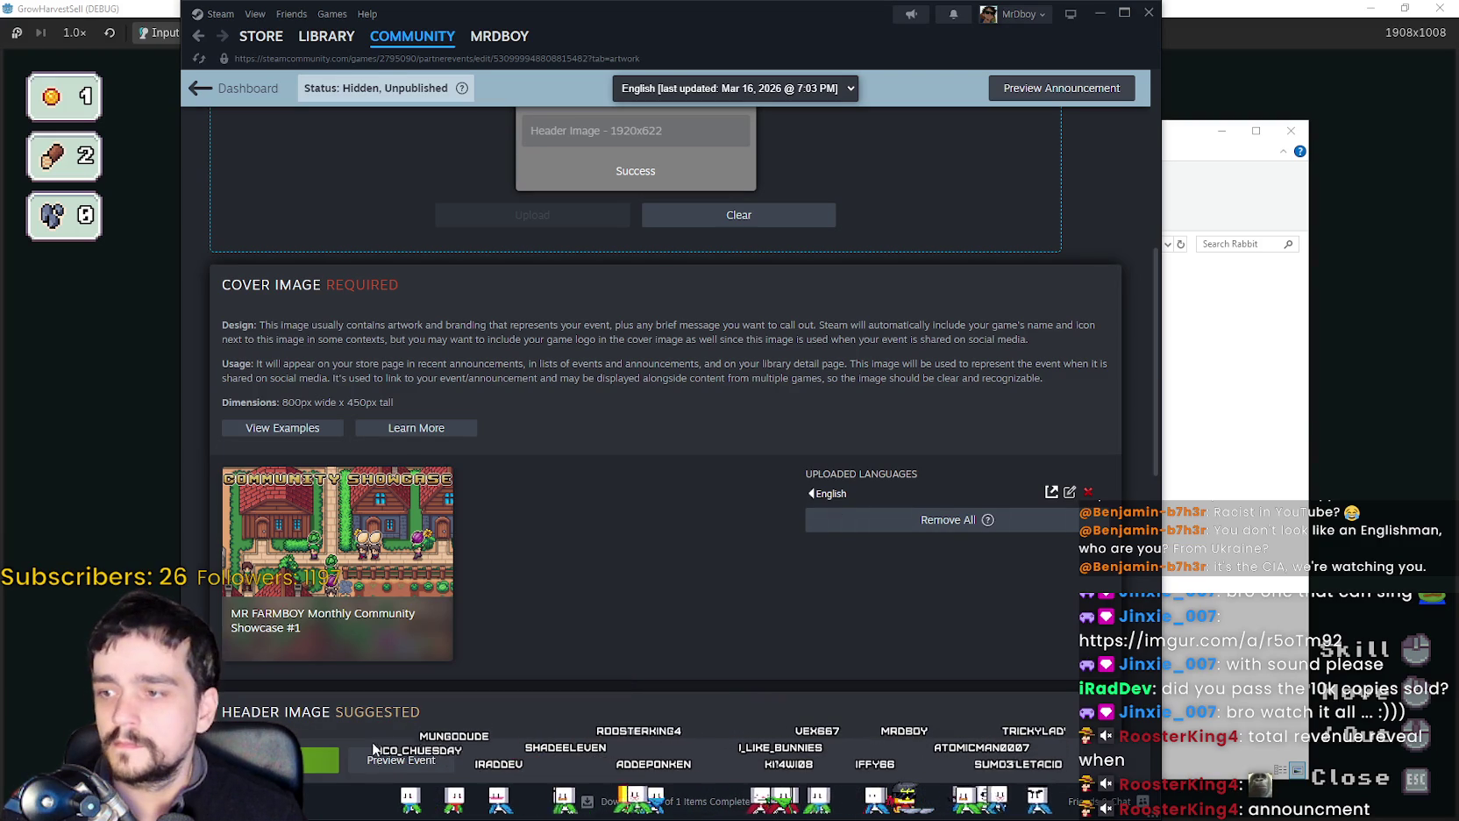
{"action": "left_click", "coordinate": [399, 759]}
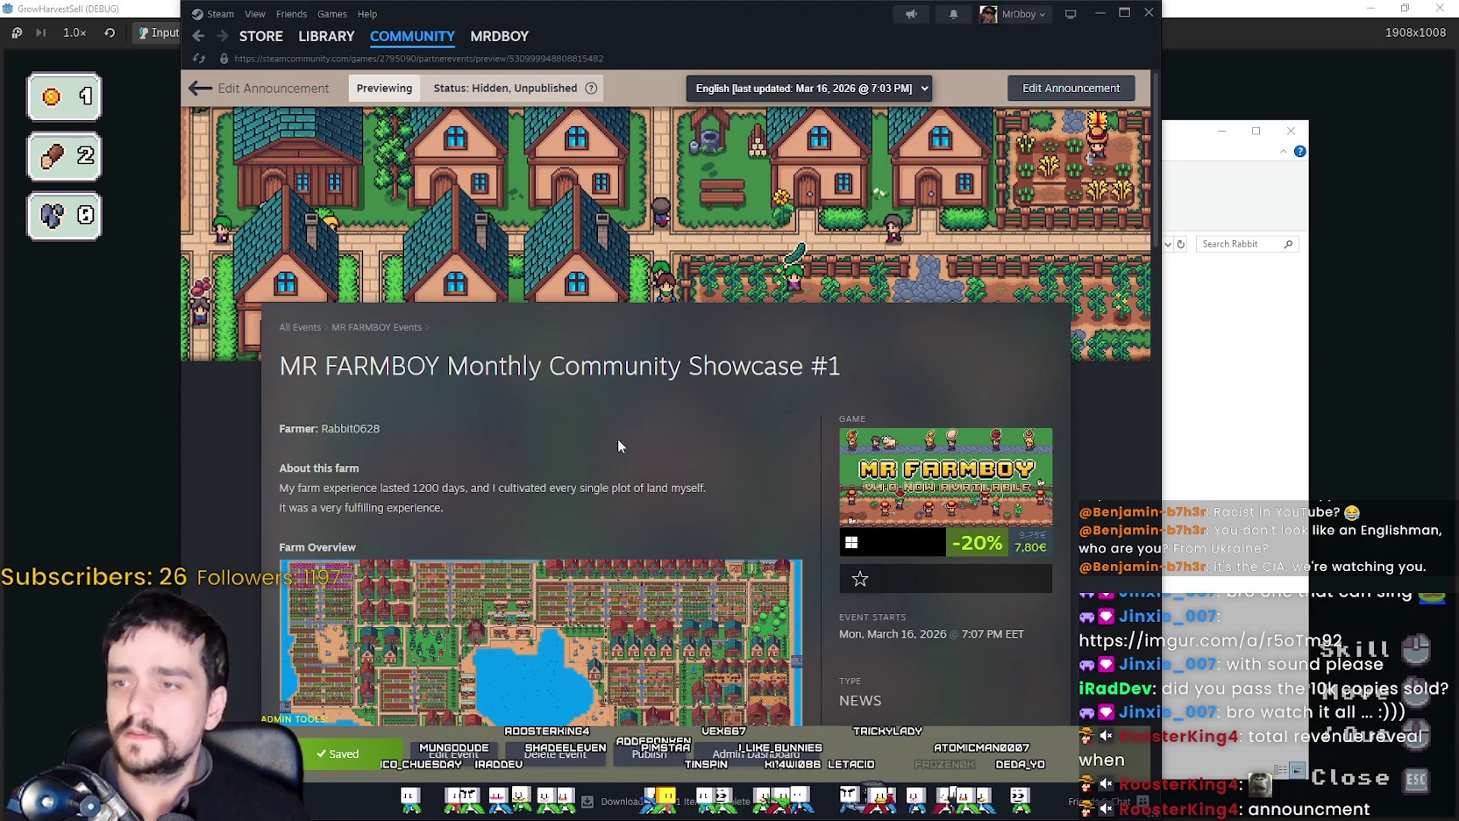
{"action": "scroll", "coordinate": [635, 464], "scroll_direction": "down", "scroll_amount": 3}
{"action": "scroll", "coordinate": [689, 659], "scroll_direction": "up", "scroll_amount": 3}
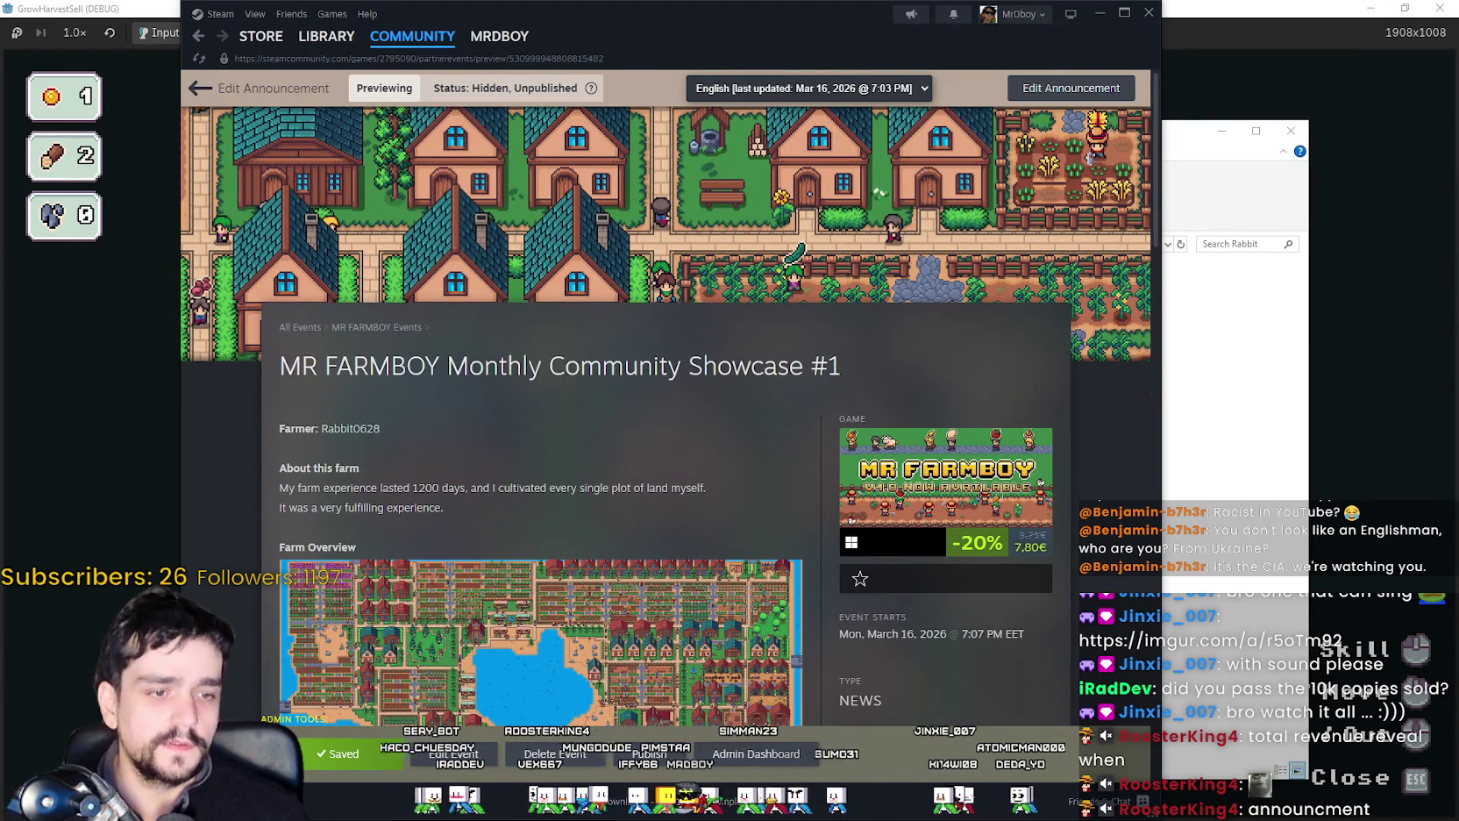
{"action": "key", "text": "alt+Tab"}
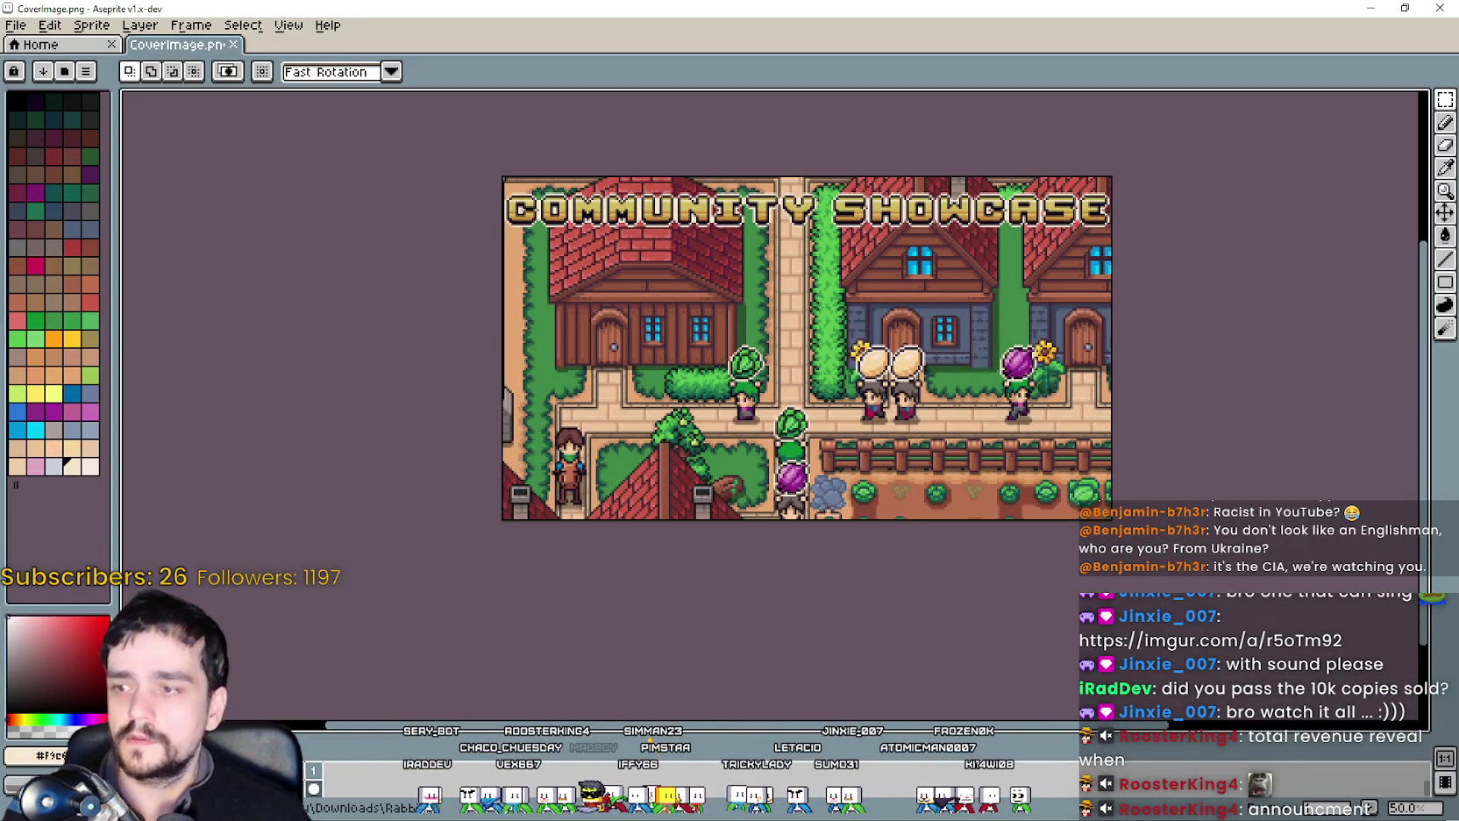
Open HeaderImage.png in Aseprite and drag a pasted COMMUNITY SHOWCASE title to its centre.
{"action": "key", "text": "alt+Tab"}
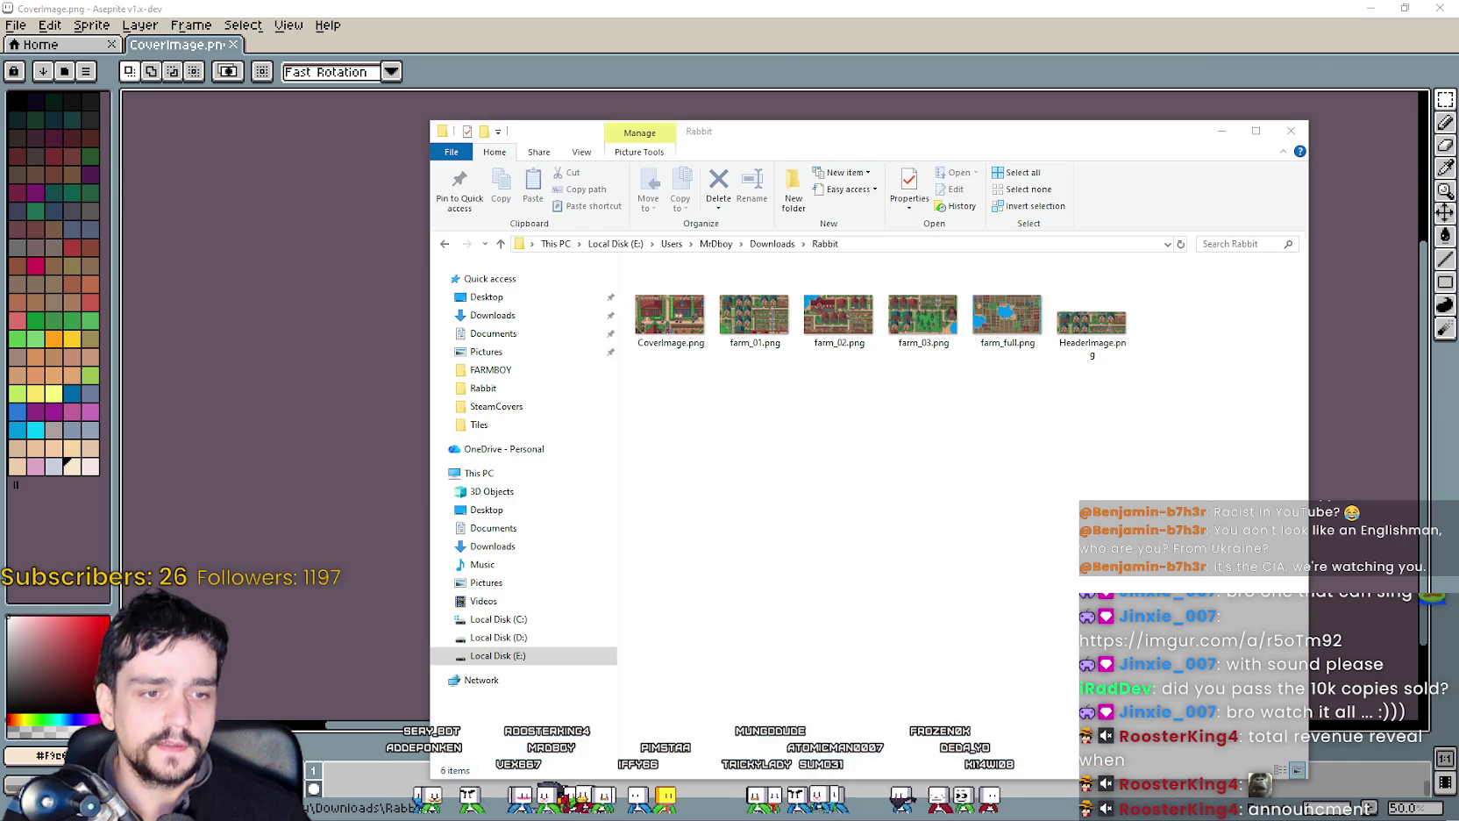
{"action": "left_click", "coordinate": [1075, 323]}
{"action": "double_click", "coordinate": [1075, 322]}
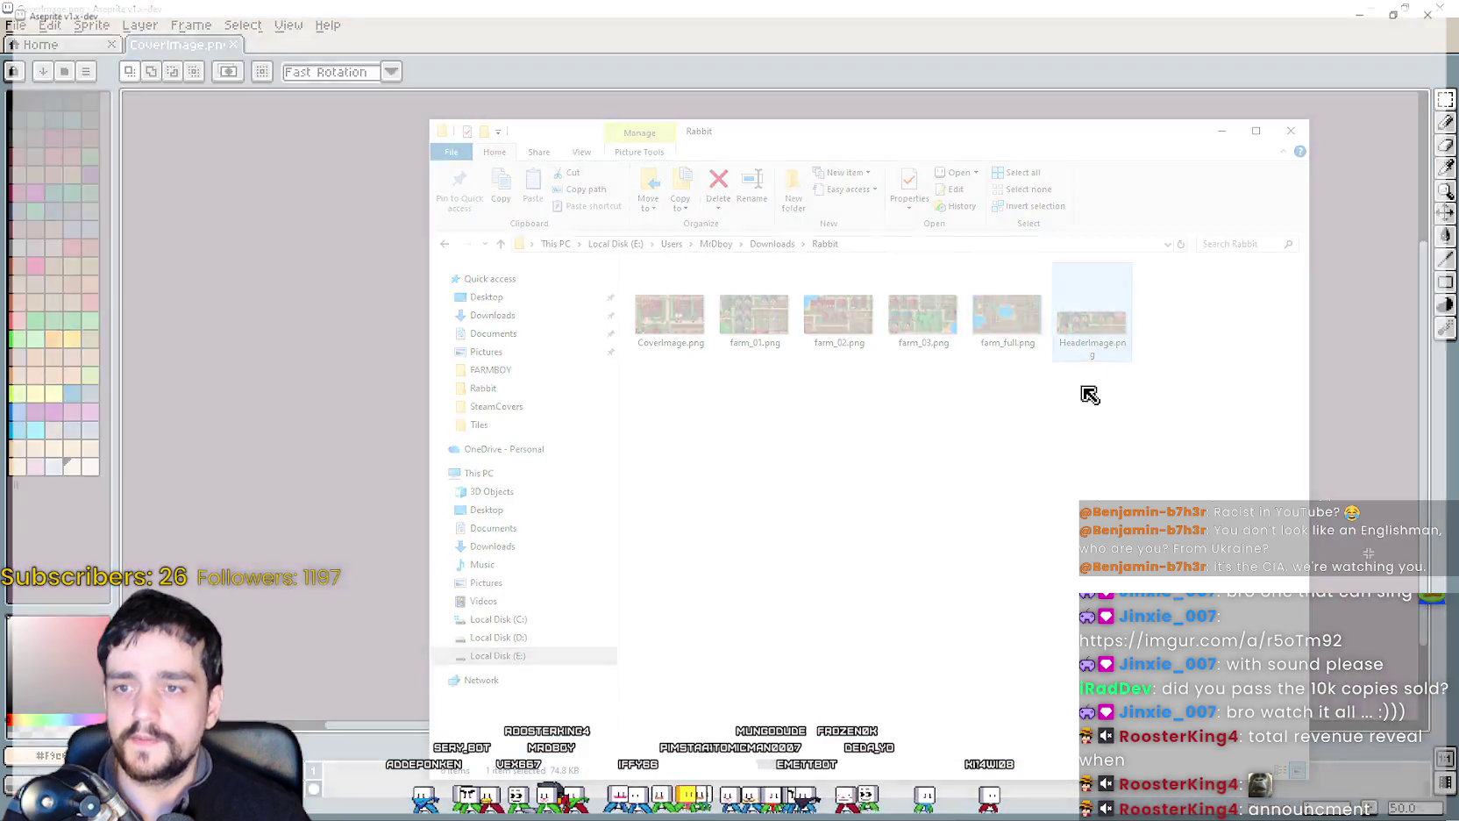
{"action": "scroll", "coordinate": [999, 374], "scroll_direction": "up", "scroll_amount": 1}
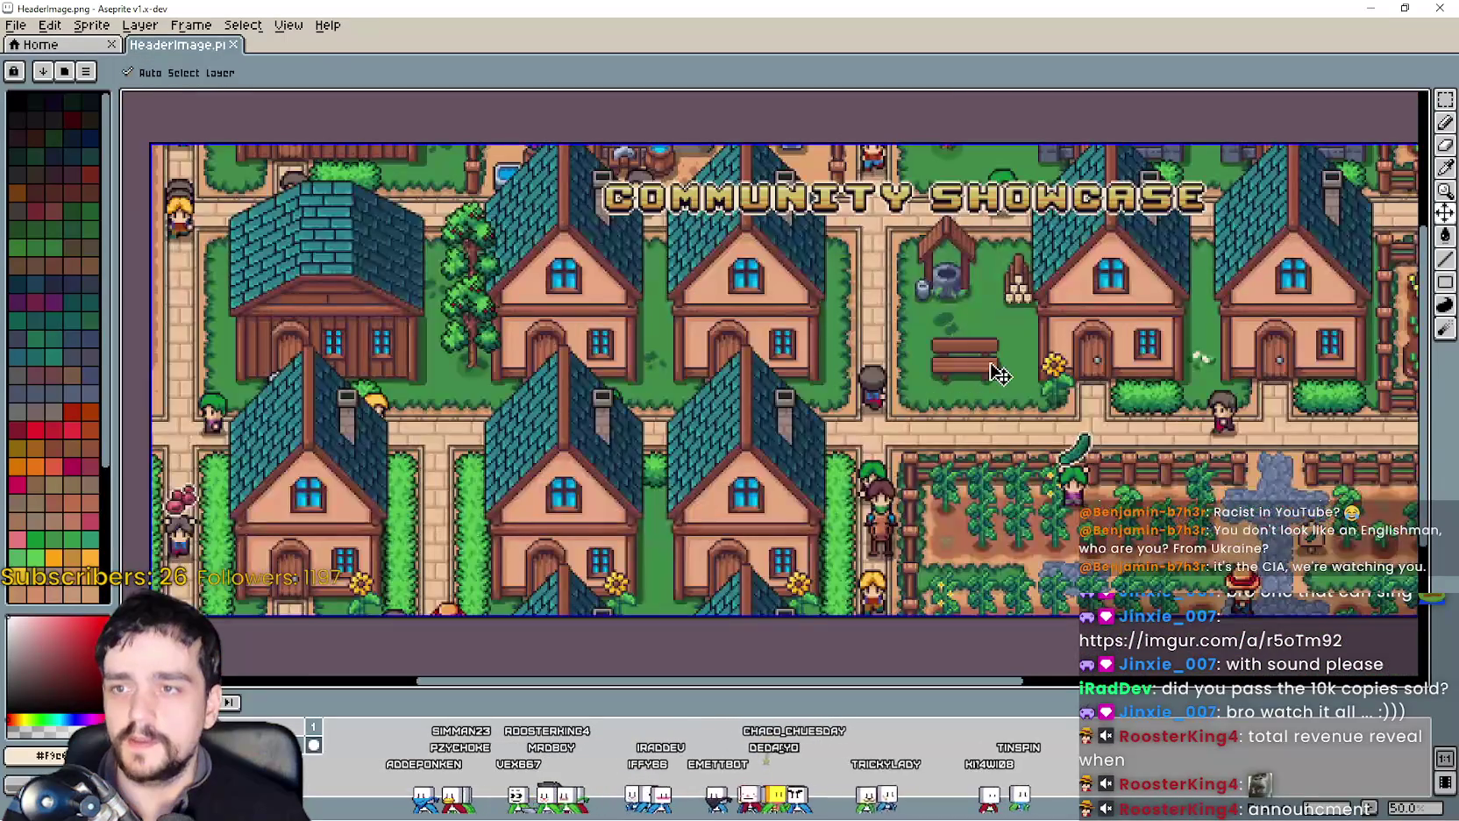
{"action": "scroll", "coordinate": [989, 362], "scroll_direction": "down", "scroll_amount": 1}
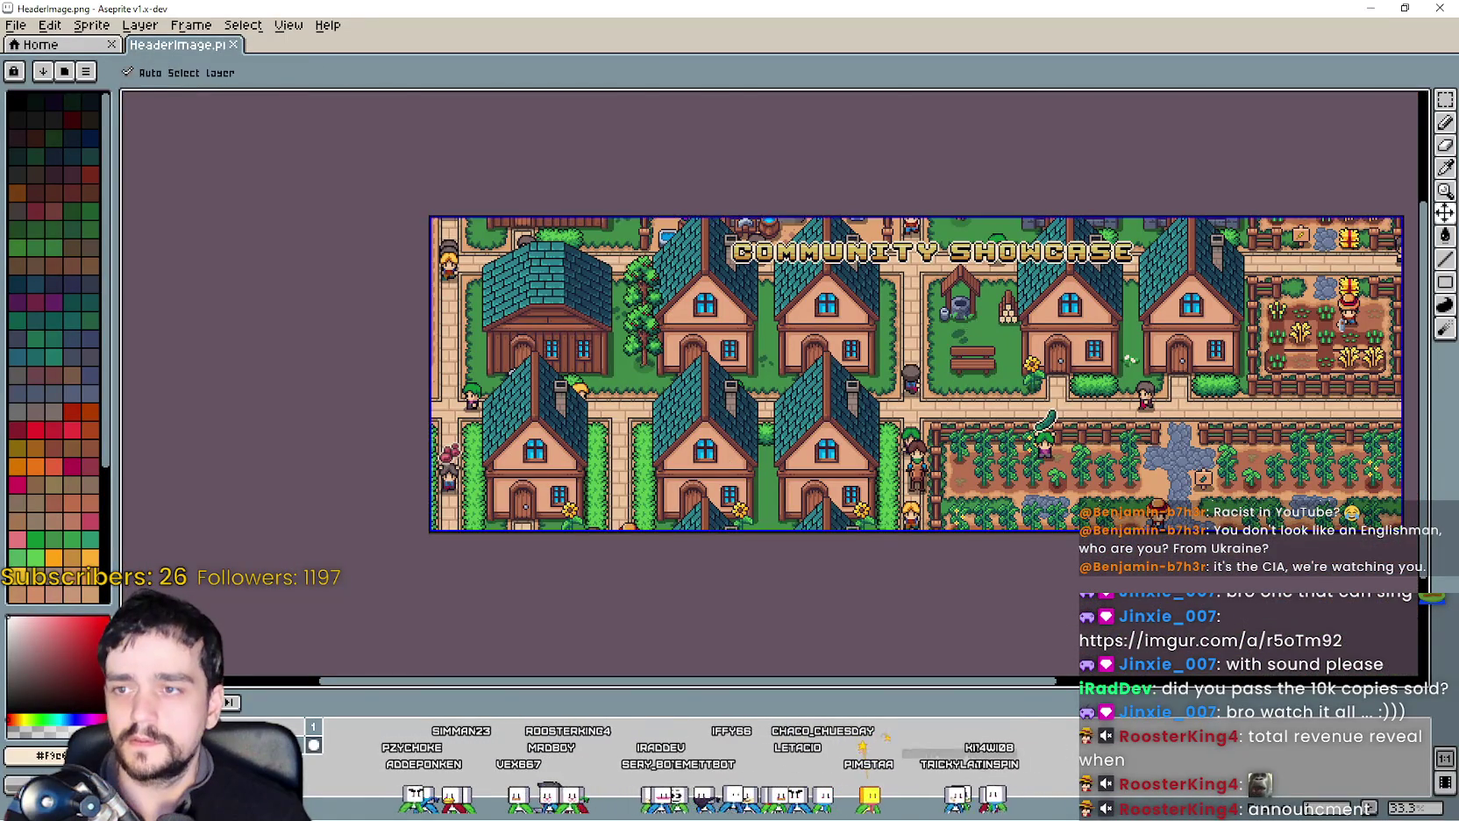
{"action": "key", "text": "ctrl+v"}
{"action": "mouse_move", "coordinate": [649, 342]}
{"action": "left_mouse_down"}
{"action": "mouse_move", "coordinate": [990, 349]}
{"action": "mouse_move", "coordinate": [969, 487]}
{"action": "mouse_move", "coordinate": [958, 313]}
{"action": "left_mouse_up"}
{"action": "key", "text": "alt+Tab"}
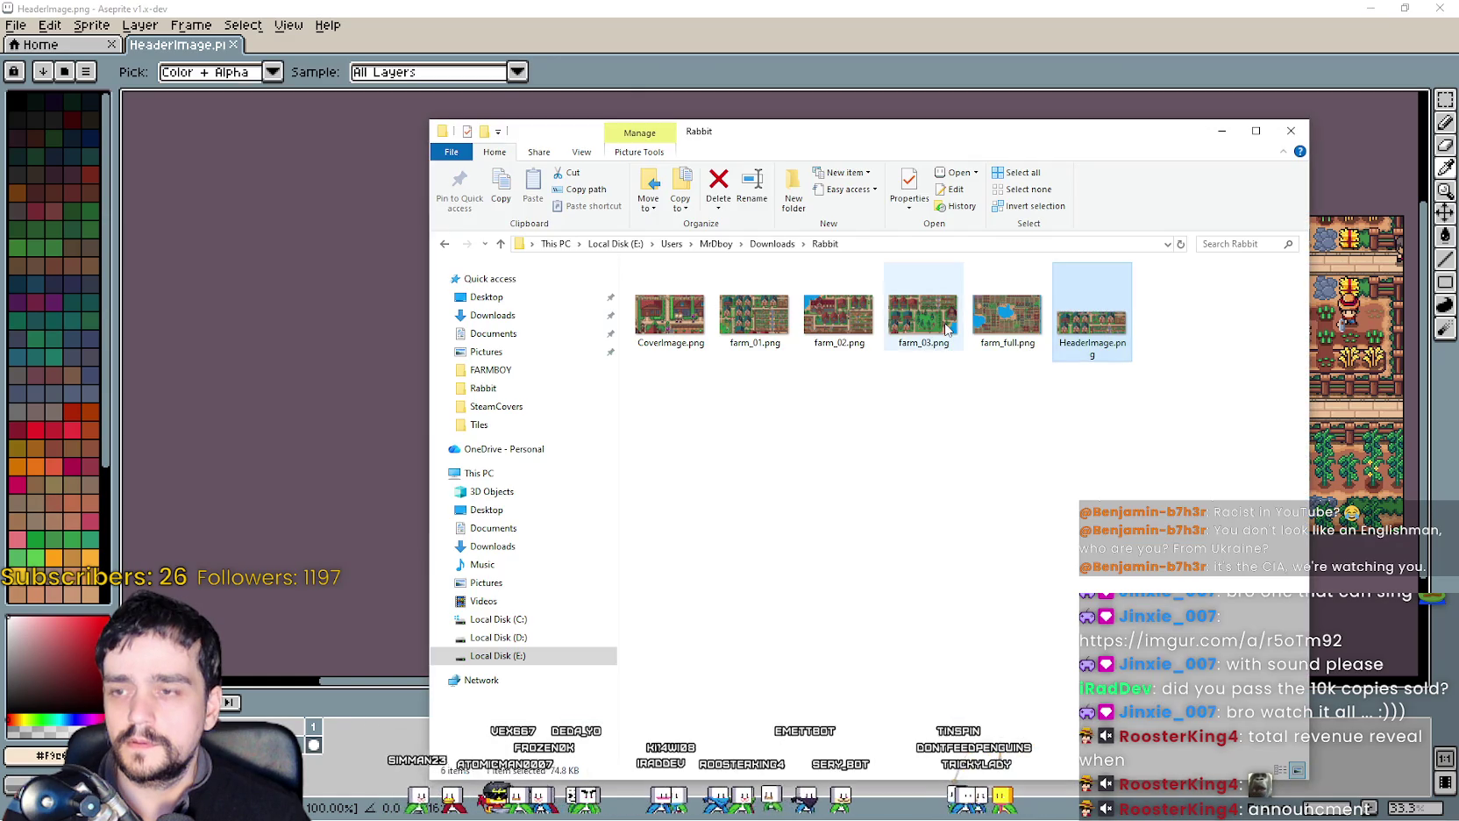
{"action": "key", "text": "alt+Tab"}
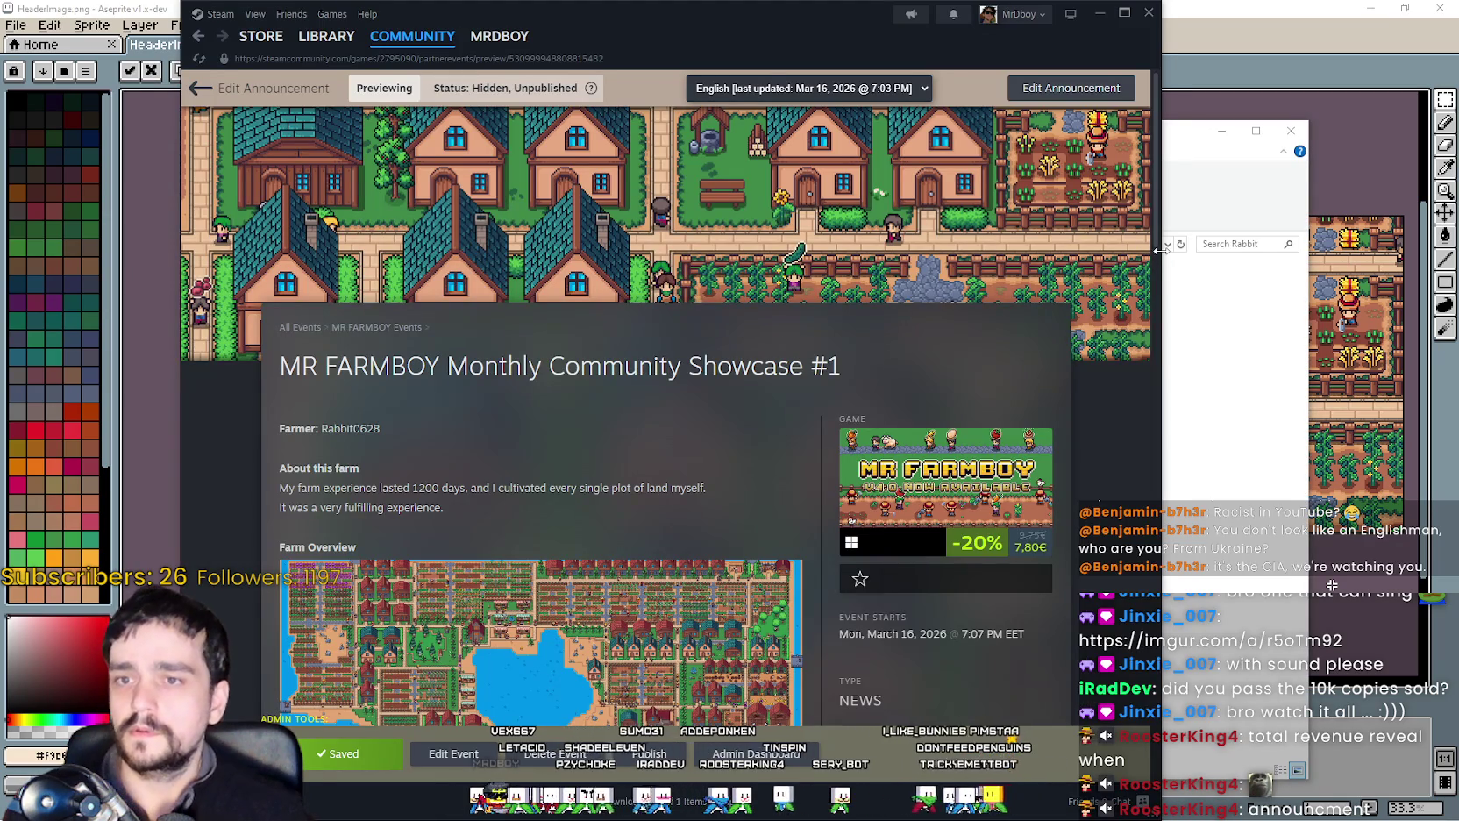
Check the announcement preview layout with the Steam window narrowed, then widened.
{"action": "left_click_drag", "start_coordinate": [1159, 245], "coordinate": [945, 250]}
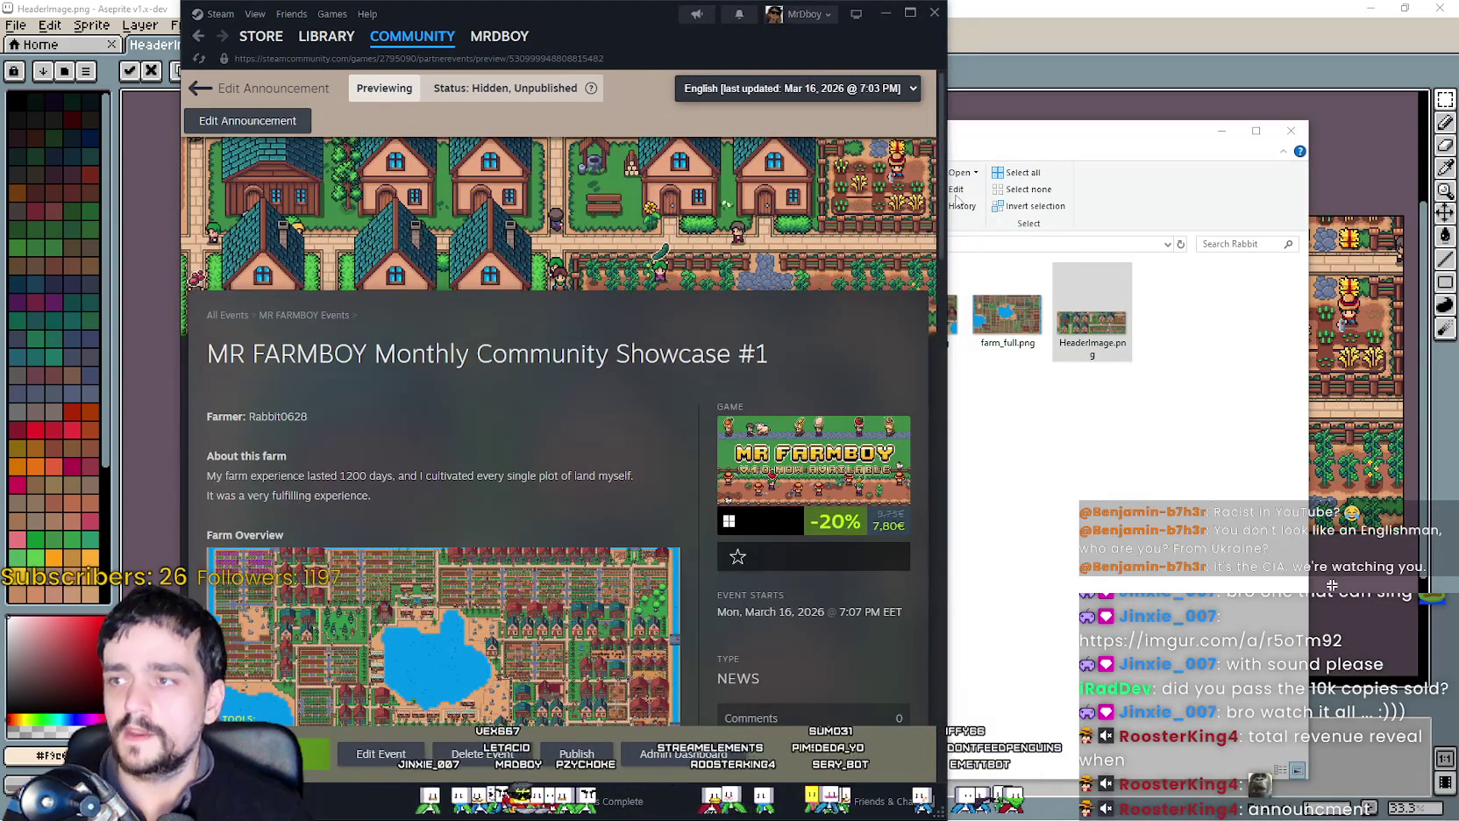
{"action": "scroll", "coordinate": [511, 612], "scroll_direction": "down", "scroll_amount": 3}
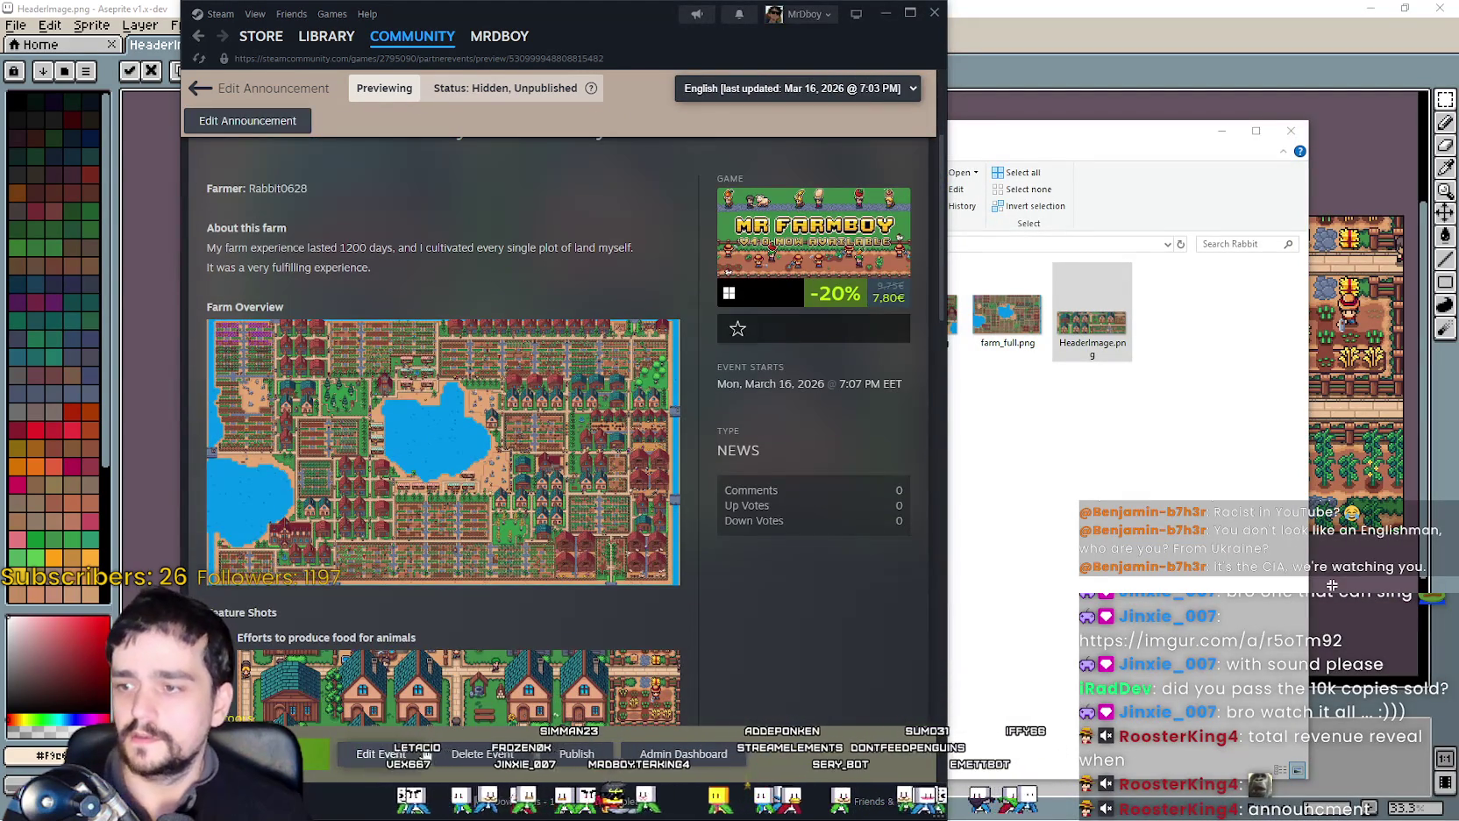
{"action": "scroll", "coordinate": [917, 454], "scroll_direction": "down", "scroll_amount": 3}
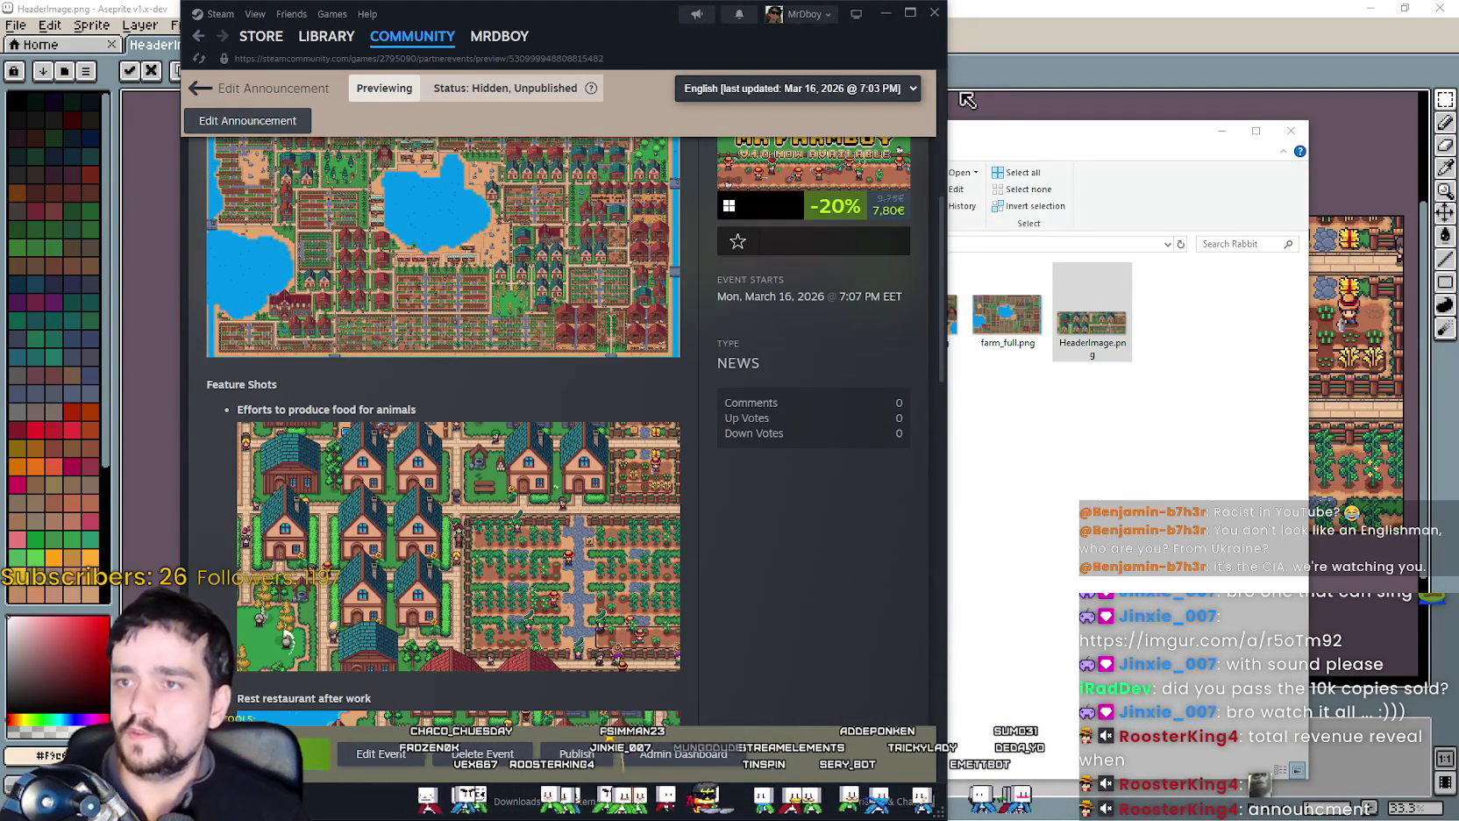
{"action": "left_click_drag", "start_coordinate": [943, 226], "coordinate": [1274, 225]}
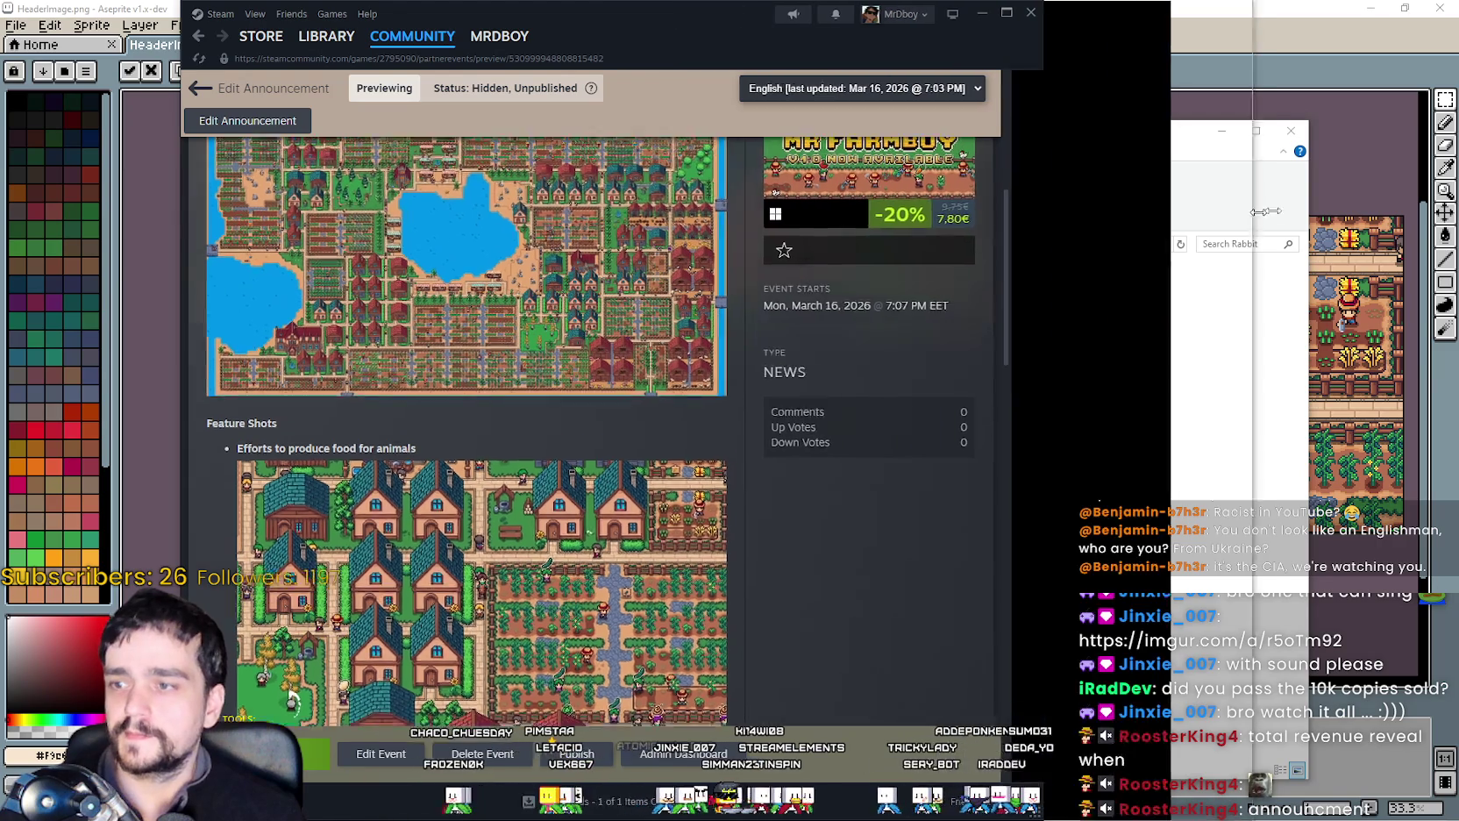
{"action": "scroll", "coordinate": [817, 609], "scroll_direction": "down", "scroll_amount": 3}
{"action": "scroll", "coordinate": [817, 610], "scroll_direction": "down", "scroll_amount": 3}
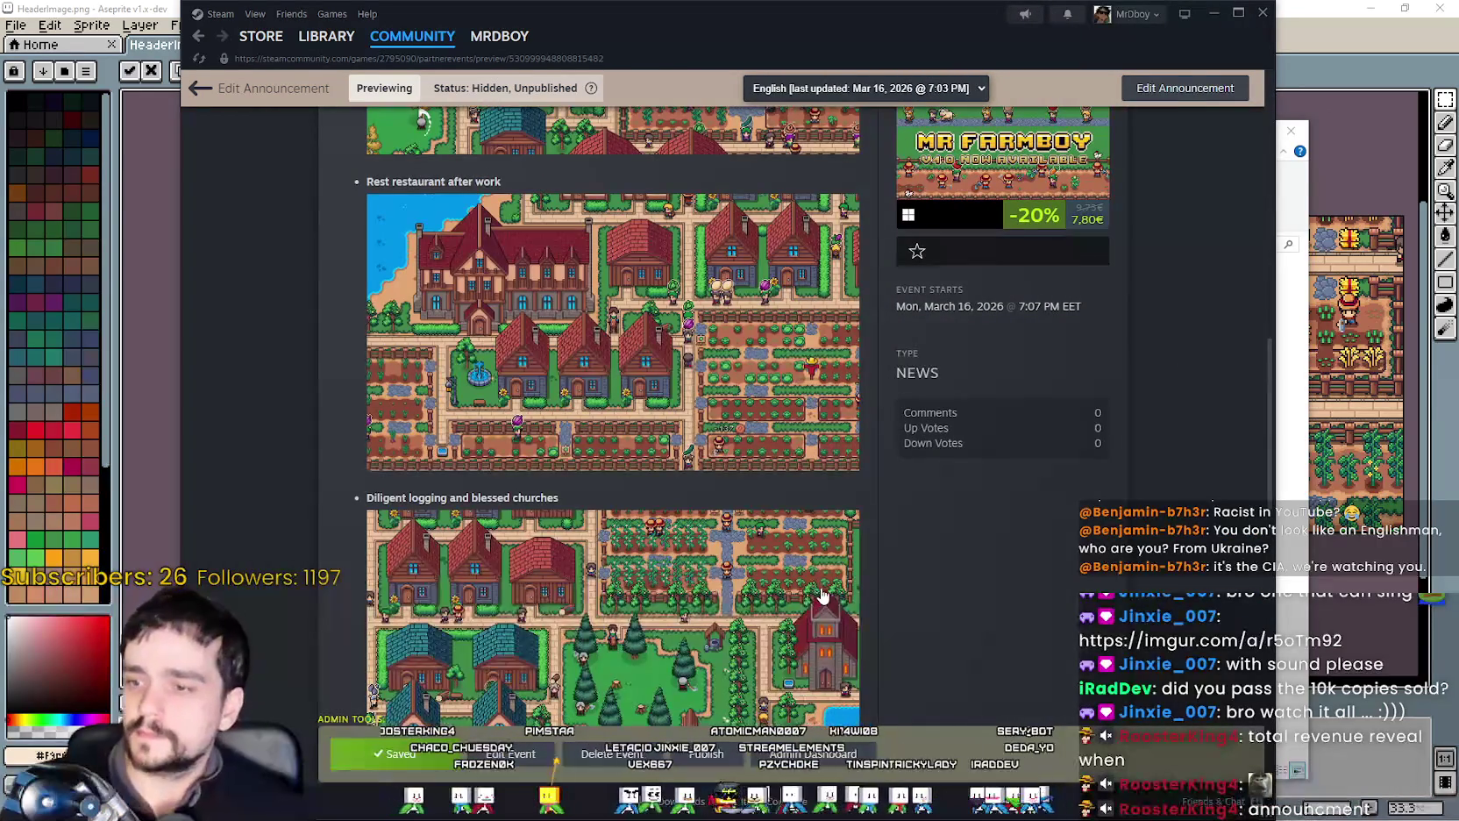
{"action": "scroll", "coordinate": [824, 589], "scroll_direction": "down", "scroll_amount": 3}
{"action": "scroll", "coordinate": [823, 581], "scroll_direction": "up", "scroll_amount": 6}
{"action": "scroll", "coordinate": [823, 582], "scroll_direction": "up", "scroll_amount": 10}
{"action": "scroll", "coordinate": [474, 326], "scroll_direction": "up", "scroll_amount": 2}
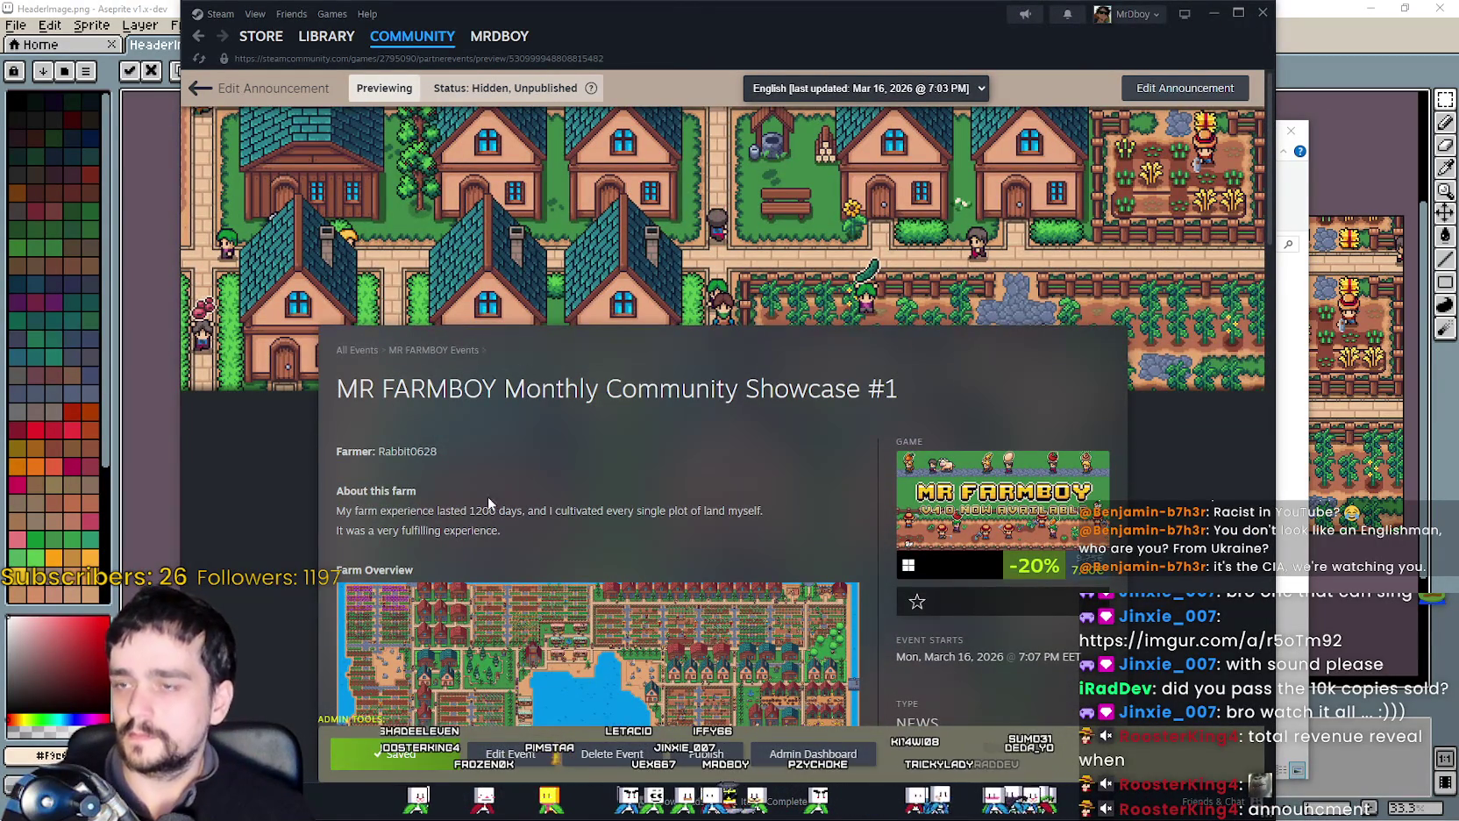
Return to the announcement editor and scroll down its form.
{"action": "left_click", "coordinate": [488, 753]}
{"action": "scroll", "coordinate": [557, 521], "scroll_direction": "down", "scroll_amount": 2}
{"action": "scroll", "coordinate": [549, 519], "scroll_direction": "down", "scroll_amount": 5}
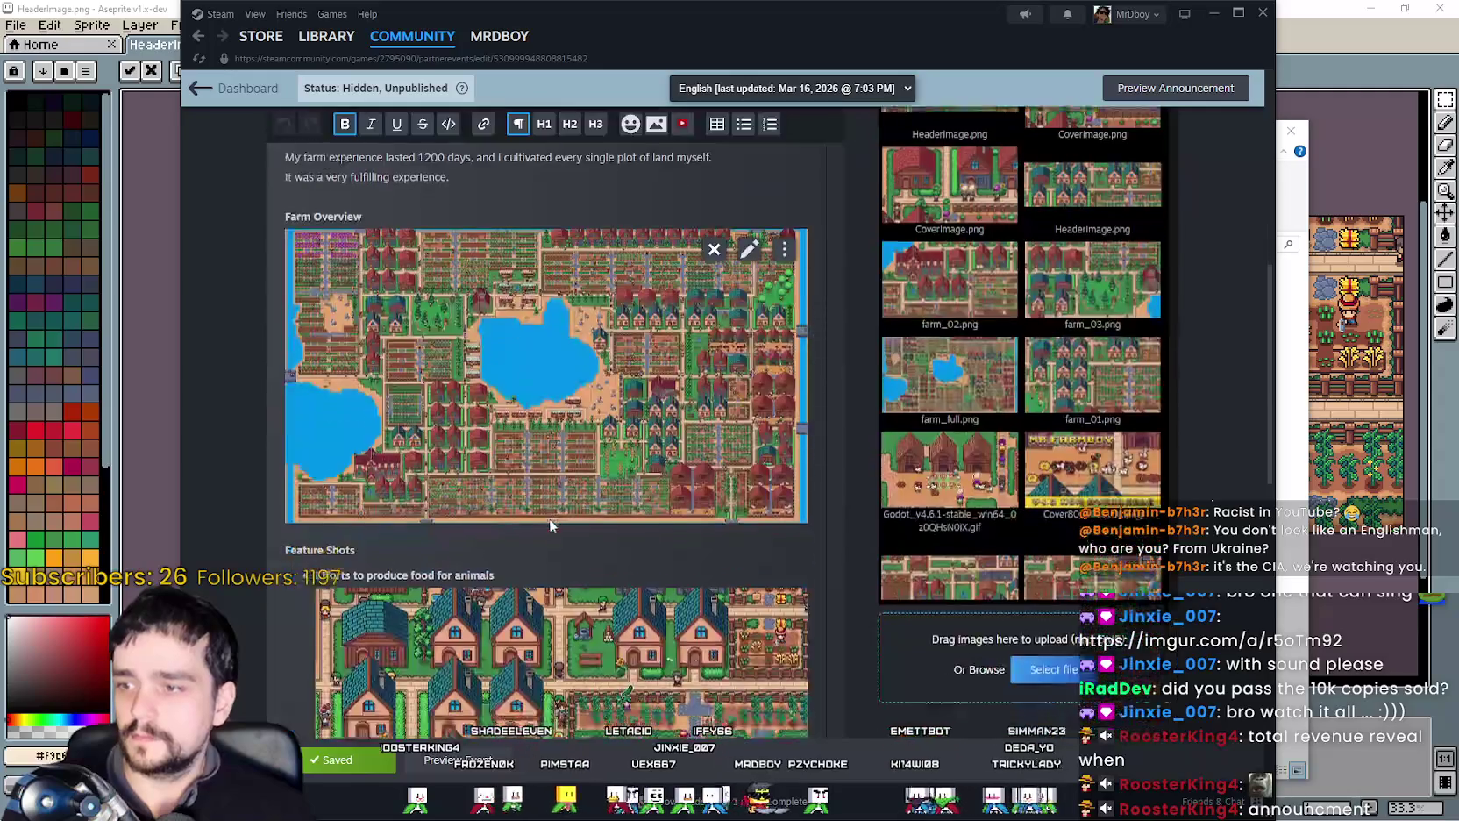
Inspect the uploaded HeaderImage.png in the Artwork tab's Header Image detail-page preview.
{"action": "scroll", "coordinate": [550, 519], "scroll_direction": "up", "scroll_amount": 8}
{"action": "left_click", "coordinate": [409, 190]}
{"action": "left_click", "coordinate": [497, 189]}
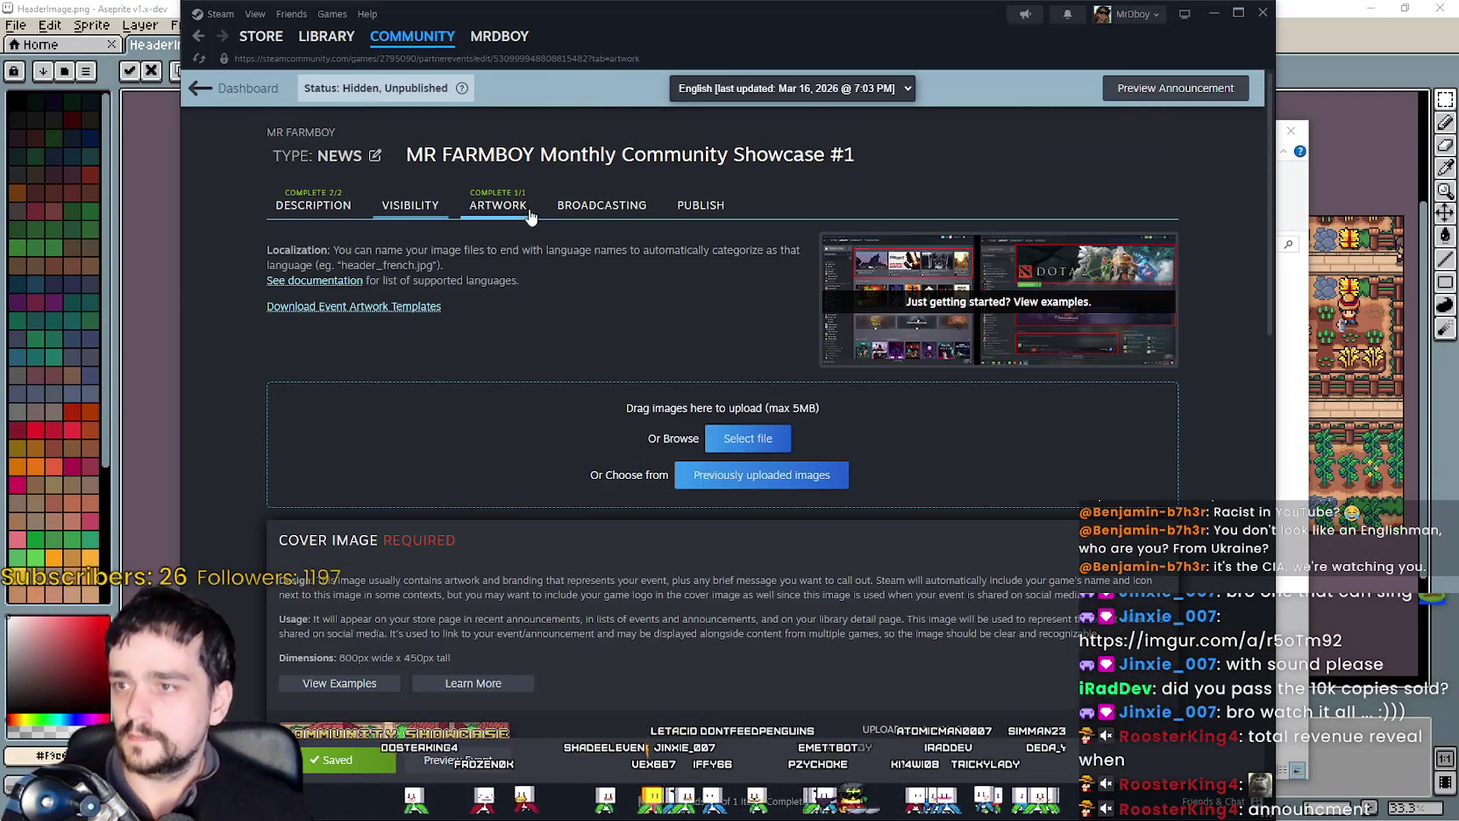
{"action": "scroll", "coordinate": [810, 425], "scroll_direction": "down", "scroll_amount": 2}
{"action": "scroll", "coordinate": [810, 425], "scroll_direction": "down", "scroll_amount": 5}
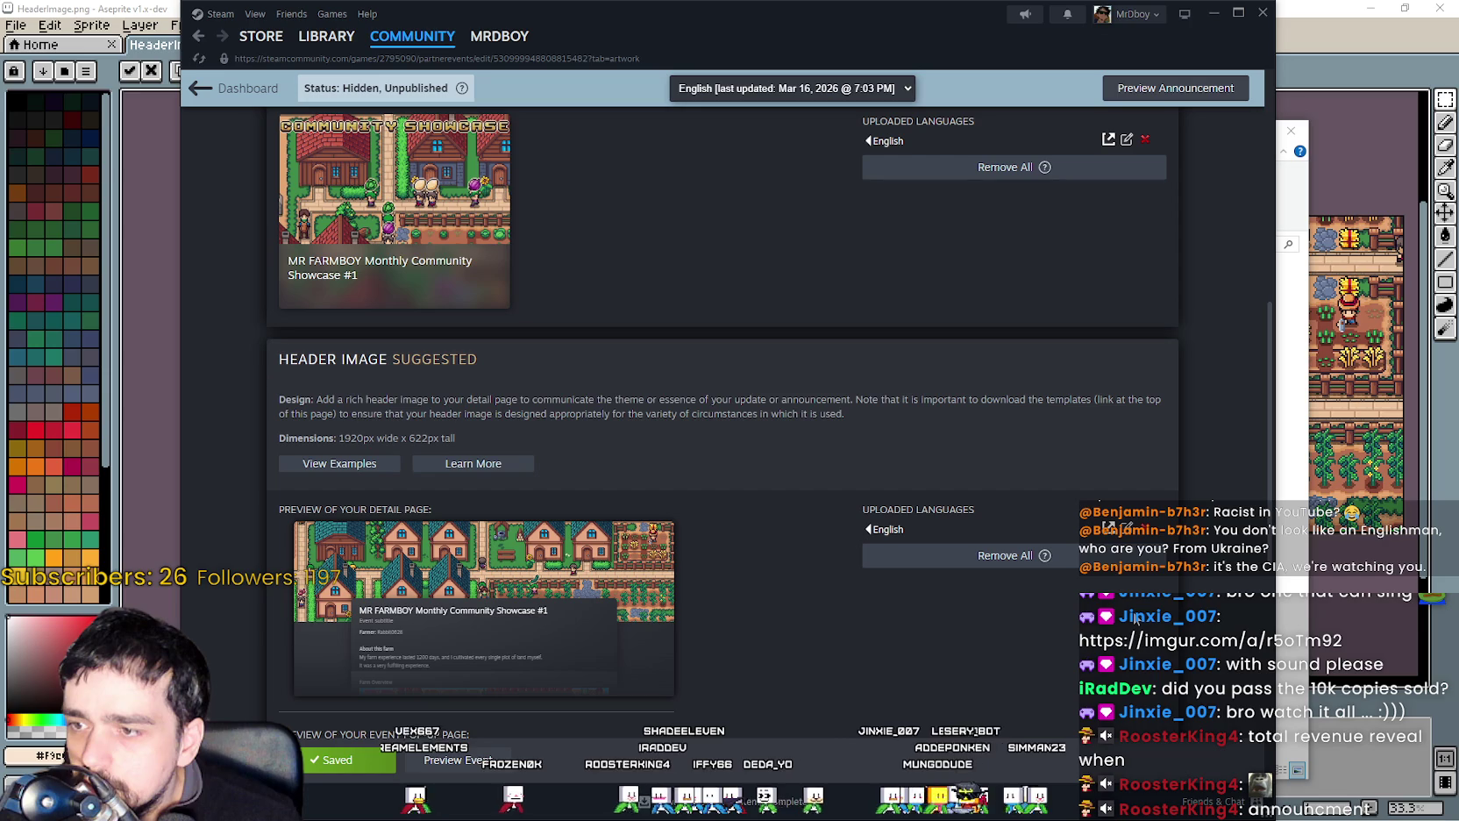
{"action": "left_click", "coordinate": [1326, 19]}
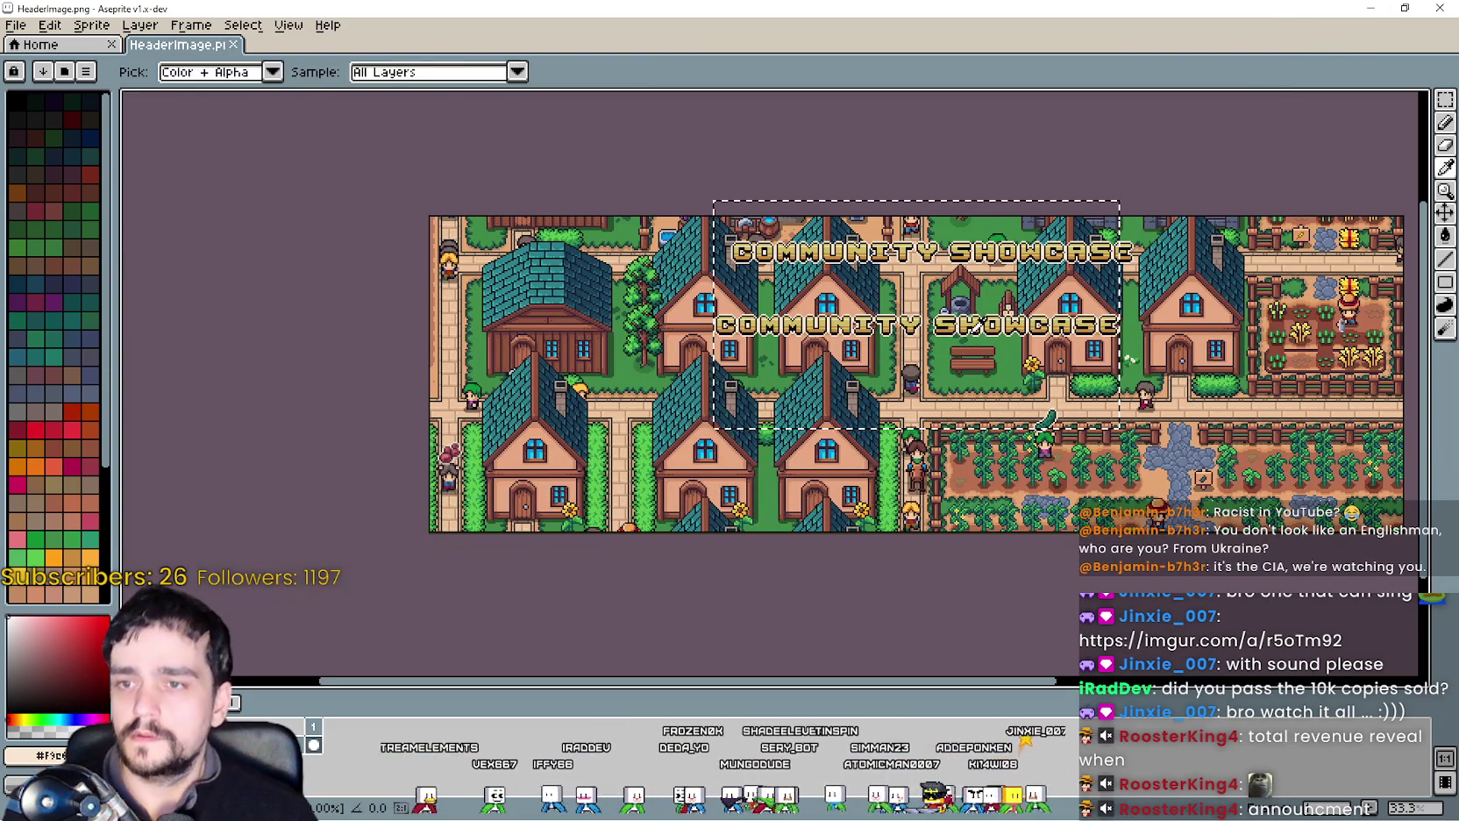
Shift the header's COMMUNITY SHOWCASE title down once and right twice, then commit its position.
{"action": "key", "text": "alt+Tab"}
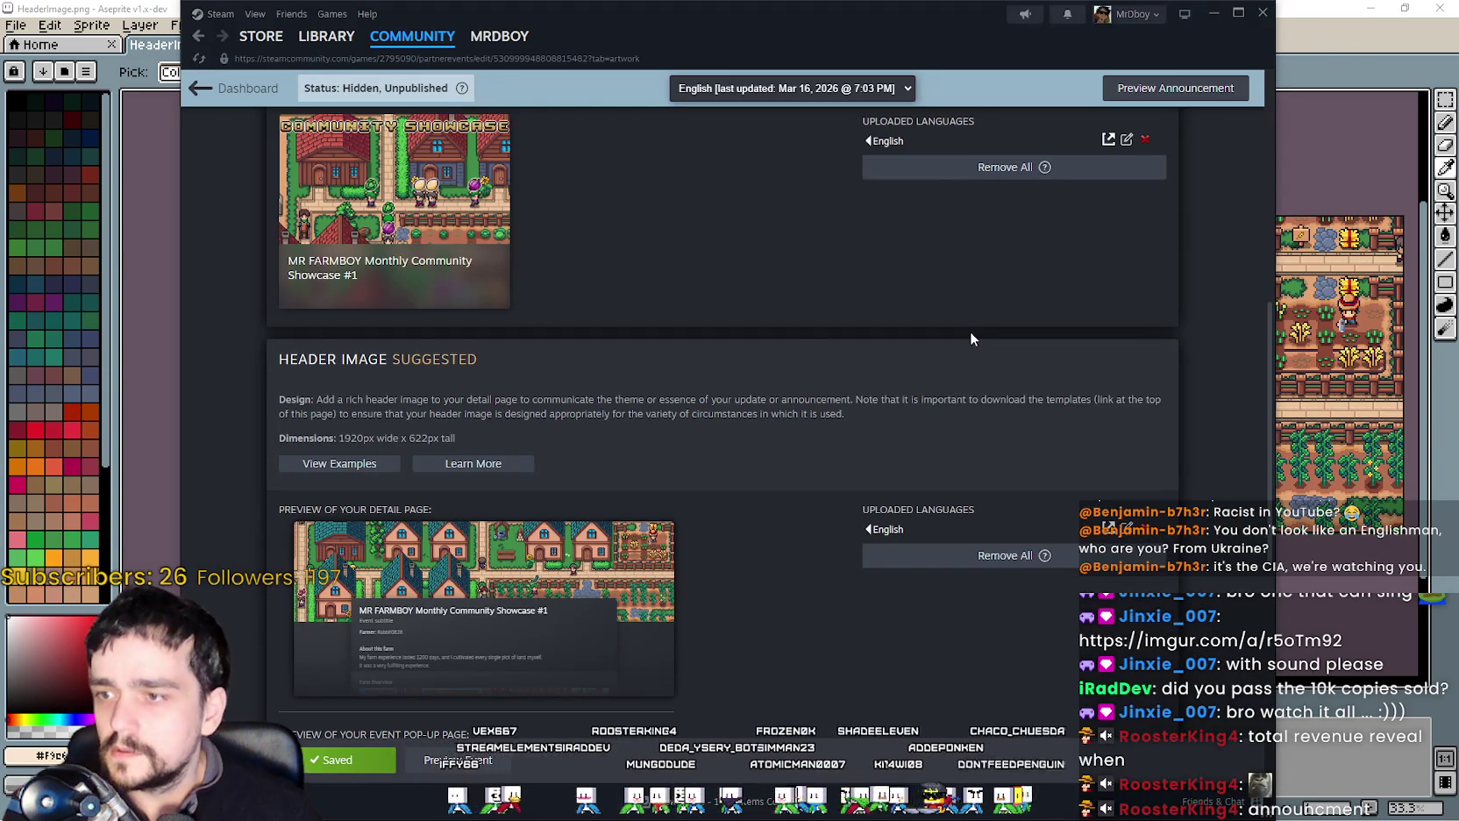
{"action": "key", "text": "alt+Tab"}
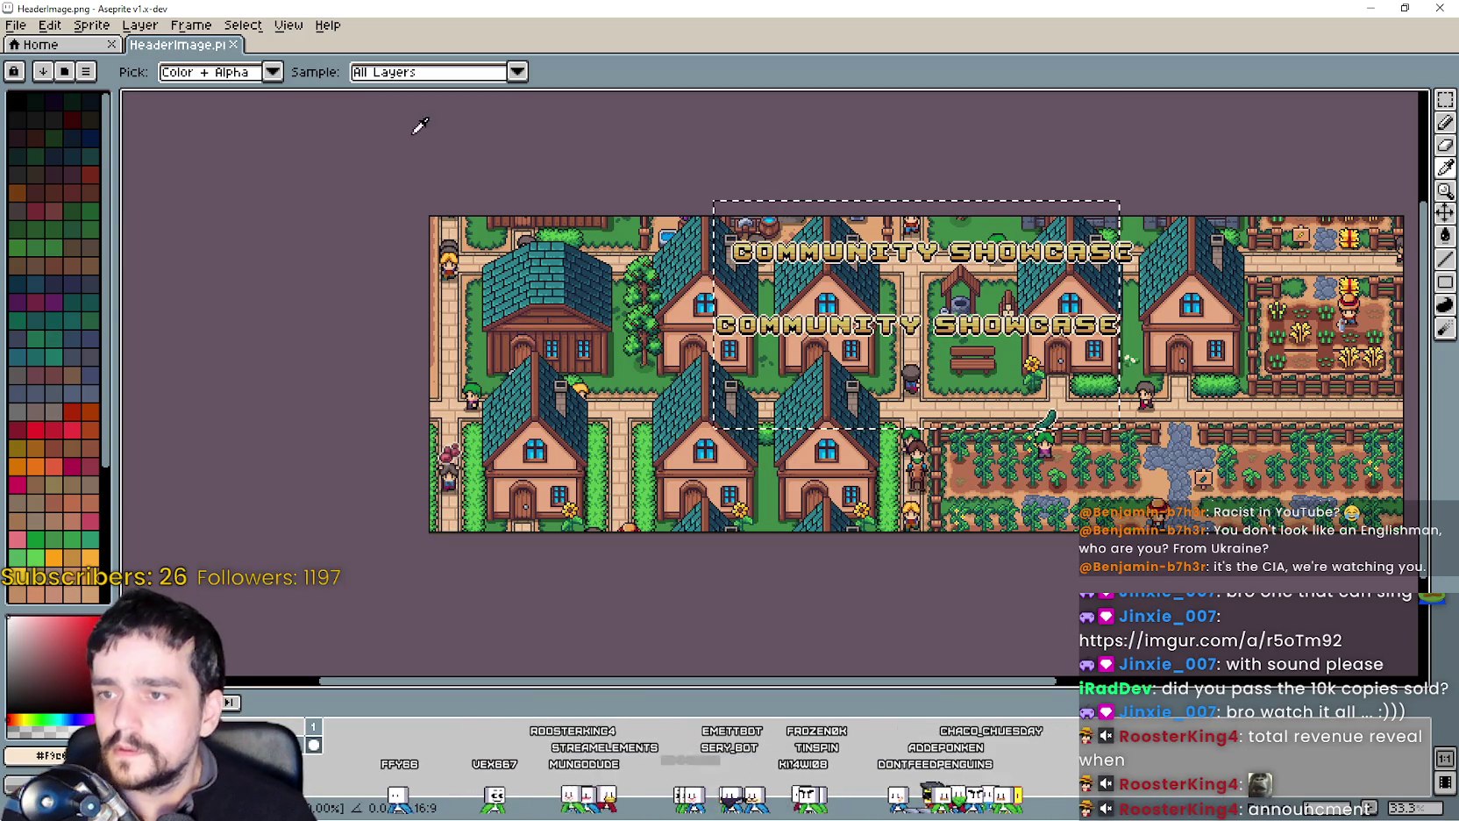
{"action": "left_click", "coordinate": [1445, 99]}
{"action": "scroll", "coordinate": [974, 378], "scroll_direction": "up", "scroll_amount": 2}
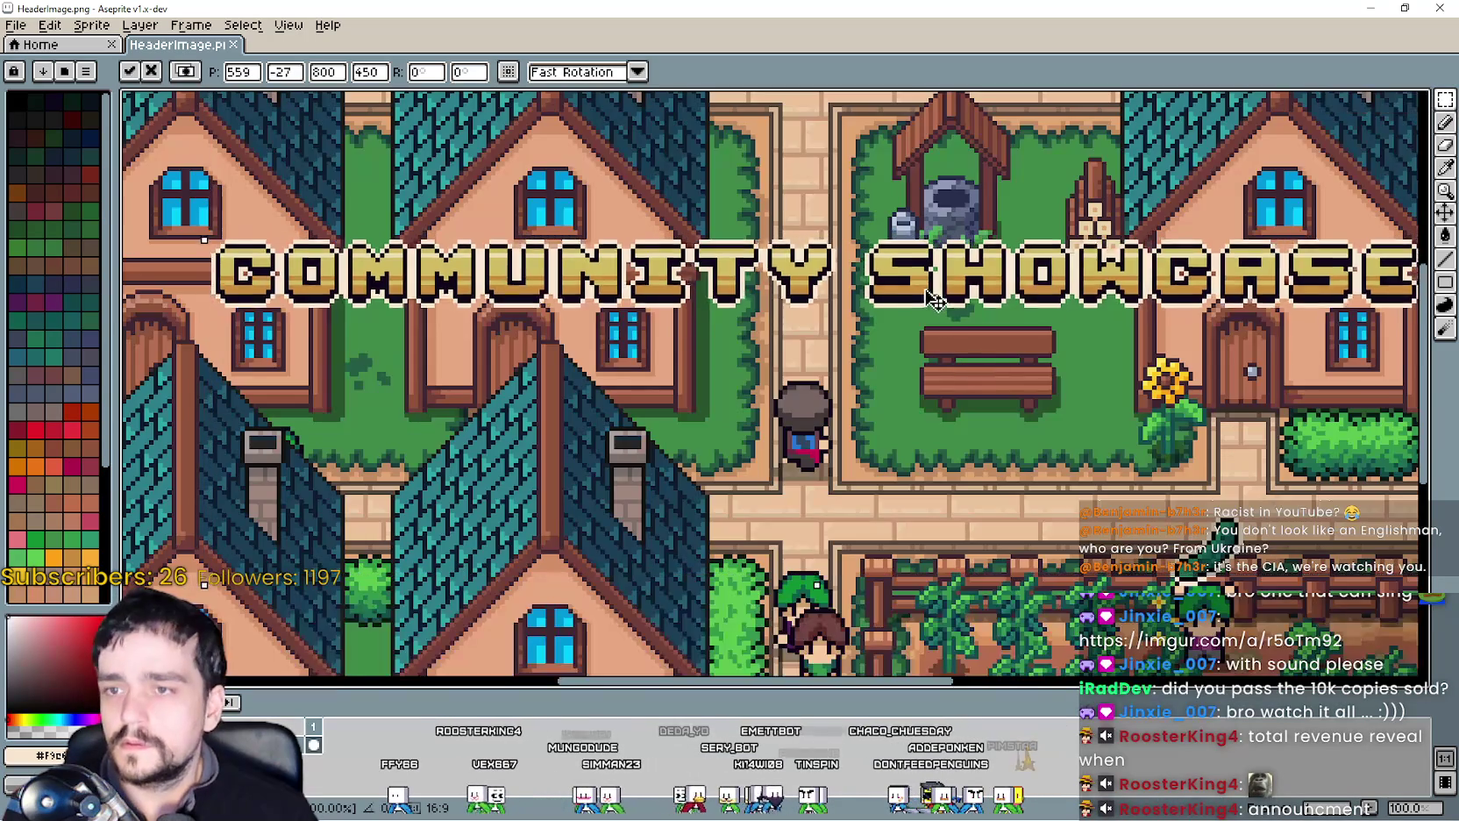
{"action": "key", "text": "shift+Down"}
{"action": "scroll", "coordinate": [937, 309], "scroll_direction": "down", "scroll_amount": 2}
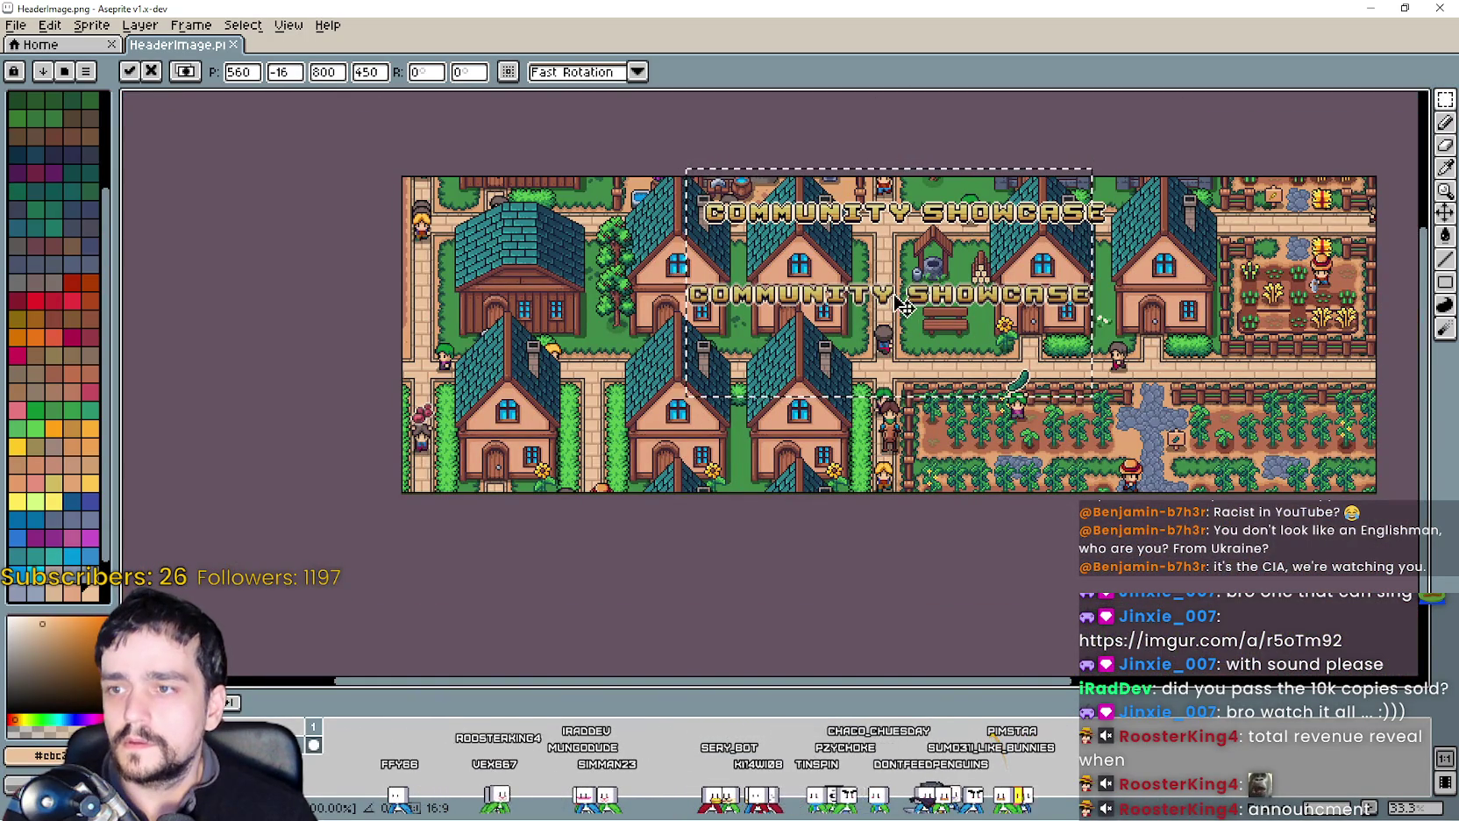
{"action": "key", "text": "shift+Right"}
{"action": "scroll", "coordinate": [954, 294], "scroll_direction": "up", "scroll_amount": 1}
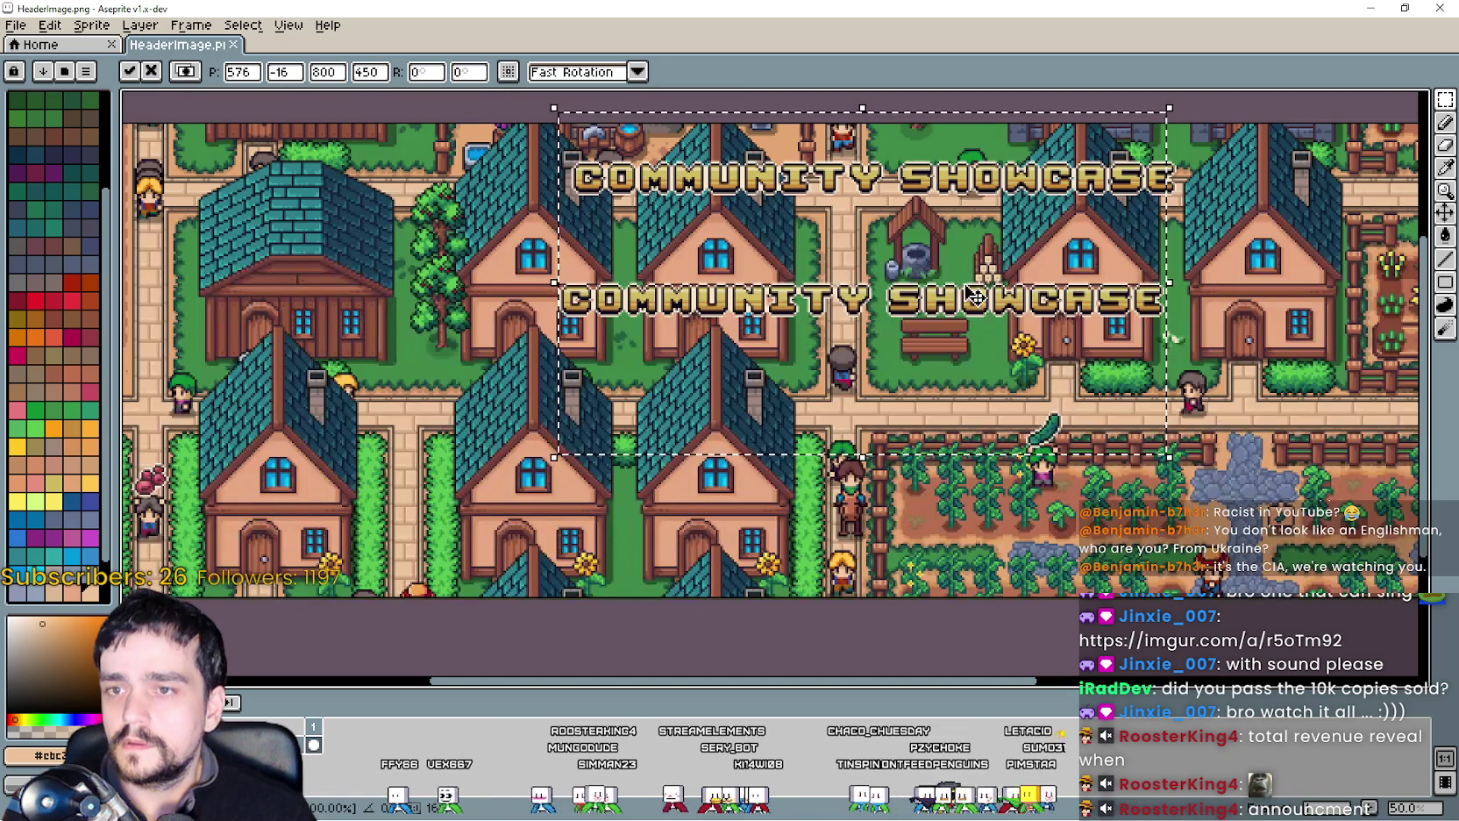
{"action": "key", "text": "shift+Right"}
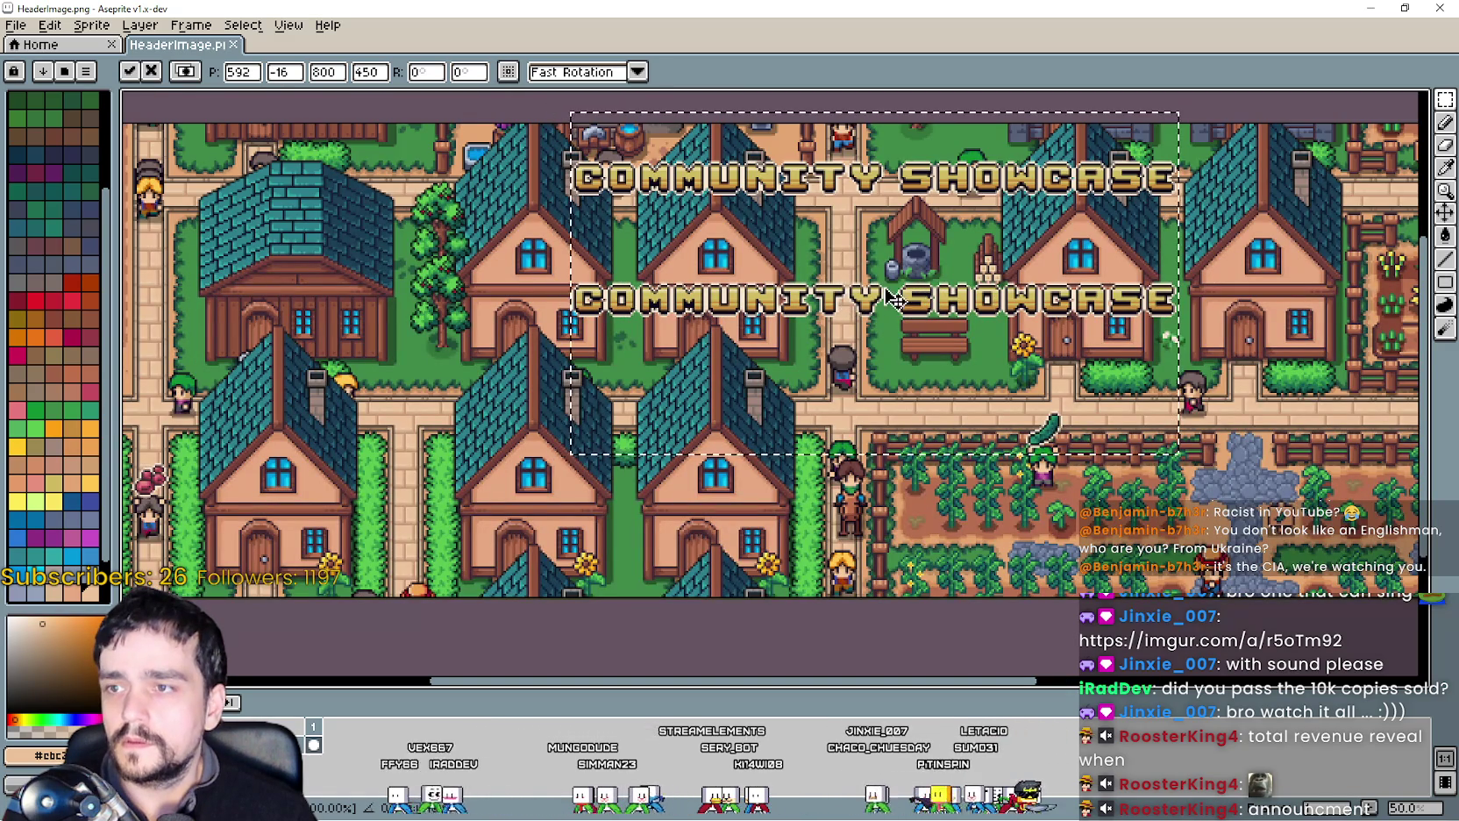
{"action": "scroll", "coordinate": [942, 309], "scroll_direction": "down", "scroll_amount": 1}
{"action": "key", "text": "Return"}
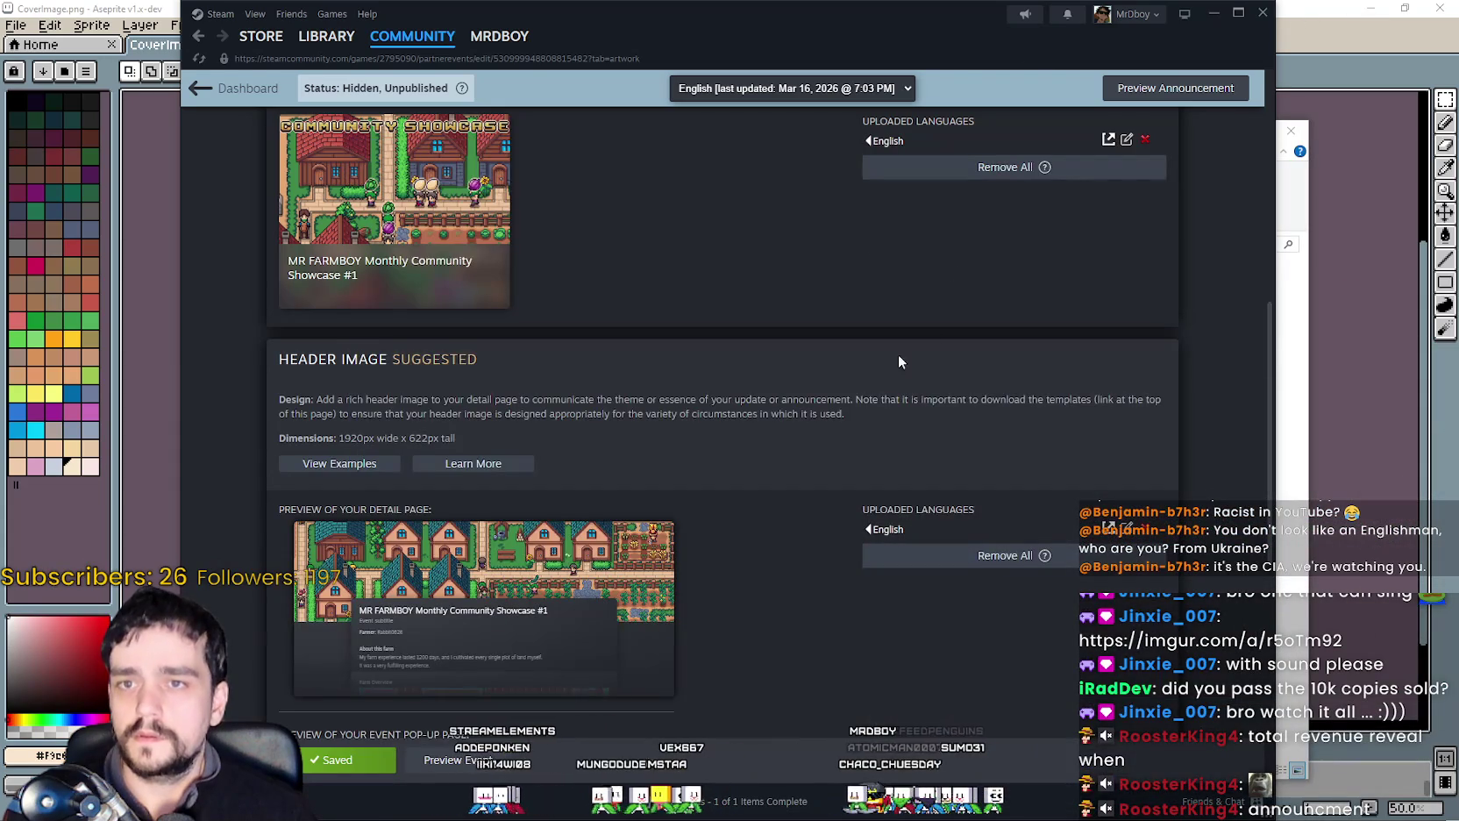
Upload HeaderImage.png as the announcement's 1920x622 header image.
{"action": "scroll", "coordinate": [930, 327], "scroll_direction": "up", "scroll_amount": 6}
{"action": "left_click", "coordinate": [757, 437]}
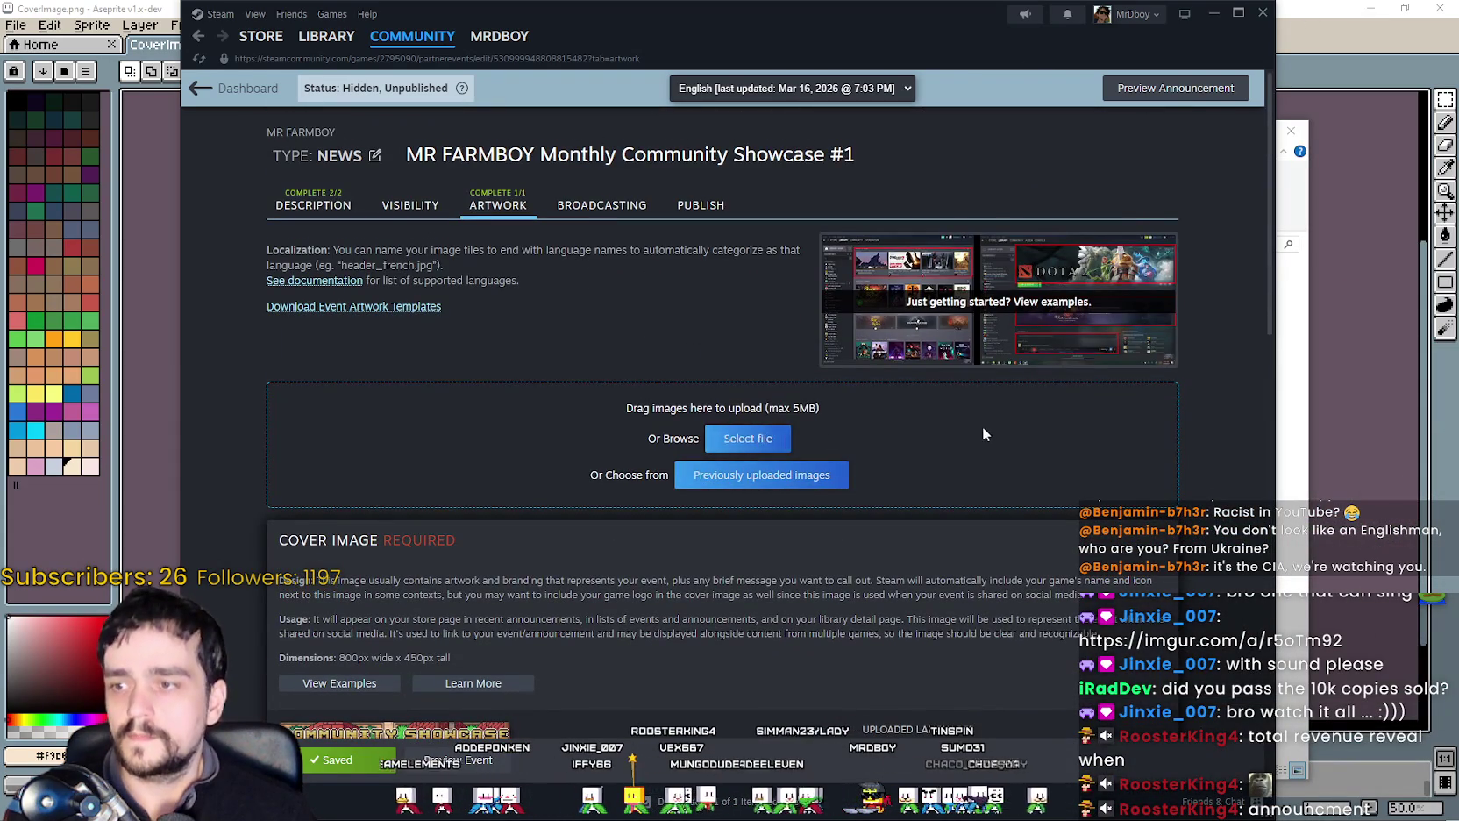
{"action": "left_click", "coordinate": [1070, 261]}
{"action": "double_click", "coordinate": [1070, 261]}
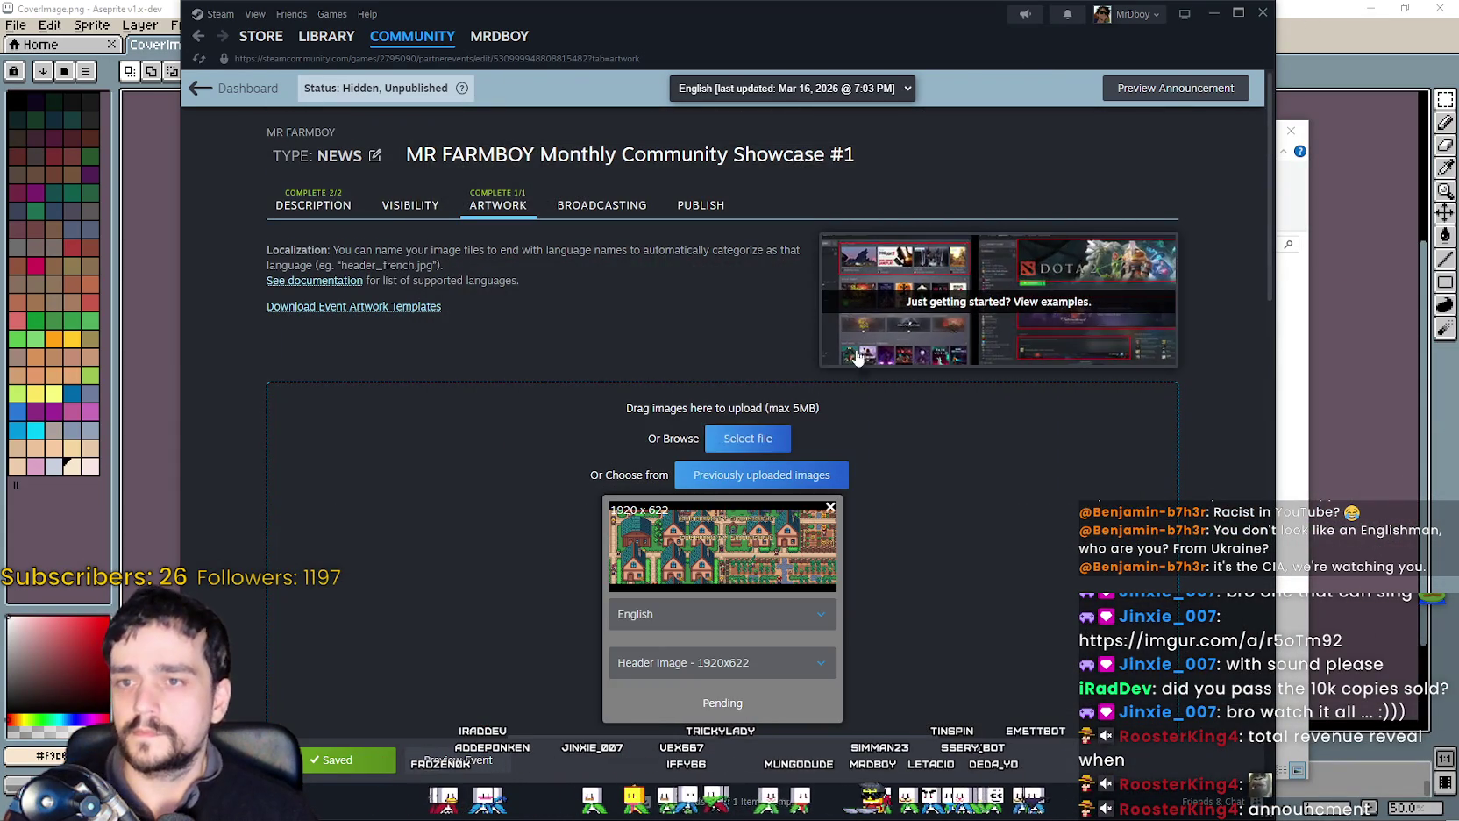
{"action": "scroll", "coordinate": [692, 526], "scroll_direction": "down", "scroll_amount": 2}
{"action": "left_click", "coordinate": [653, 603]}
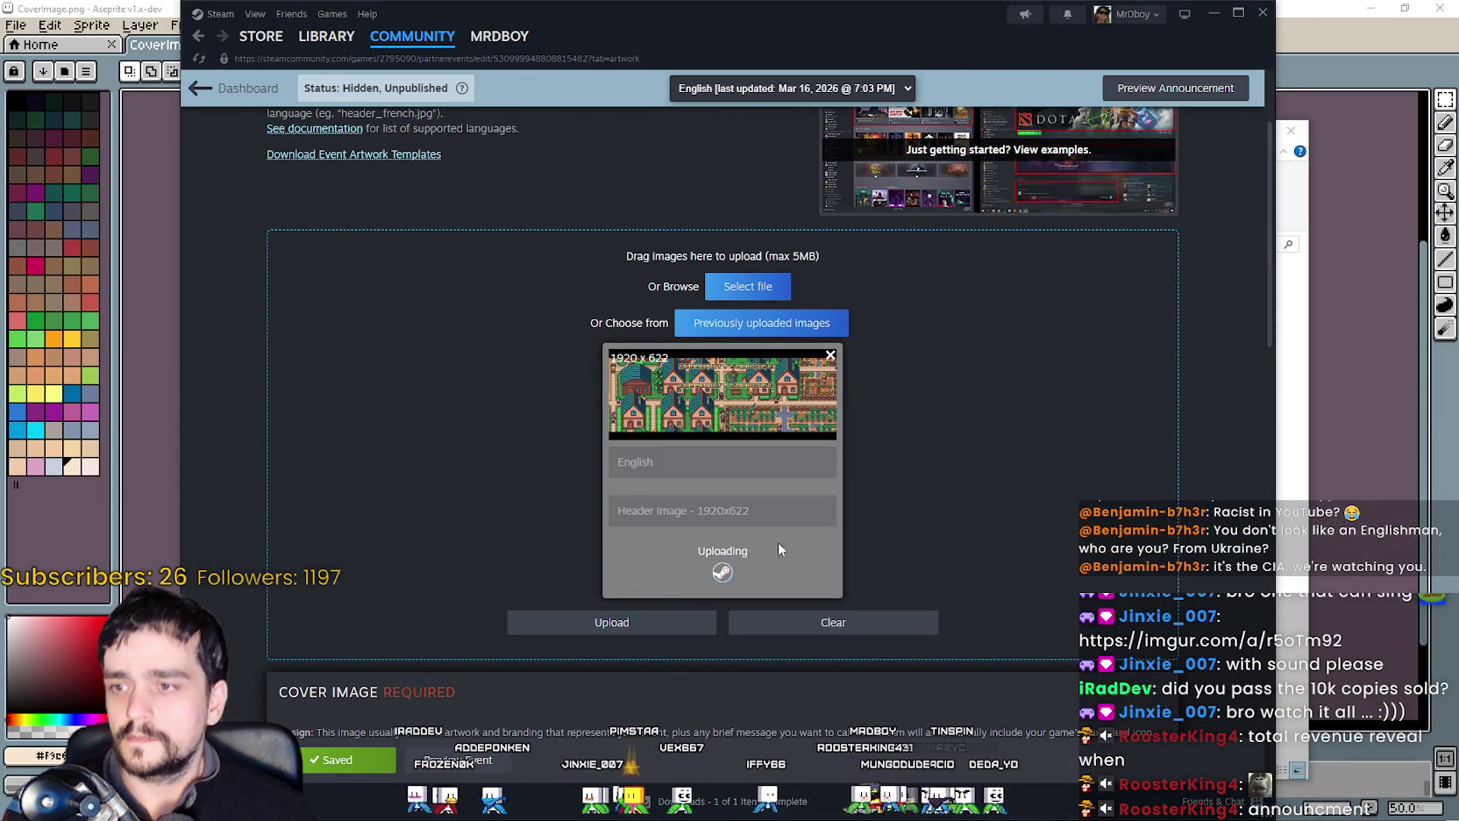
Save the event with the new header banner.
{"action": "scroll", "coordinate": [561, 614], "scroll_direction": "down", "scroll_amount": 5}
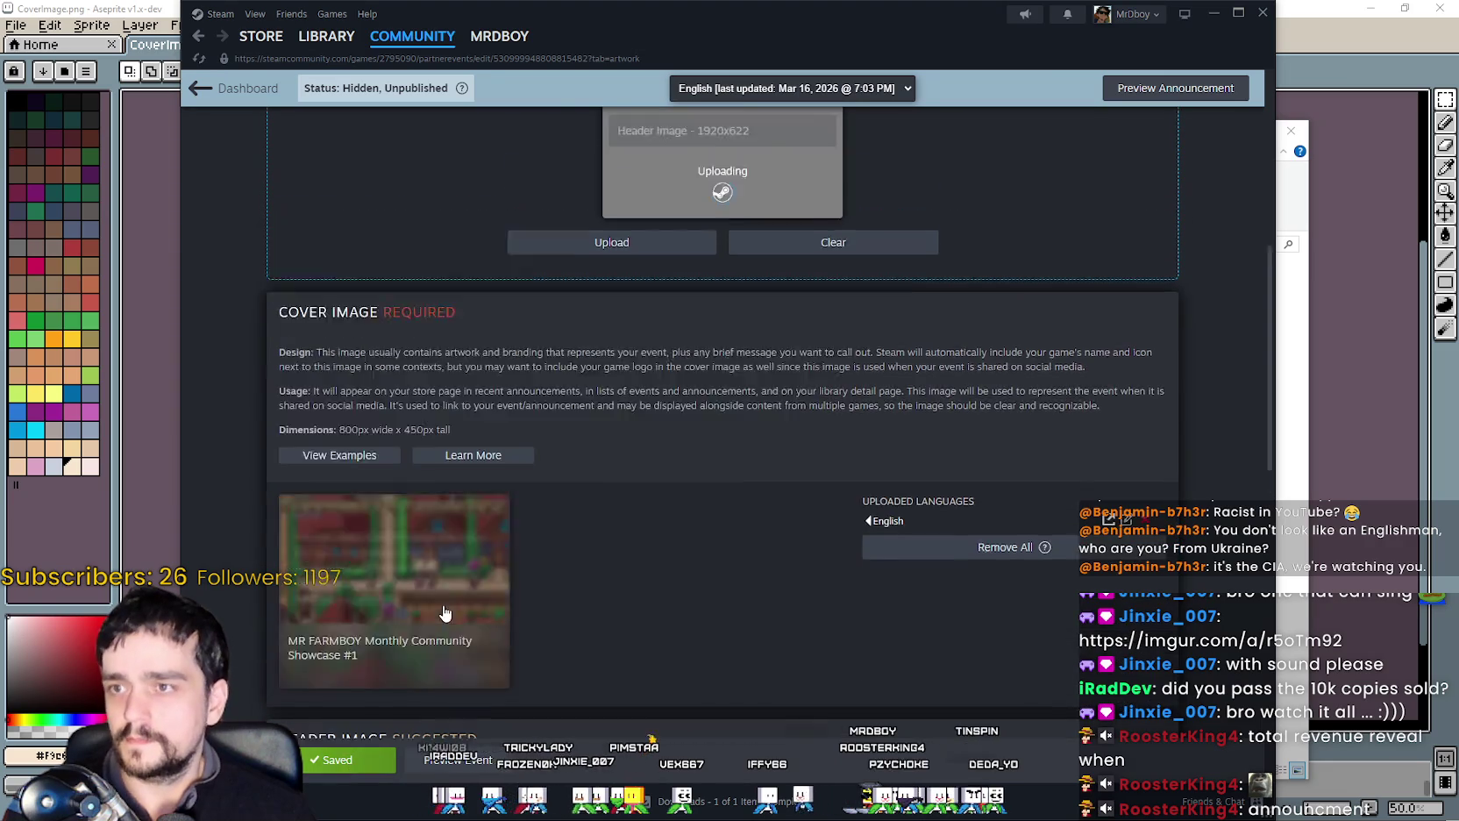
{"action": "scroll", "coordinate": [430, 589], "scroll_direction": "down", "scroll_amount": 8}
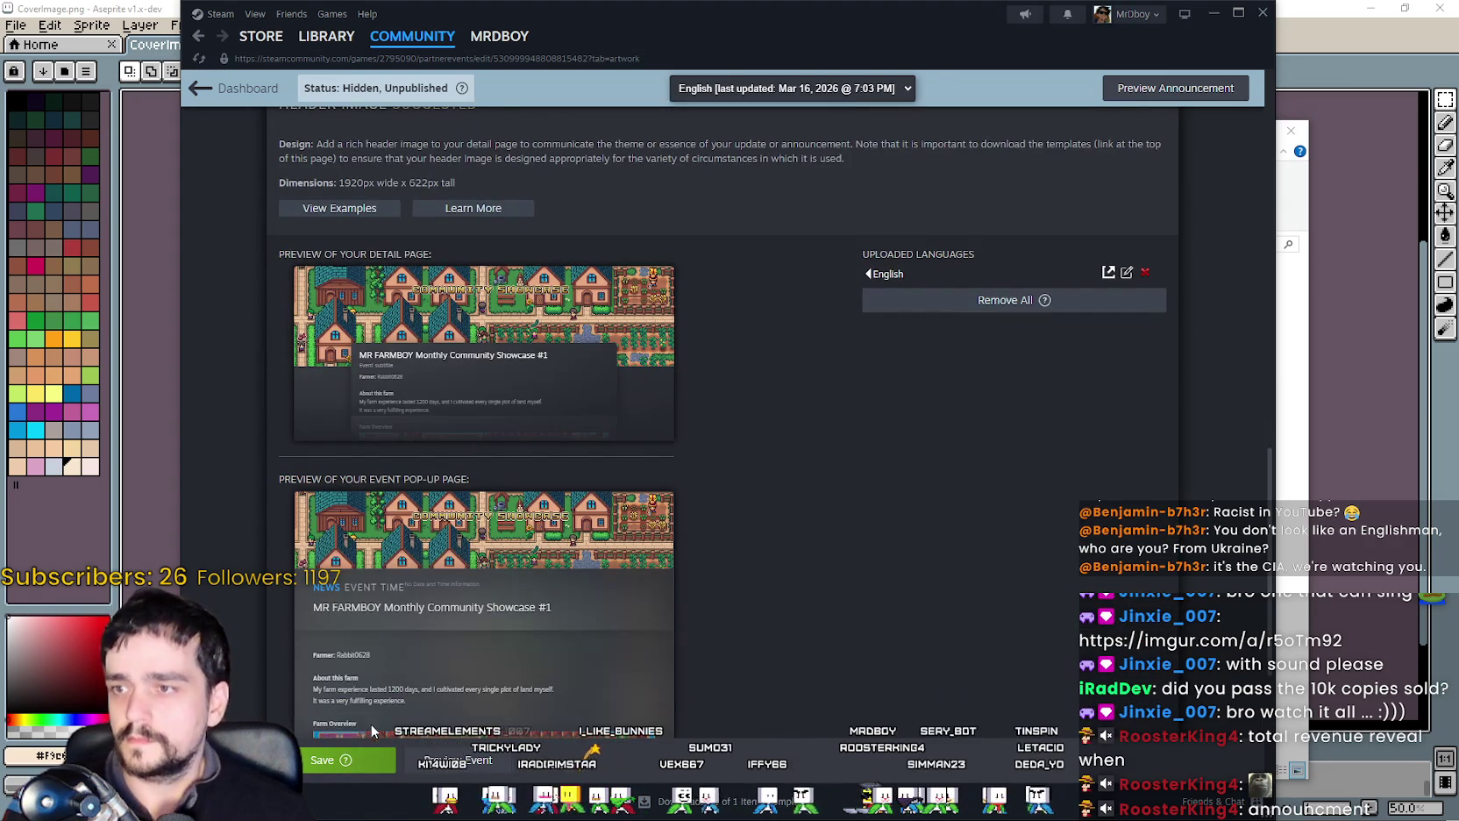
{"action": "left_click", "coordinate": [333, 760]}
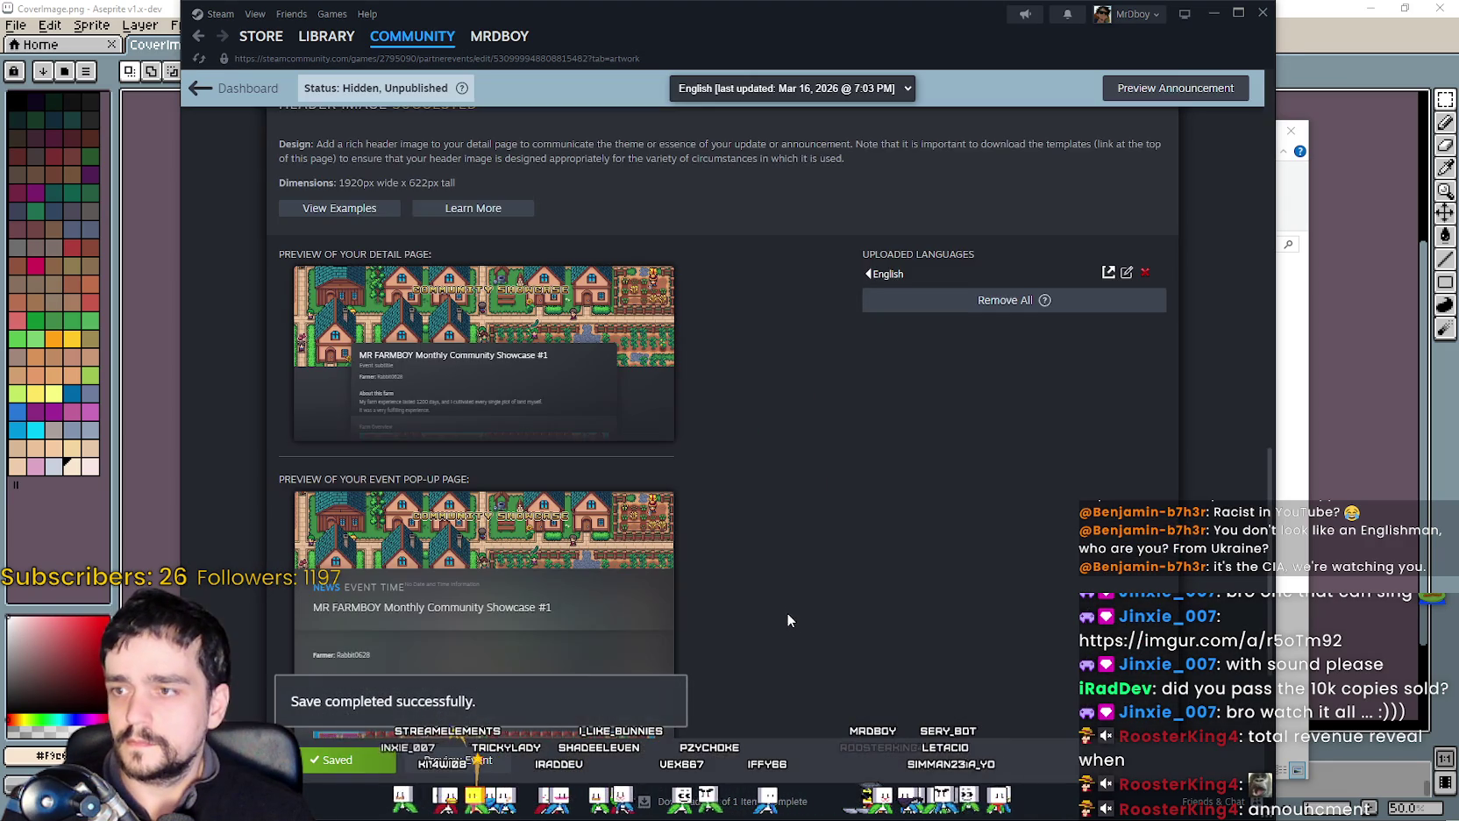
{"action": "scroll", "coordinate": [737, 592], "scroll_direction": "down", "scroll_amount": 4}
Preview the showcase announcement with its new header, then reopen it on the Visibility settings.
{"action": "left_click", "coordinate": [455, 769]}
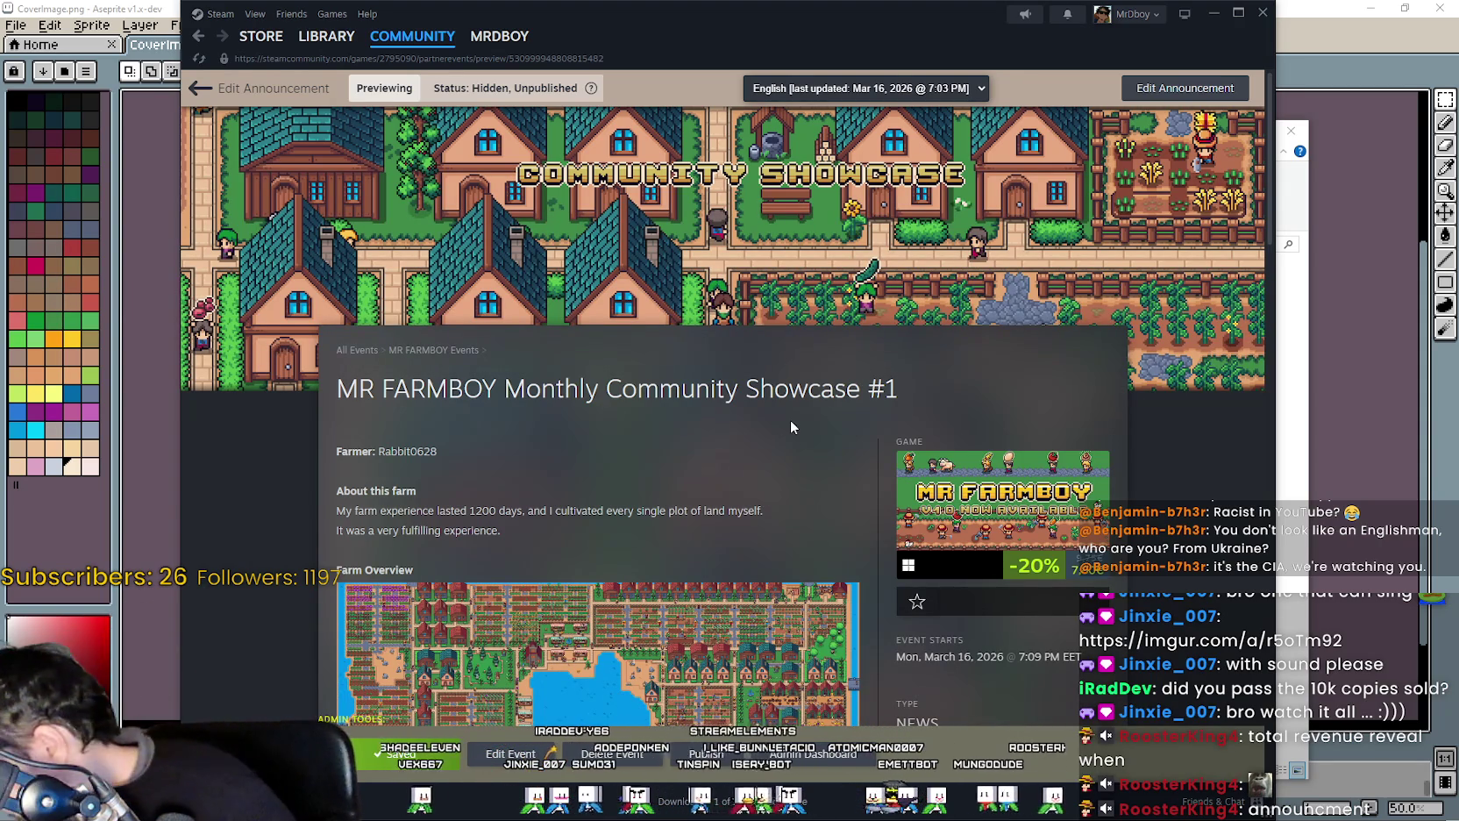
{"action": "scroll", "coordinate": [754, 505], "scroll_direction": "down", "scroll_amount": 5}
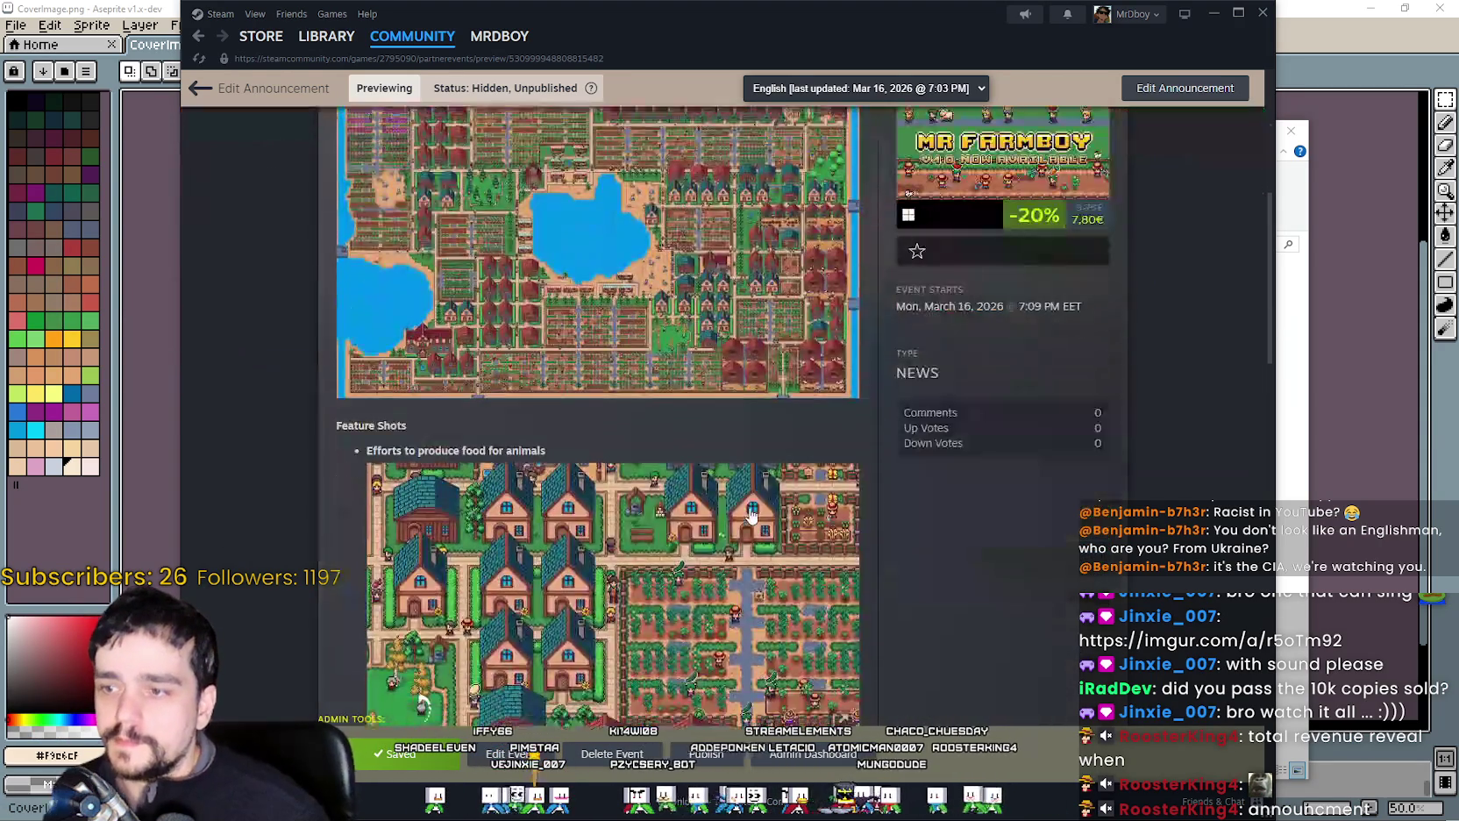
{"action": "scroll", "coordinate": [702, 569], "scroll_direction": "down", "scroll_amount": 2}
{"action": "scroll", "coordinate": [614, 657], "scroll_direction": "down", "scroll_amount": 2}
{"action": "scroll", "coordinate": [551, 706], "scroll_direction": "up", "scroll_amount": 6}
{"action": "scroll", "coordinate": [526, 526], "scroll_direction": "up", "scroll_amount": 4}
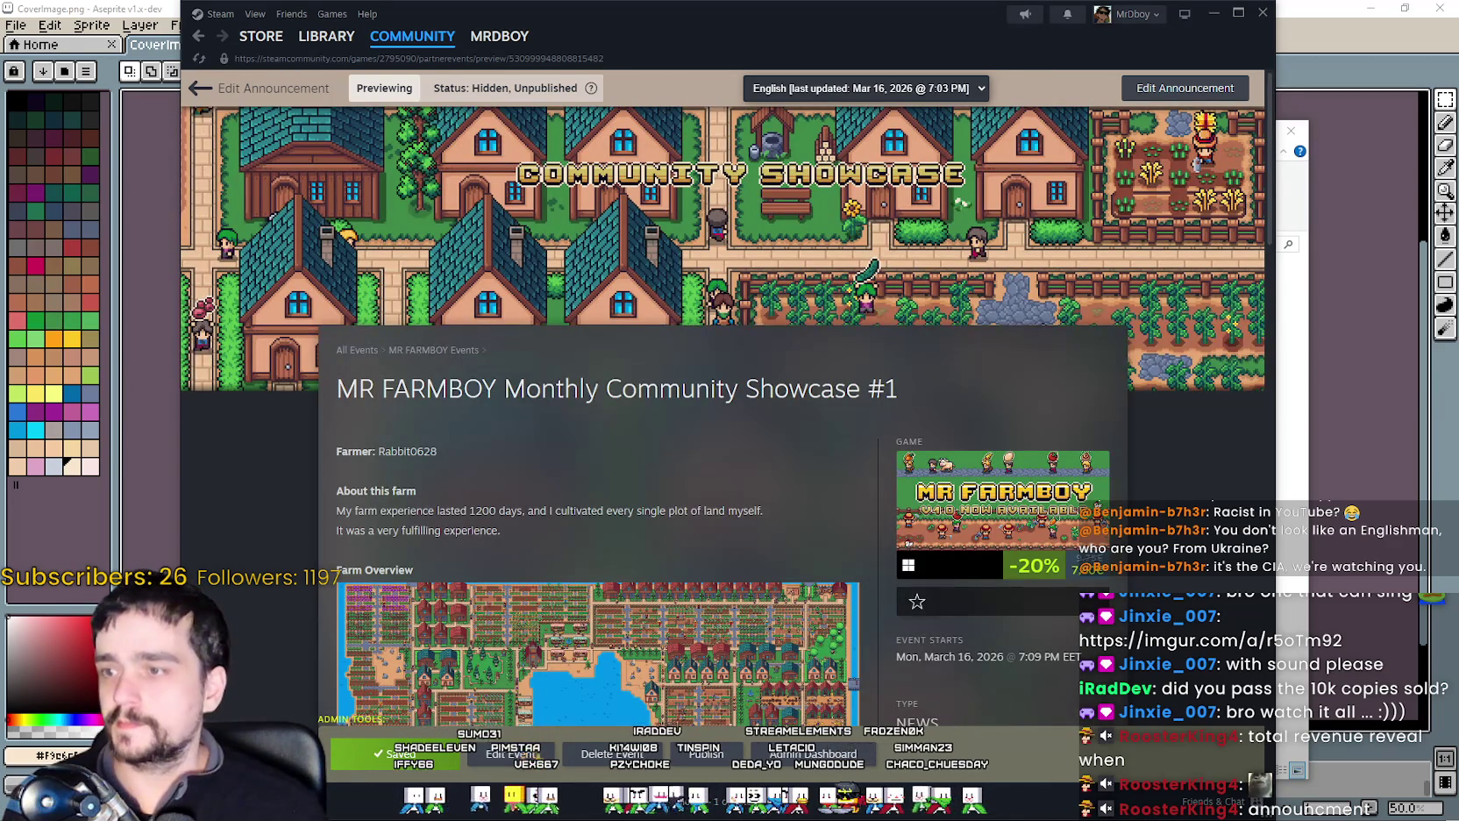
{"action": "left_click", "coordinate": [511, 754]}
{"action": "left_click", "coordinate": [410, 207]}
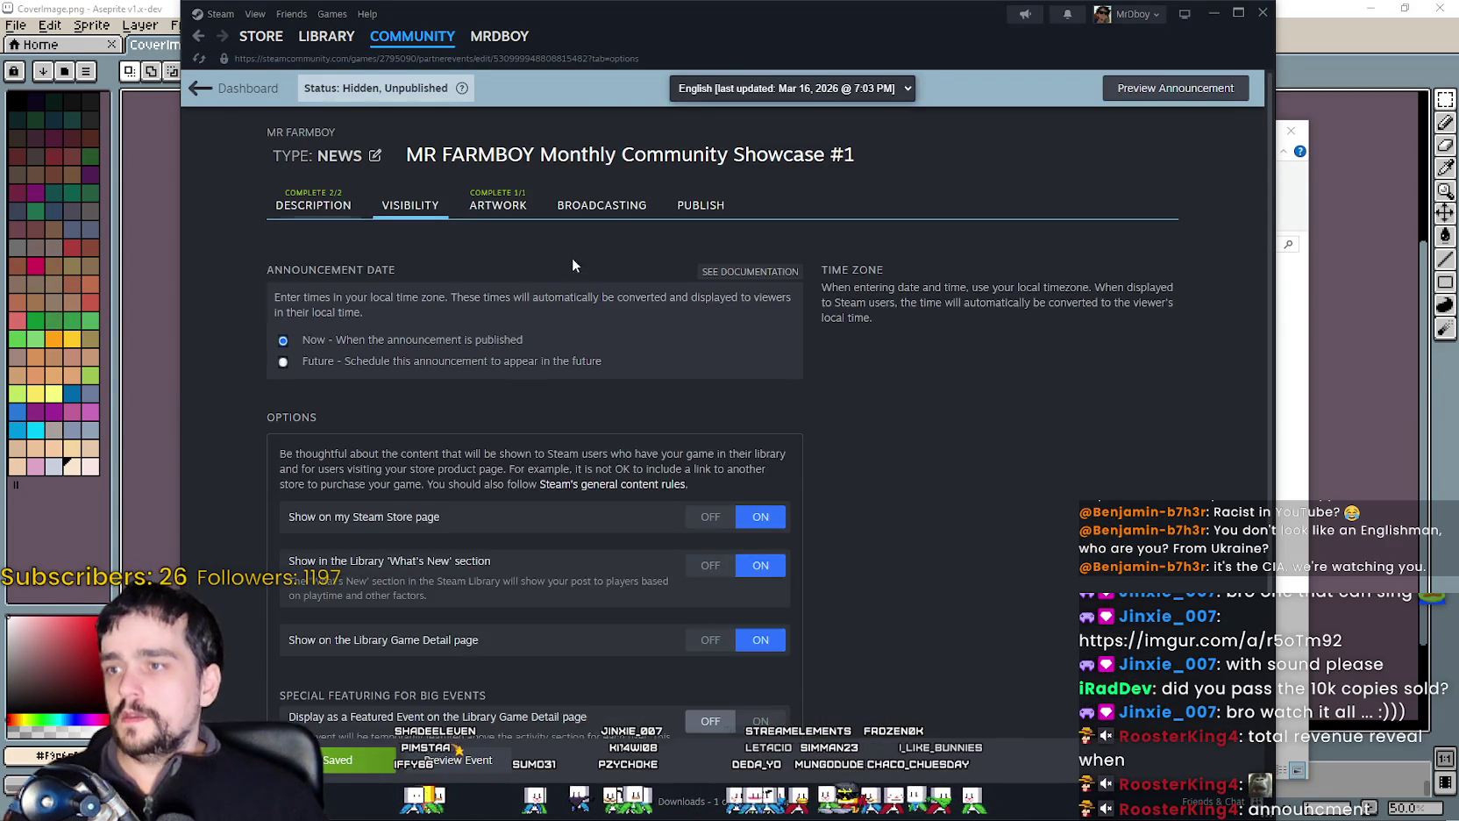
Review the Visibility and Description options, then bring up the Publish summary with start time and URL.
{"action": "scroll", "coordinate": [976, 406], "scroll_direction": "down", "scroll_amount": 3}
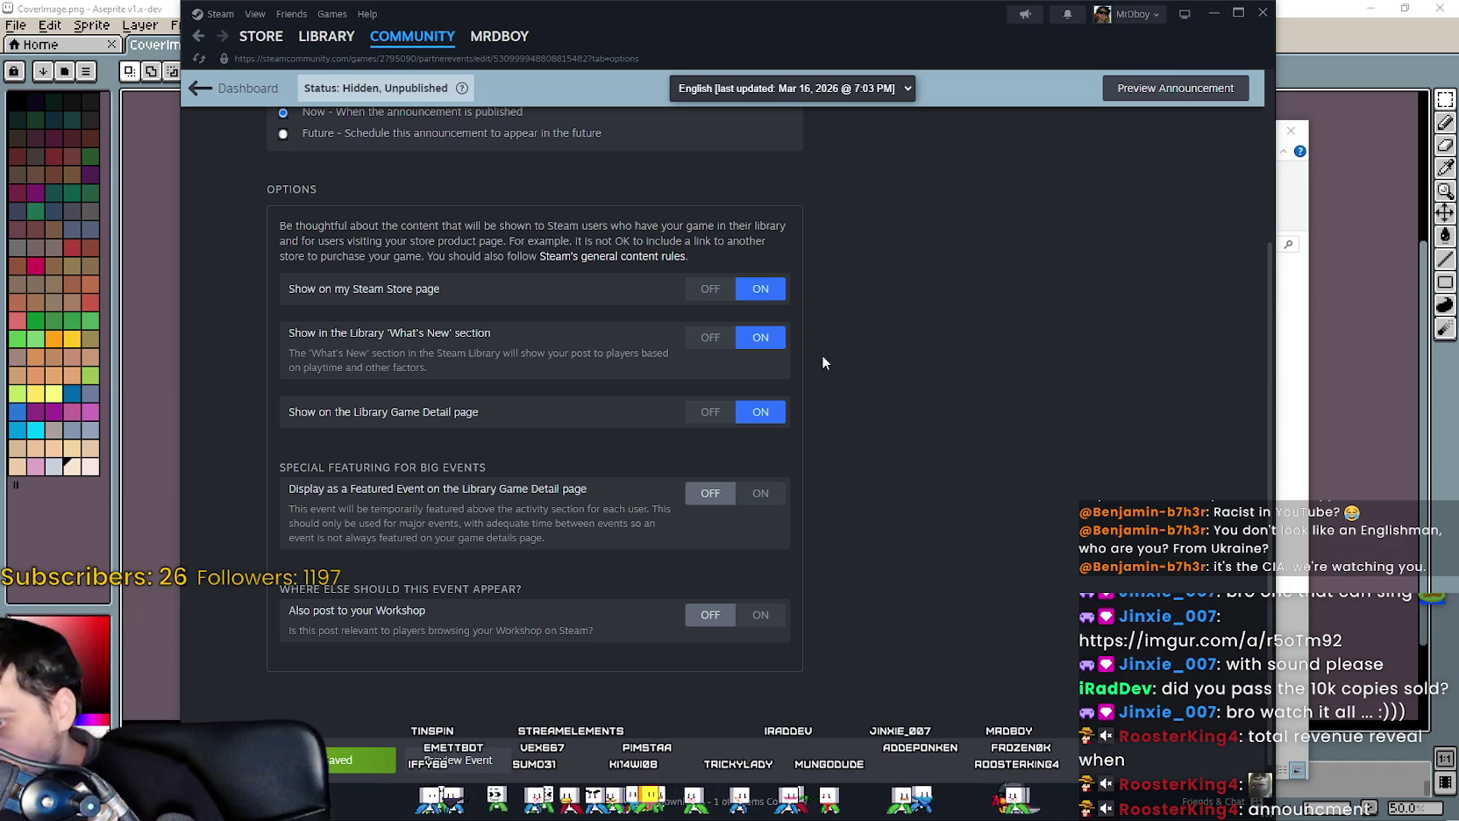
{"action": "scroll", "coordinate": [1021, 555], "scroll_direction": "up", "scroll_amount": 3}
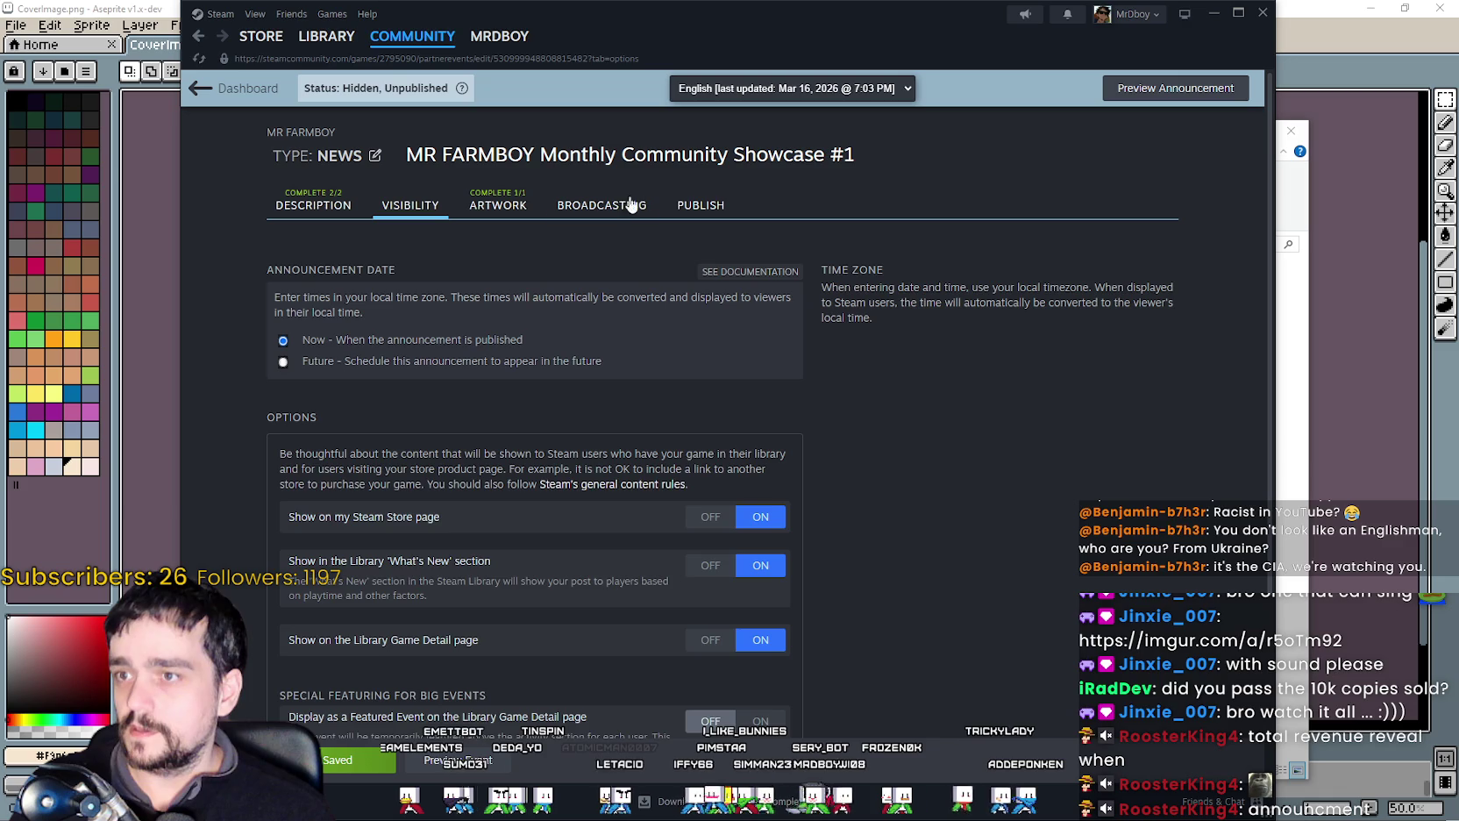
{"action": "left_click", "coordinate": [684, 207]}
{"action": "left_click", "coordinate": [351, 207]}
{"action": "left_click", "coordinate": [419, 207]}
{"action": "left_click", "coordinate": [715, 213]}
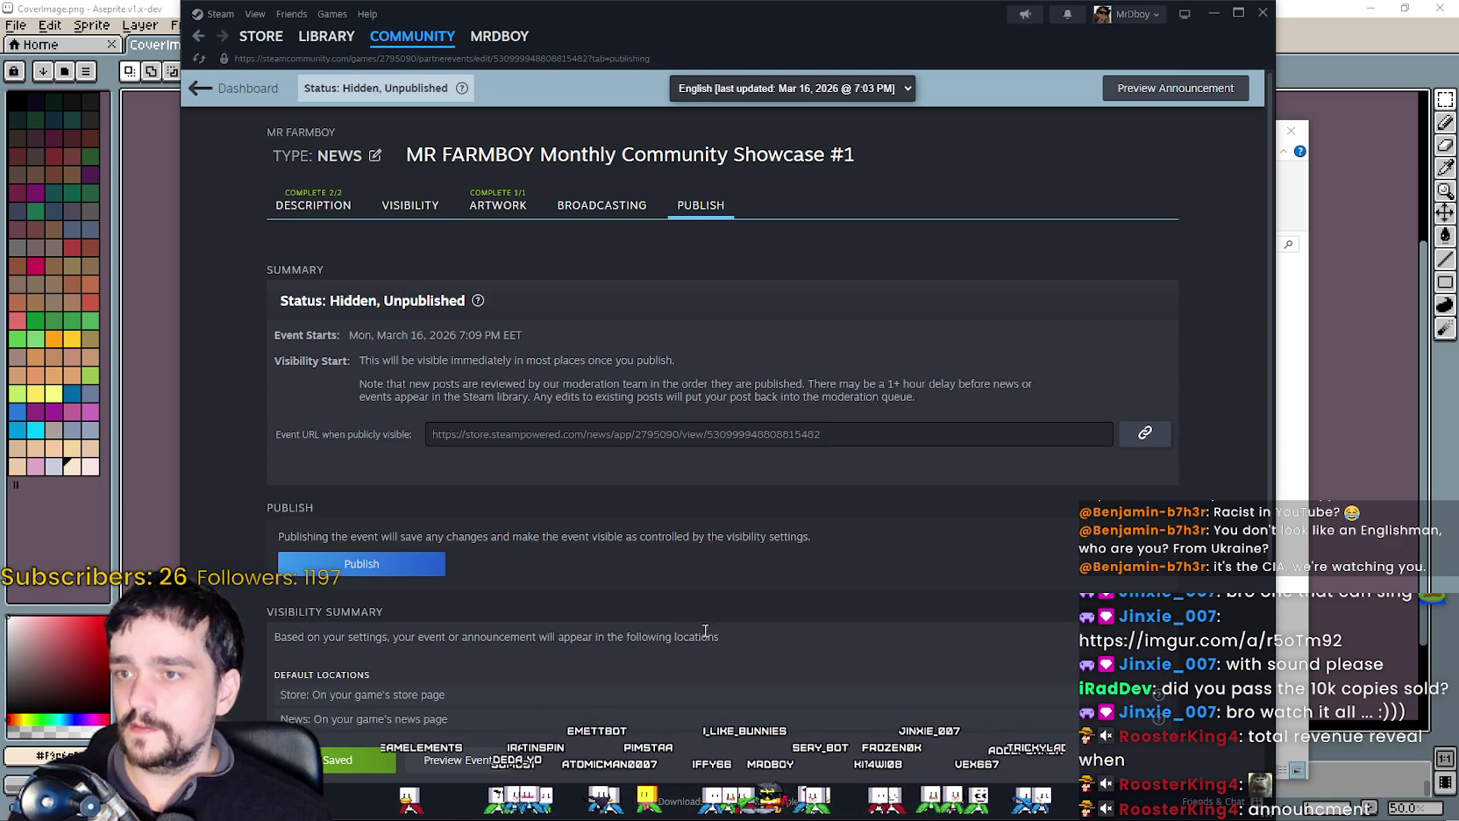
Publish the Monthly Community Showcase #1 announcement, confirm it, and dismiss the success message.
{"action": "scroll", "coordinate": [320, 524], "scroll_direction": "down", "scroll_amount": 1}
{"action": "scroll", "coordinate": [320, 525], "scroll_direction": "down", "scroll_amount": 3}
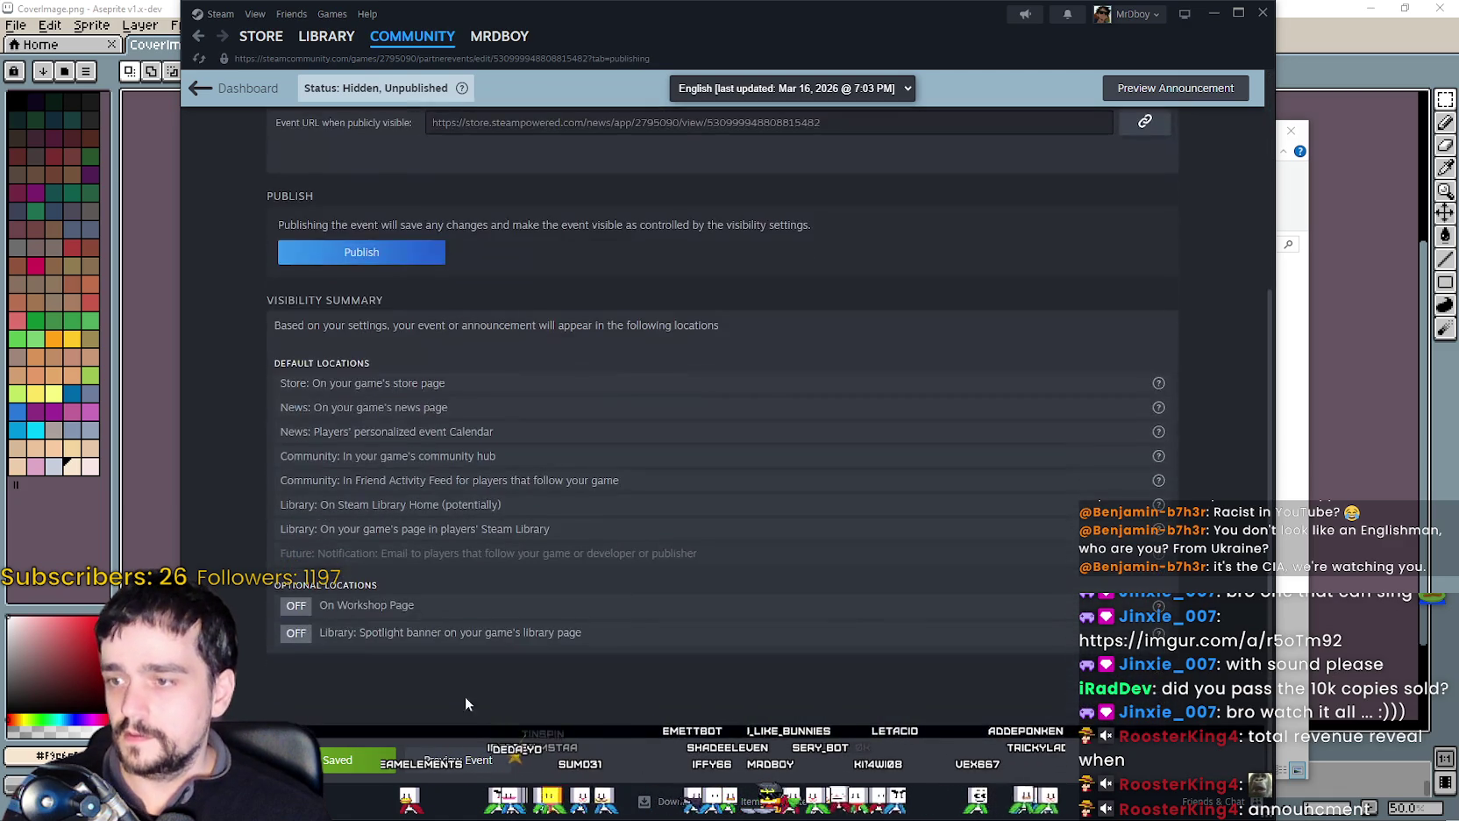
{"action": "scroll", "coordinate": [302, 609], "scroll_direction": "up", "scroll_amount": 3}
{"action": "scroll", "coordinate": [301, 609], "scroll_direction": "up", "scroll_amount": 1}
{"action": "left_click", "coordinate": [359, 561]}
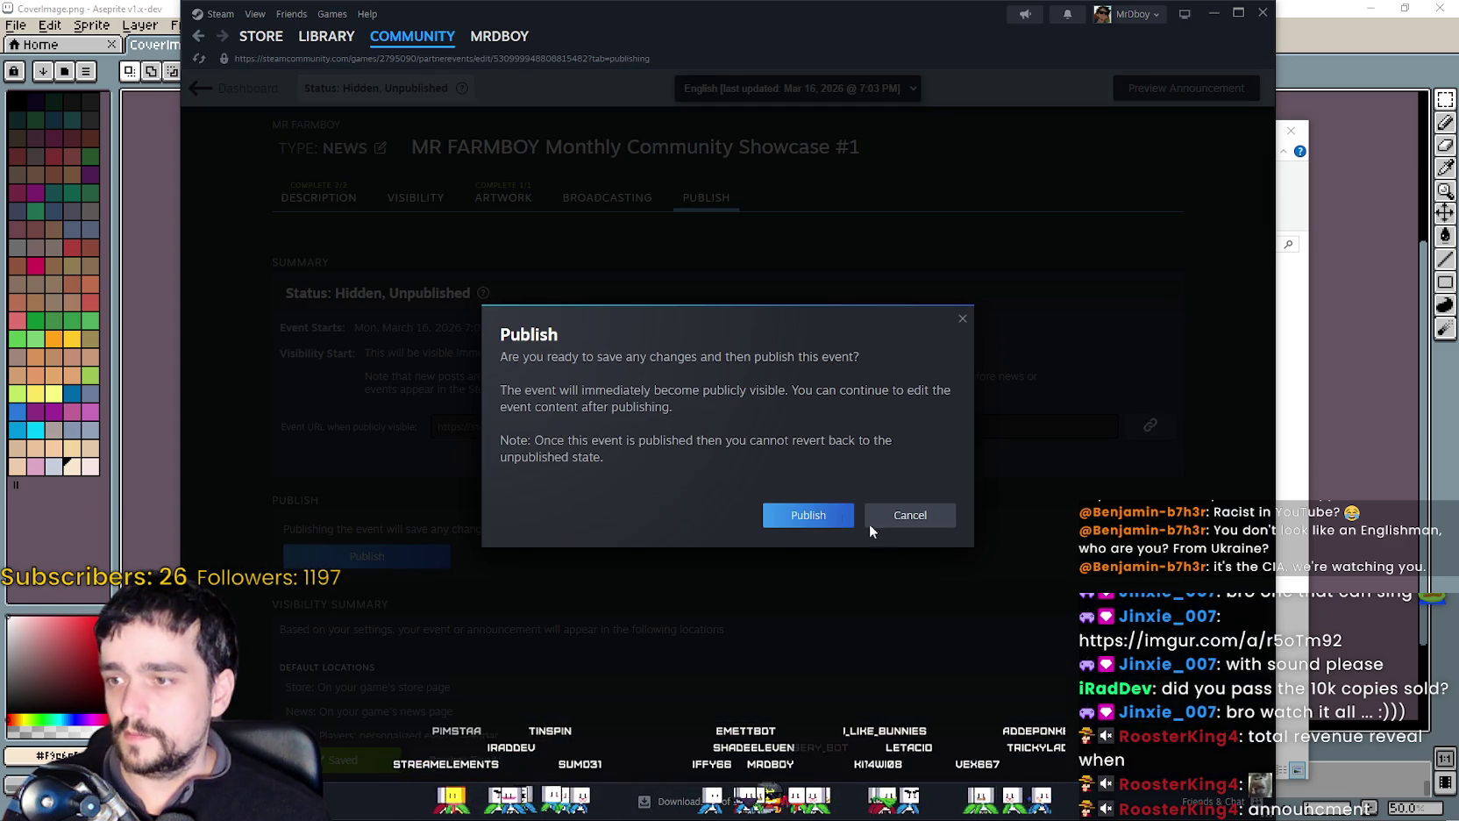
{"action": "left_click", "coordinate": [798, 513]}
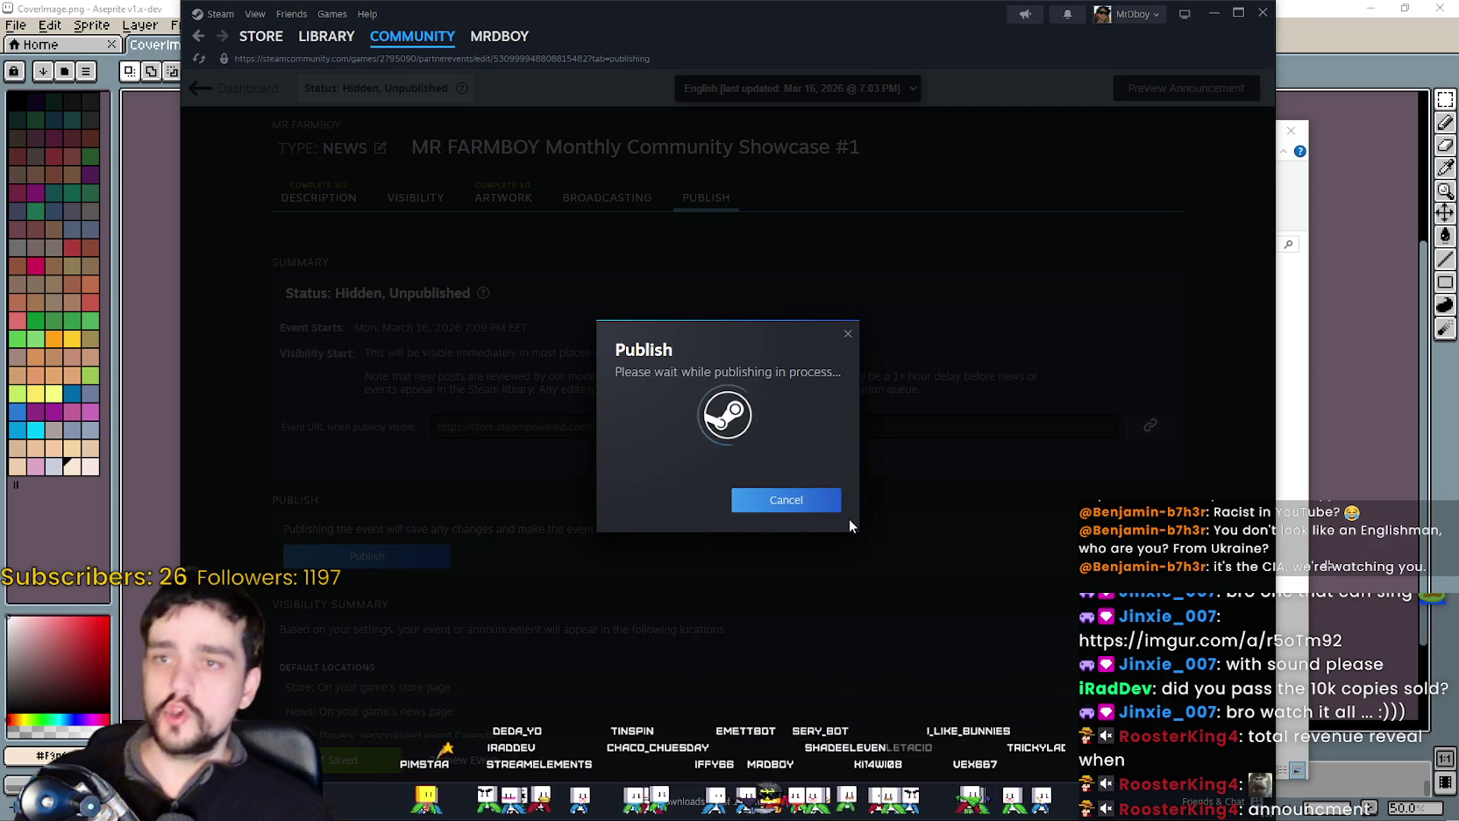
{"action": "left_click", "coordinate": [803, 462]}
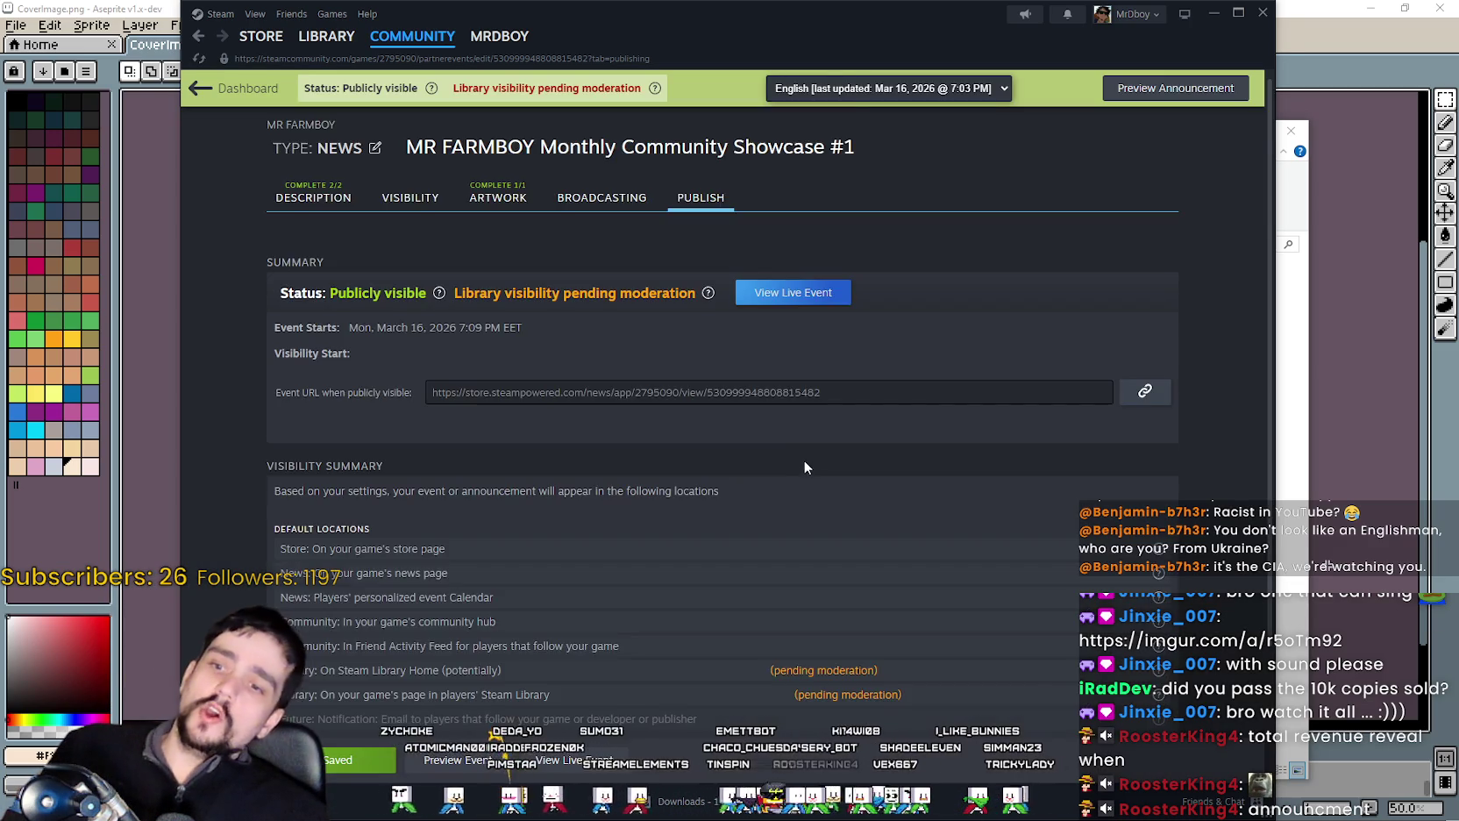
{"action": "scroll", "coordinate": [814, 456], "scroll_direction": "down", "scroll_amount": 1}
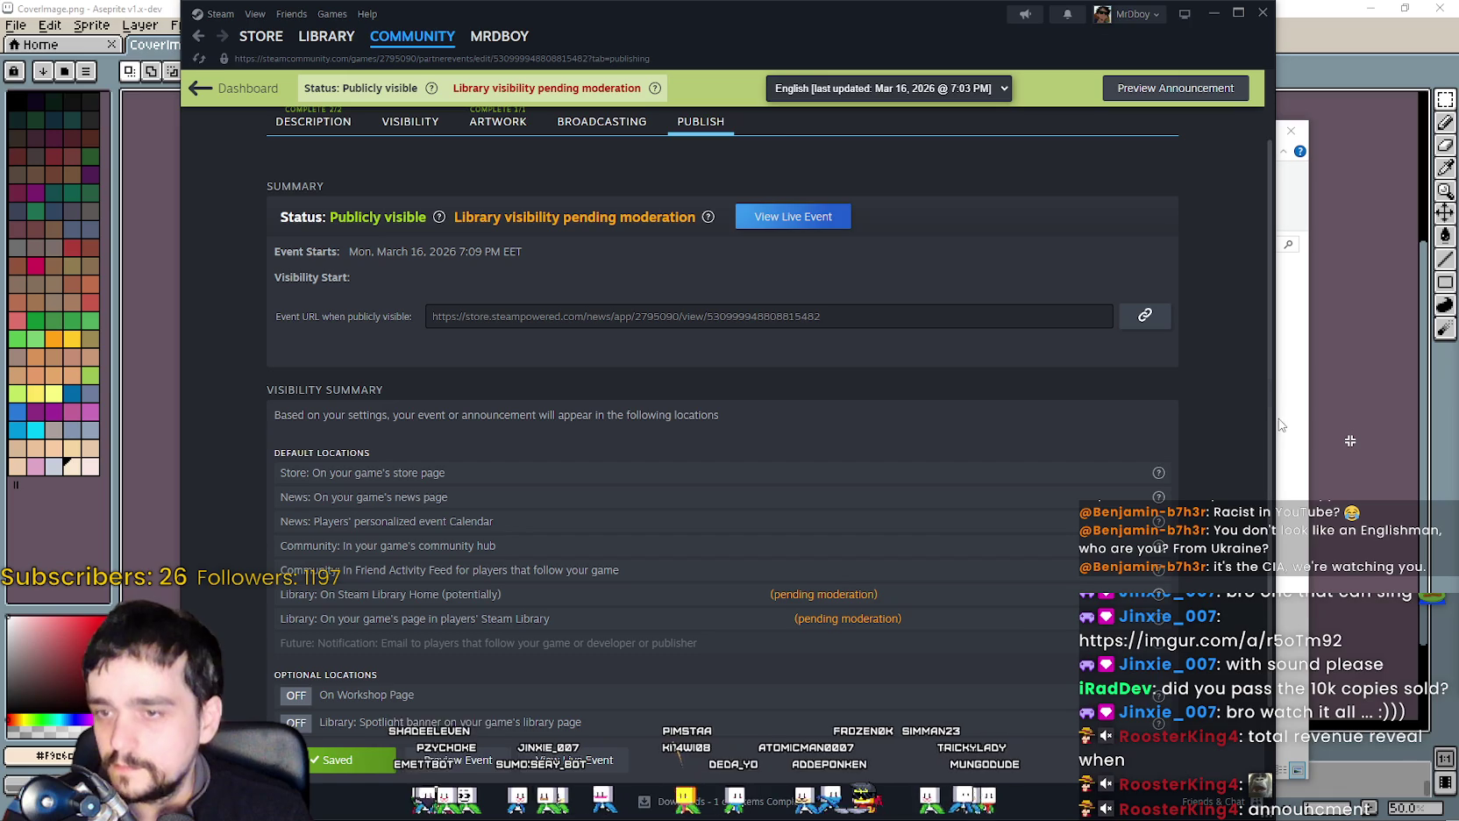
Go from the MR FARMBOY library page to its store page and scroll down it.
{"action": "left_click", "coordinate": [326, 36]}
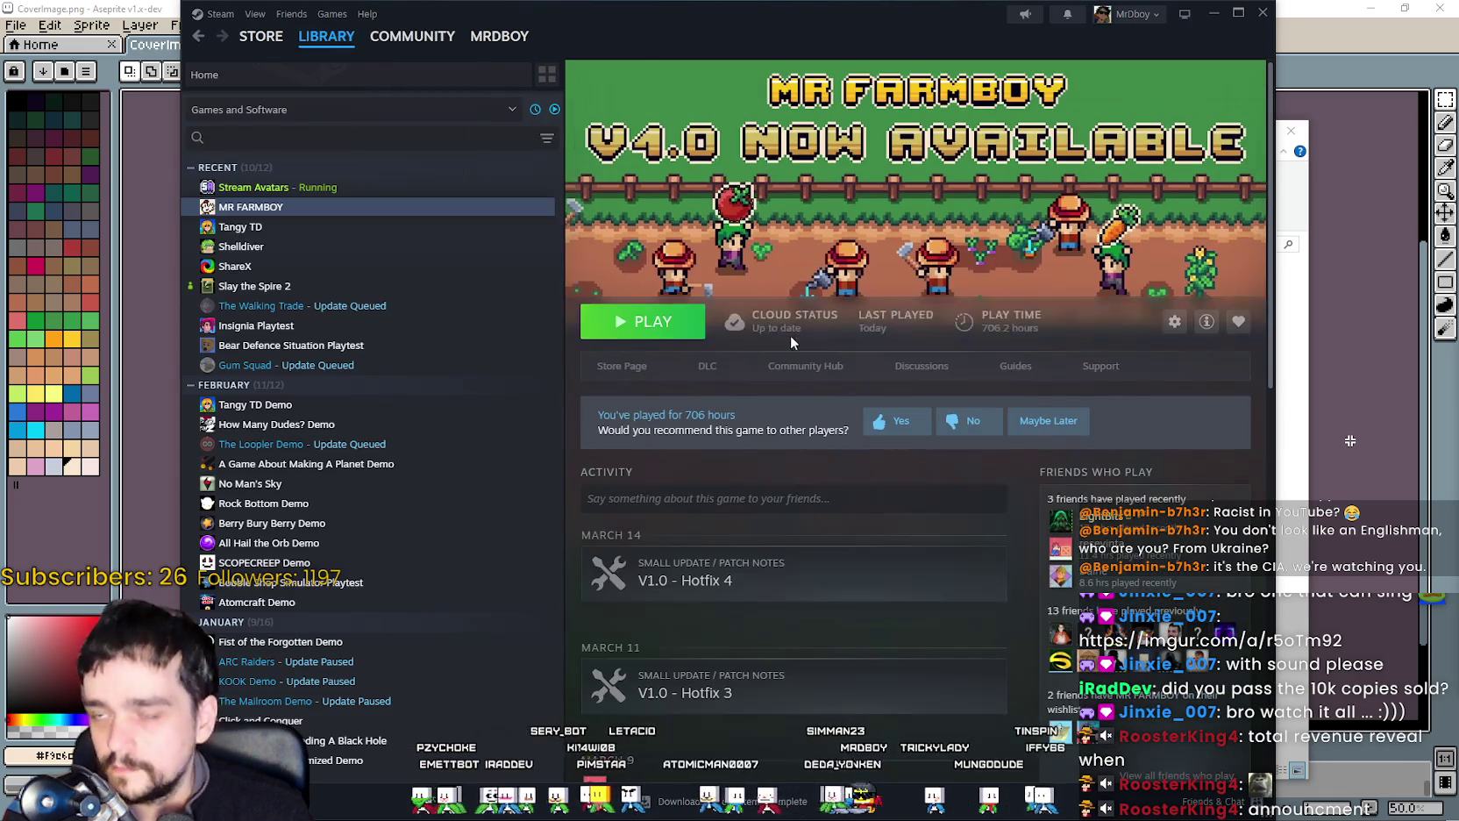
{"action": "left_click", "coordinate": [622, 366]}
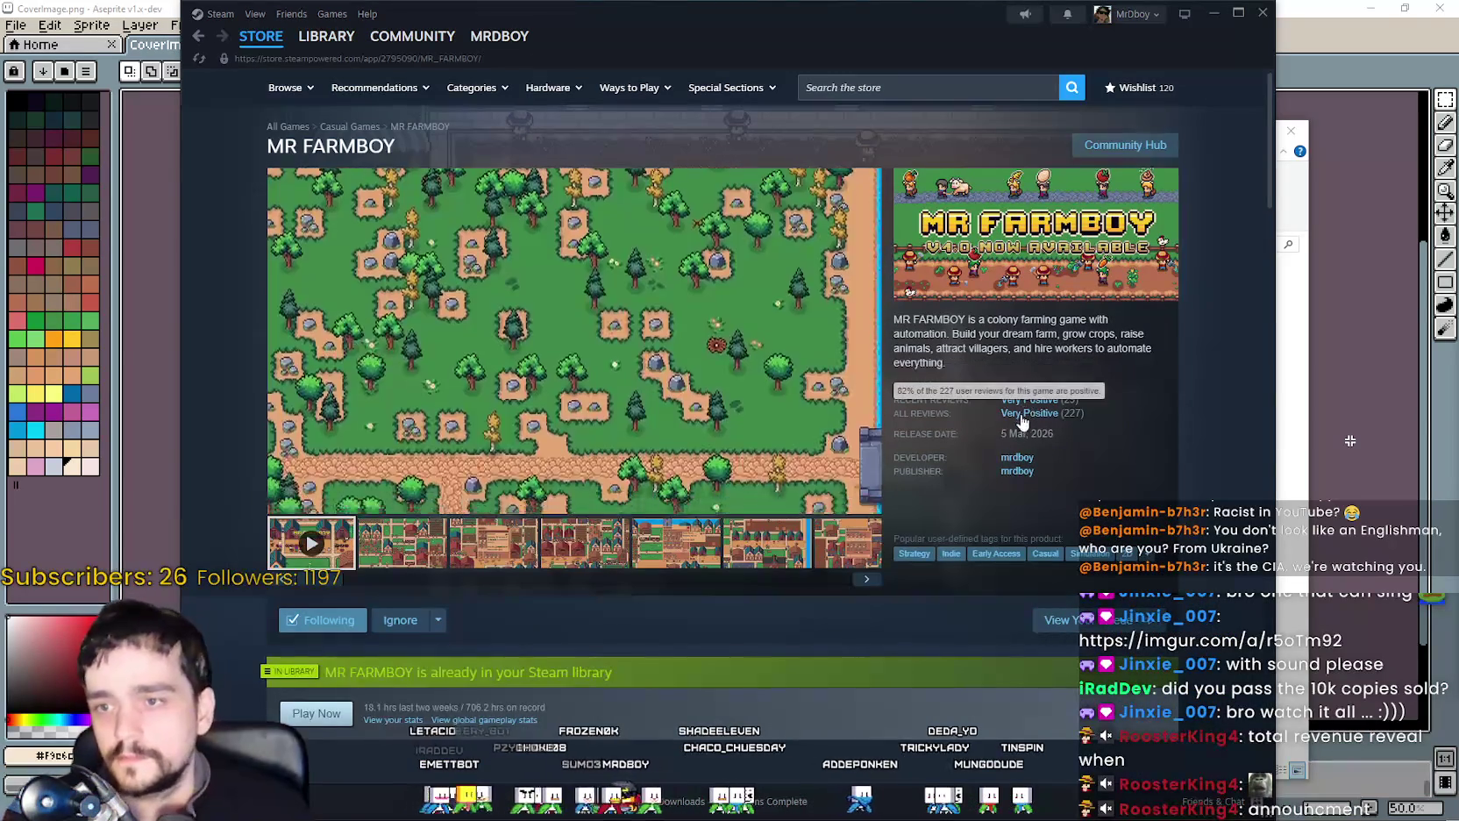
{"action": "scroll", "coordinate": [964, 455], "scroll_direction": "down", "scroll_amount": 2}
{"action": "scroll", "coordinate": [606, 548], "scroll_direction": "down", "scroll_amount": 5}
{"action": "scroll", "coordinate": [745, 596], "scroll_direction": "down", "scroll_amount": 5}
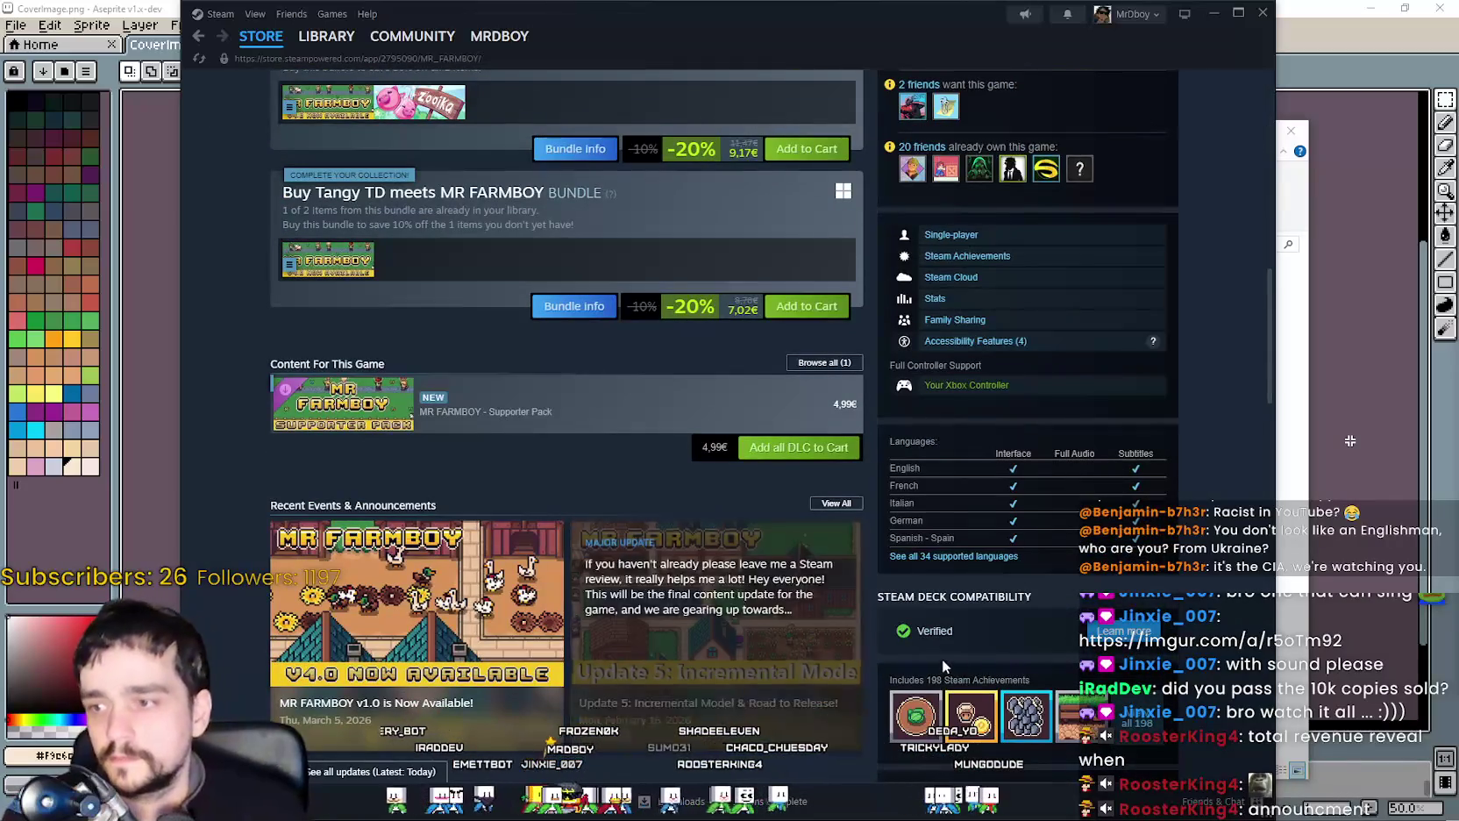
{"action": "scroll", "coordinate": [912, 652], "scroll_direction": "down", "scroll_amount": 2}
Finish browsing the store page, then bring the Rabbit screenshots folder to the front.
{"action": "right_click", "coordinate": [1212, 361]}
{"action": "left_click", "coordinate": [1248, 427]}
{"action": "scroll", "coordinate": [1238, 418], "scroll_direction": "down", "scroll_amount": 5}
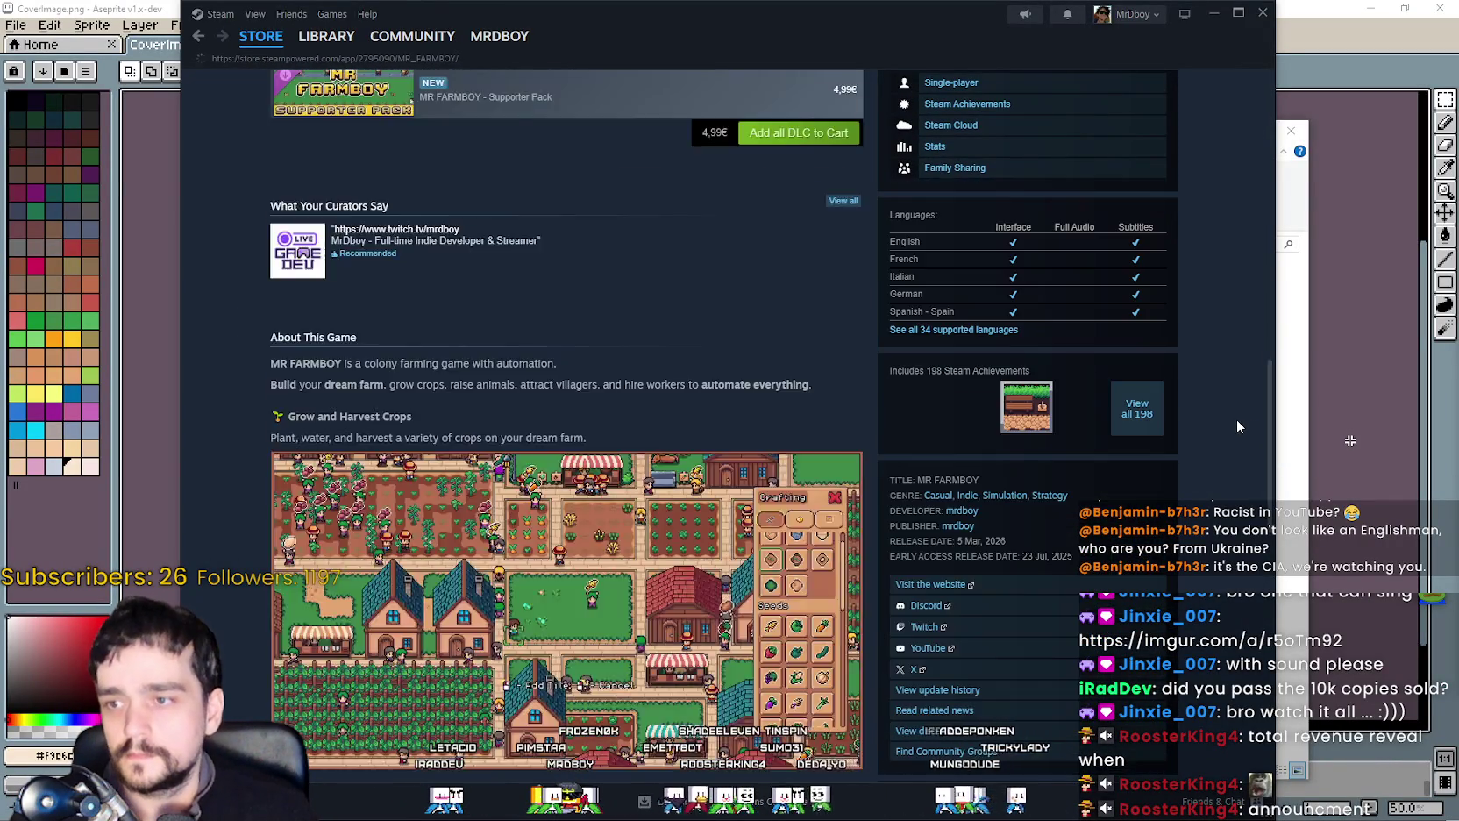
{"action": "scroll", "coordinate": [1186, 422], "scroll_direction": "up", "scroll_amount": 3}
{"action": "scroll", "coordinate": [1166, 465], "scroll_direction": "up", "scroll_amount": 4}
{"action": "scroll", "coordinate": [1151, 519], "scroll_direction": "down", "scroll_amount": 4}
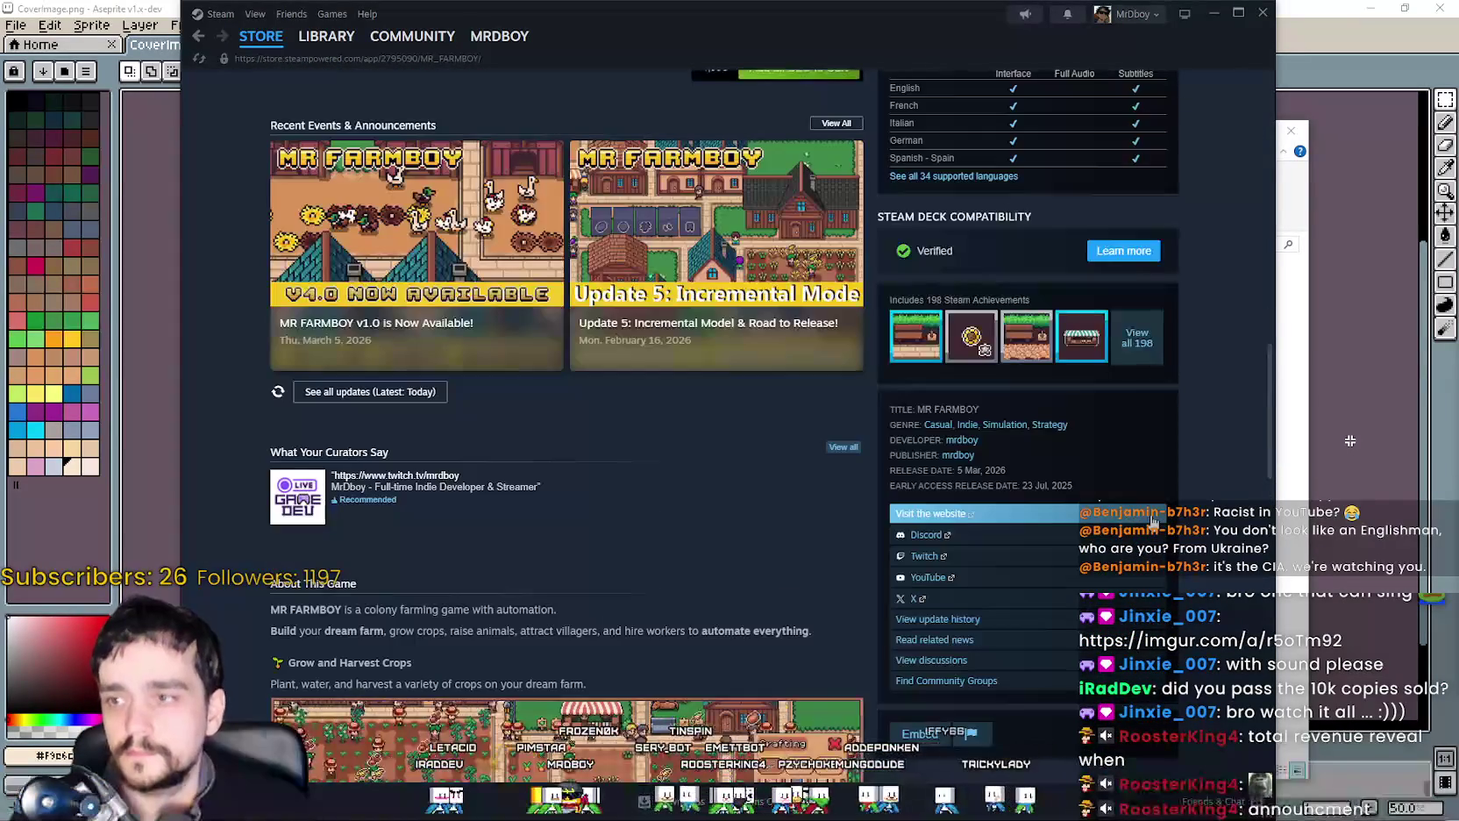
{"action": "scroll", "coordinate": [1175, 491], "scroll_direction": "down", "scroll_amount": 3}
{"action": "scroll", "coordinate": [1210, 456], "scroll_direction": "up", "scroll_amount": 3}
{"action": "scroll", "coordinate": [1215, 454], "scroll_direction": "up", "scroll_amount": 4}
{"action": "scroll", "coordinate": [1197, 451], "scroll_direction": "up", "scroll_amount": 10}
{"action": "scroll", "coordinate": [1188, 464], "scroll_direction": "up", "scroll_amount": 10}
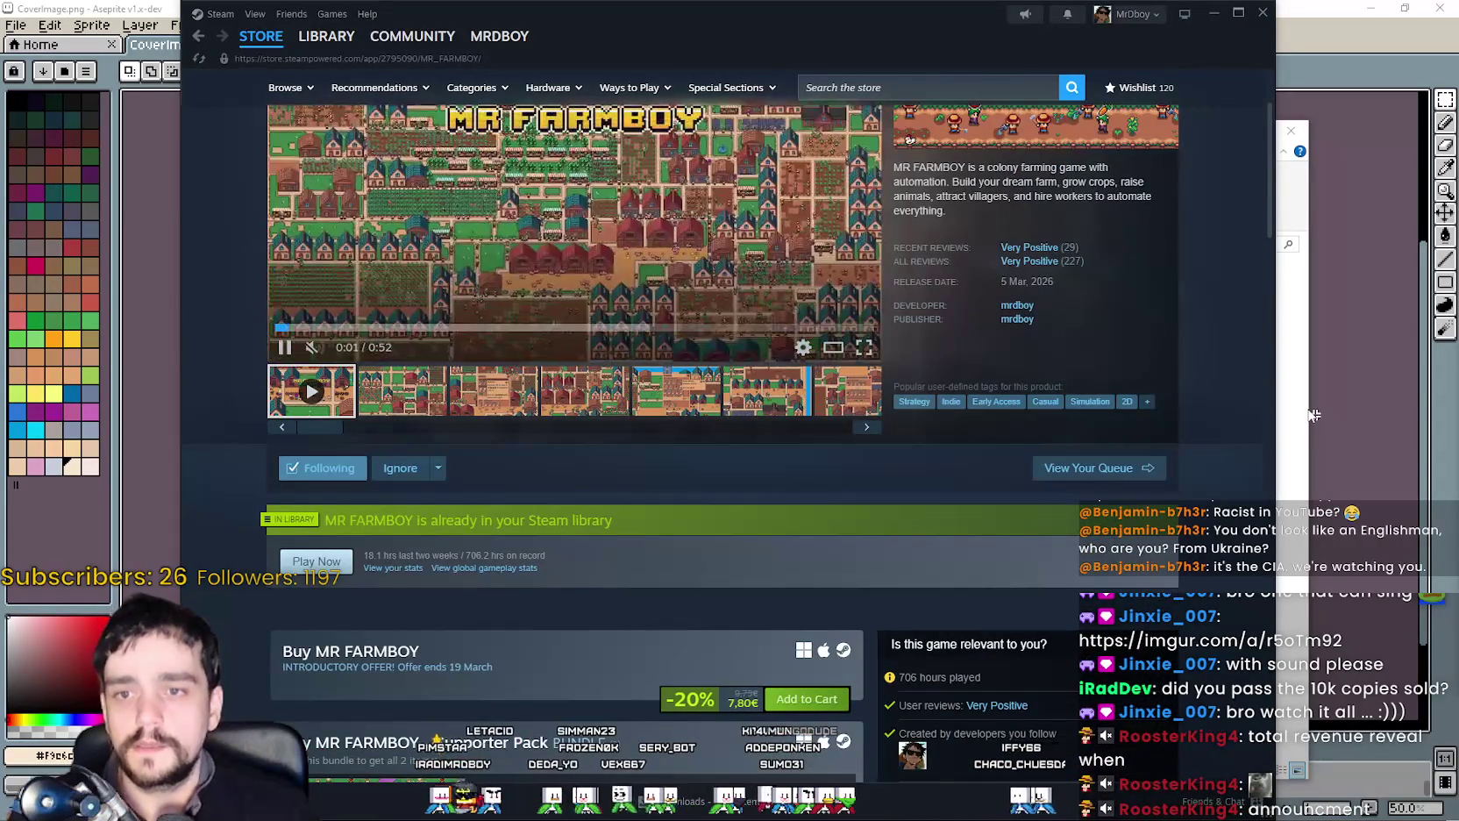
{"action": "left_click", "coordinate": [1304, 396]}
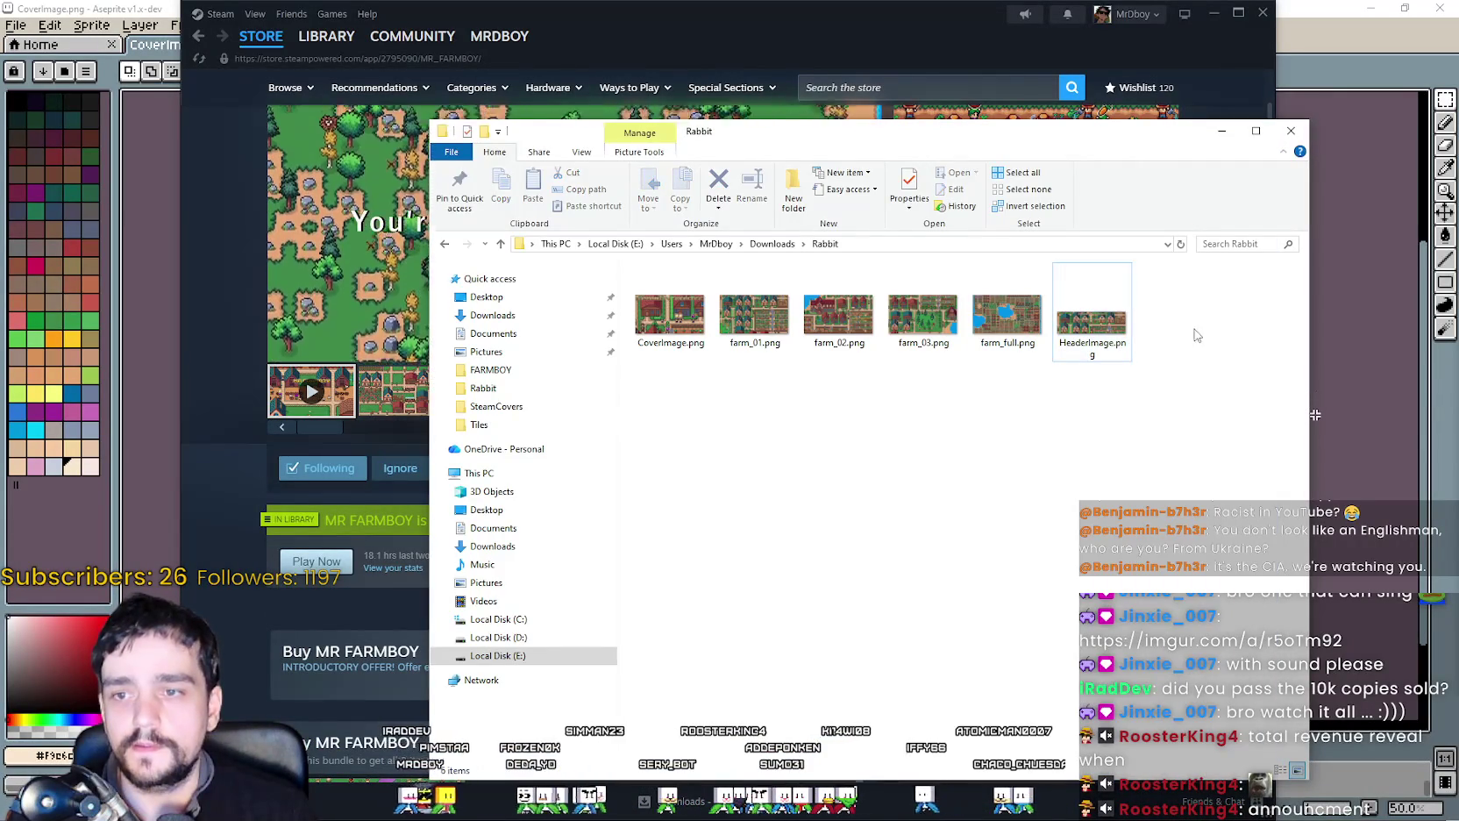
Put away the Rabbit folder and show CoverImage.png in Aseprite.
{"action": "left_click", "coordinate": [1291, 130]}
{"action": "left_click", "coordinate": [1313, 31]}
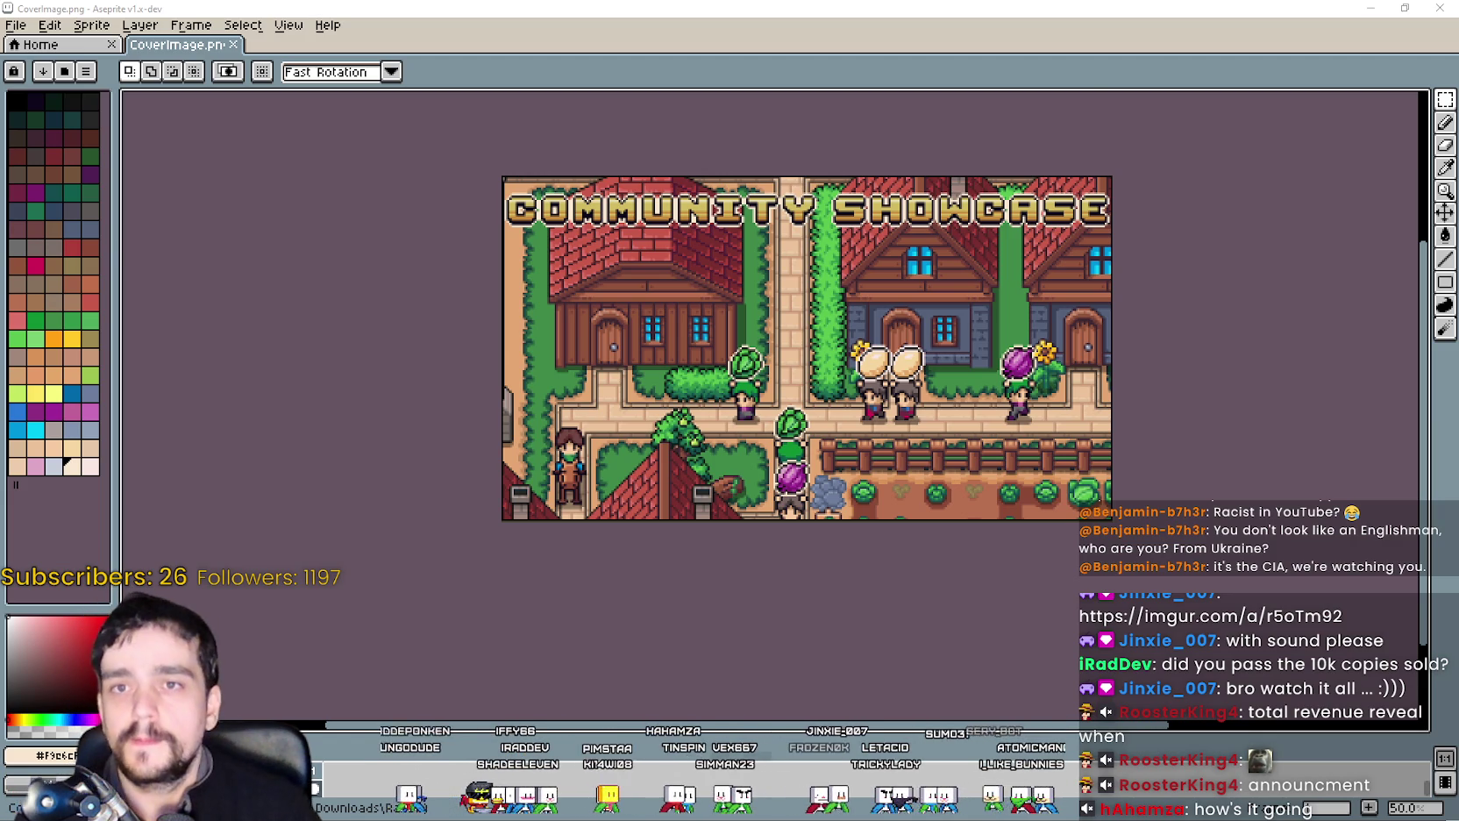
Return to Steam and refresh the MR FARMBOY store page.
{"action": "left_click", "coordinate": [1448, 8]}
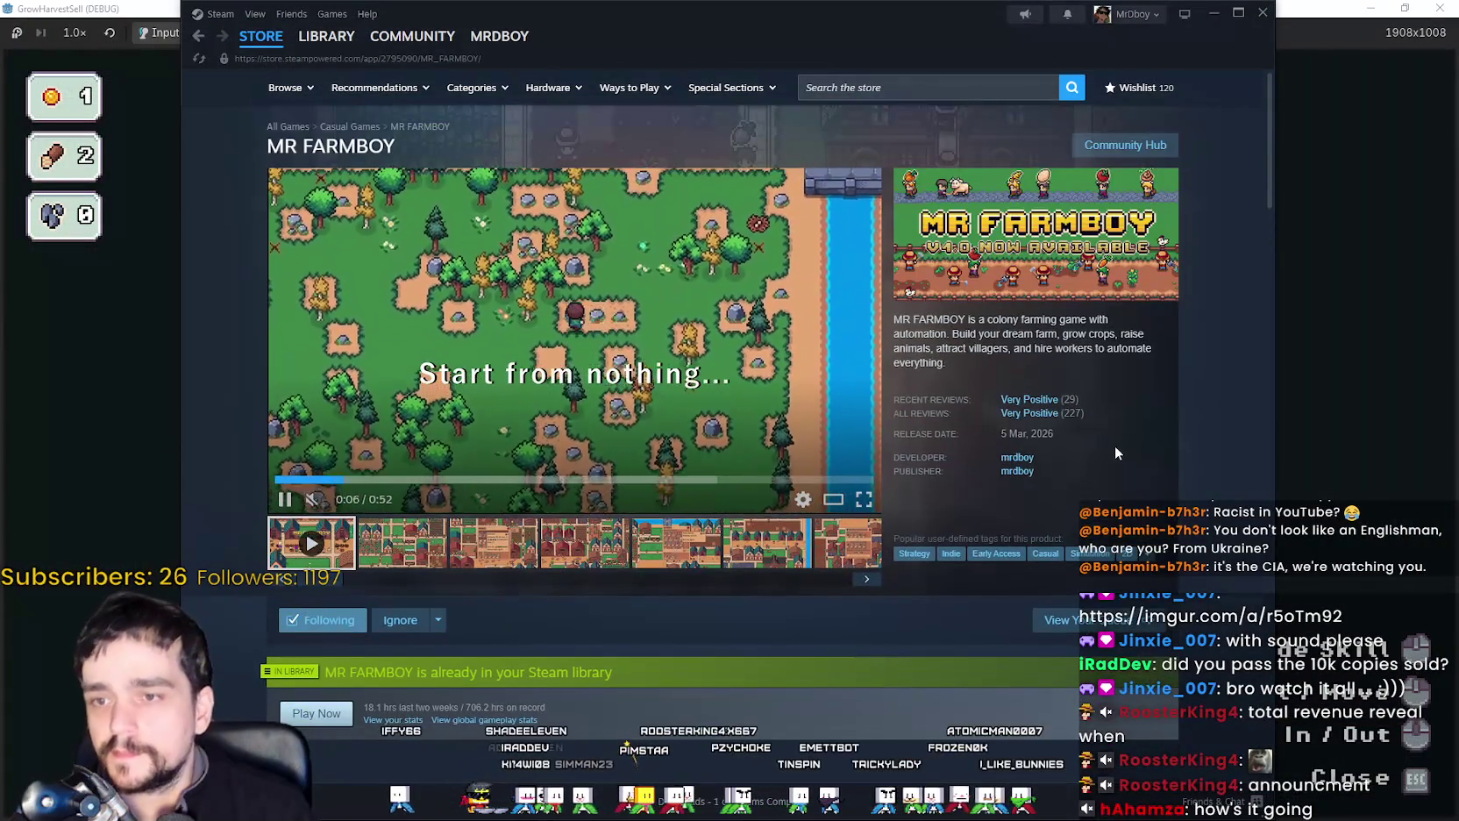
{"action": "scroll", "coordinate": [1123, 451], "scroll_direction": "down", "scroll_amount": 4}
{"action": "scroll", "coordinate": [1122, 451], "scroll_direction": "up", "scroll_amount": 4}
{"action": "scroll", "coordinate": [672, 480], "scroll_direction": "down", "scroll_amount": 2}
{"action": "right_click", "coordinate": [643, 493]}
{"action": "left_click", "coordinate": [712, 552]}
{"action": "scroll", "coordinate": [713, 552], "scroll_direction": "down", "scroll_amount": 4}
{"action": "scroll", "coordinate": [701, 560], "scroll_direction": "down", "scroll_amount": 1}
{"action": "scroll", "coordinate": [604, 575], "scroll_direction": "down", "scroll_amount": 2}
{"action": "scroll", "coordinate": [612, 590], "scroll_direction": "down", "scroll_amount": 3}
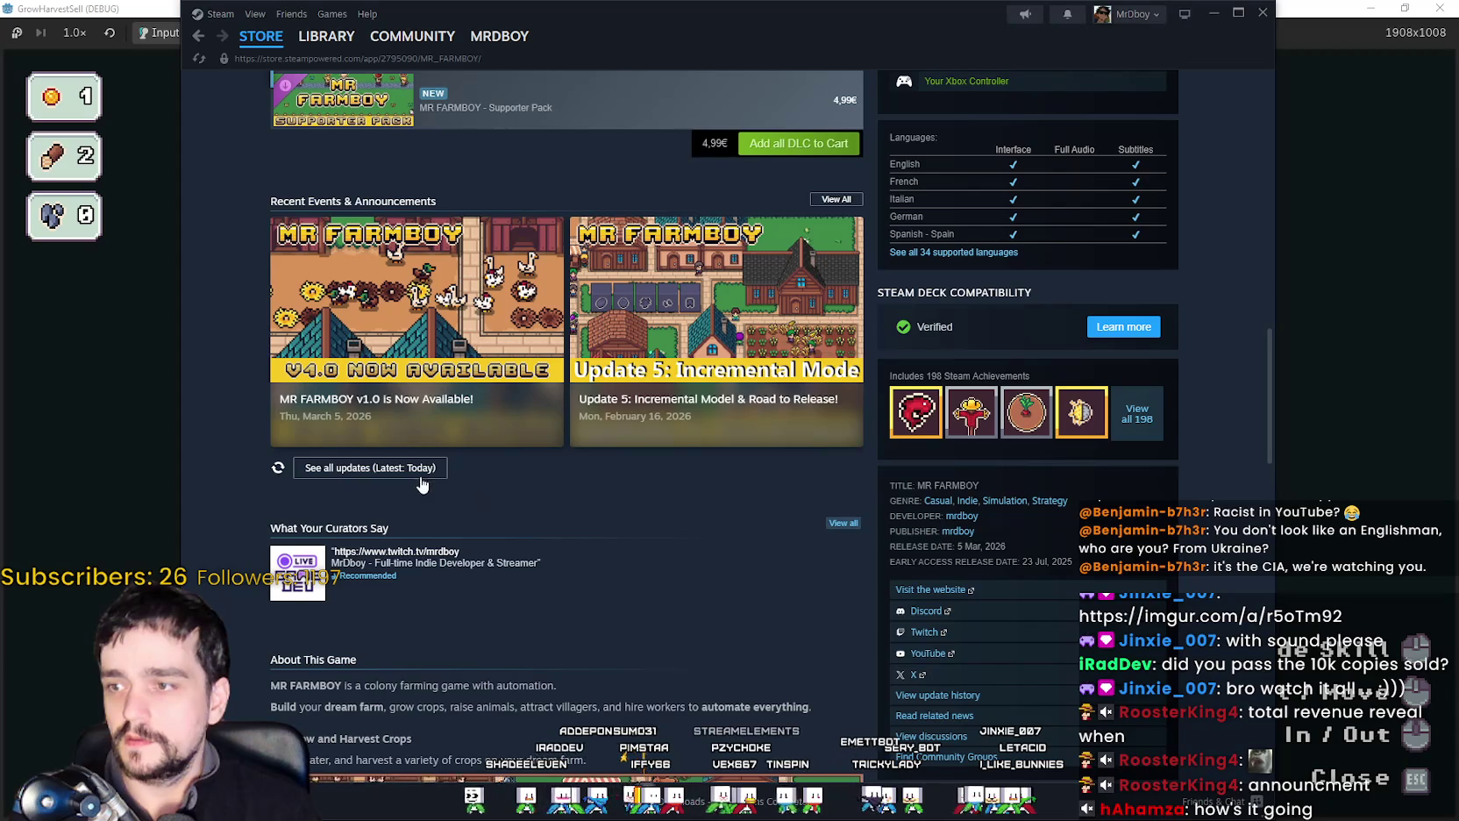
Open the Monthly Community Showcase #1 post from the MR FARMBOY news hub.
{"action": "left_click", "coordinate": [419, 474]}
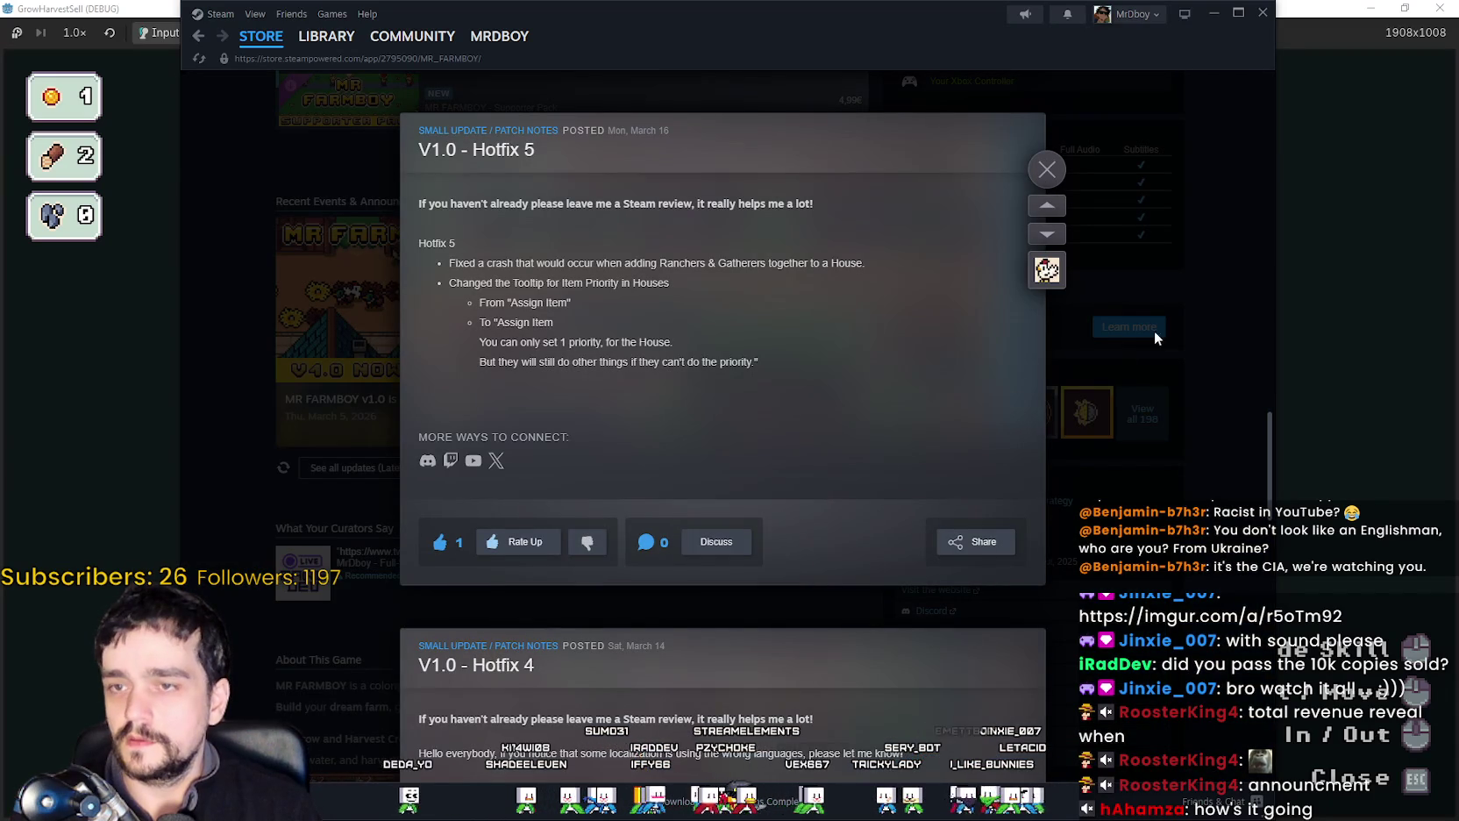
{"action": "left_click", "coordinate": [1226, 255]}
{"action": "scroll", "coordinate": [974, 323], "scroll_direction": "up", "scroll_amount": 3}
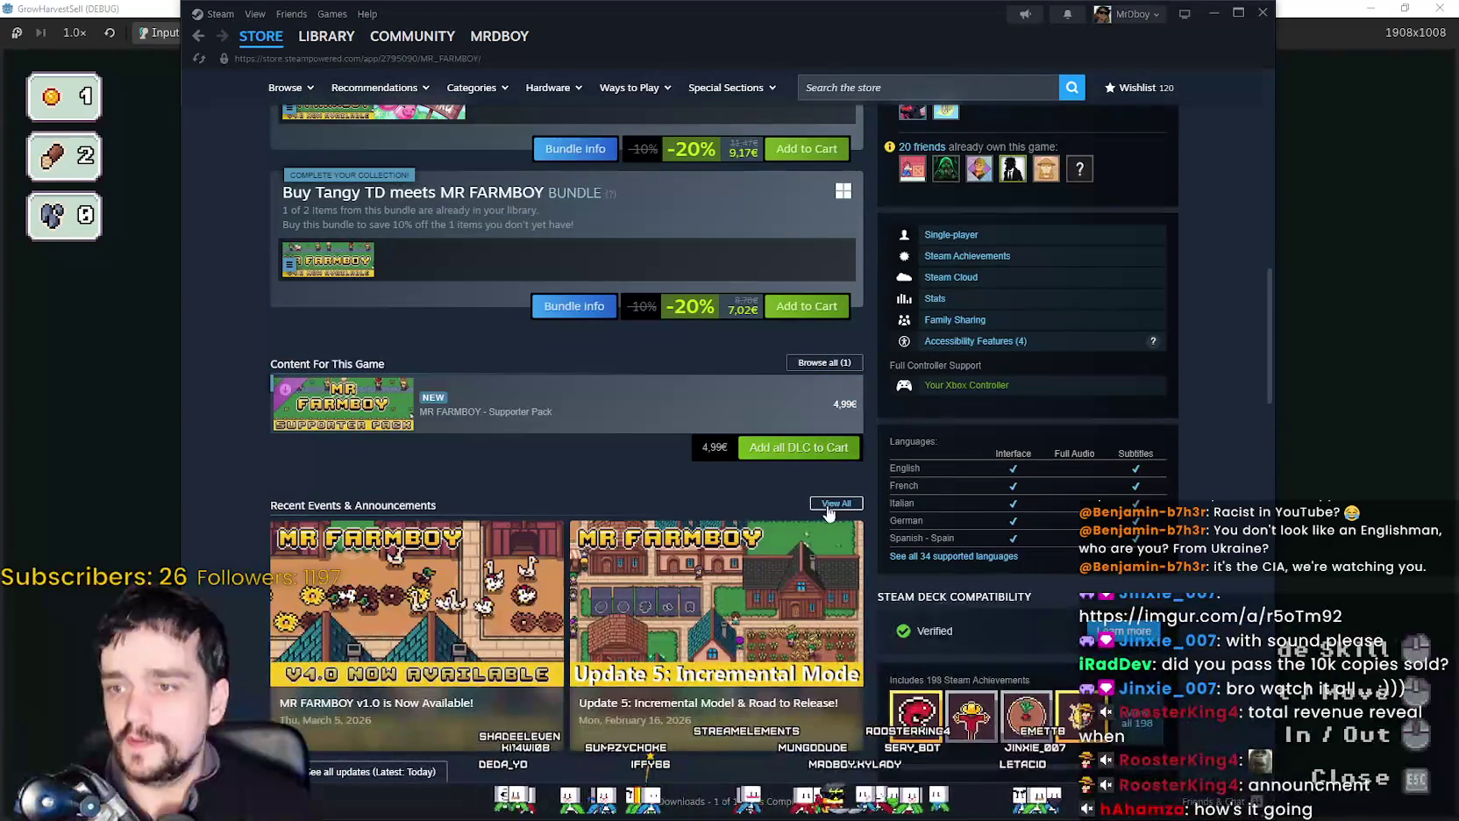
{"action": "left_click", "coordinate": [800, 544]}
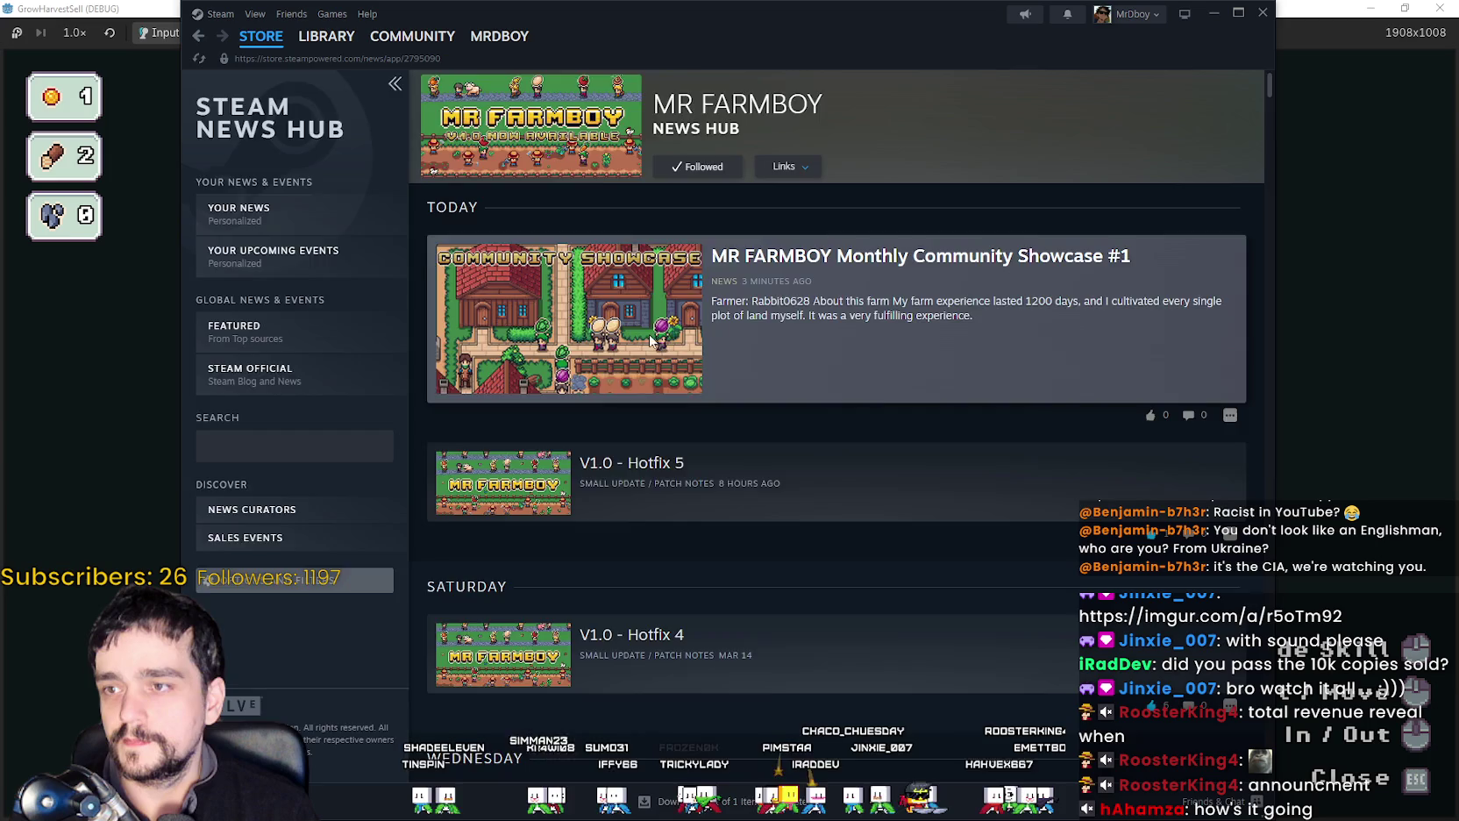
{"action": "left_click", "coordinate": [706, 377]}
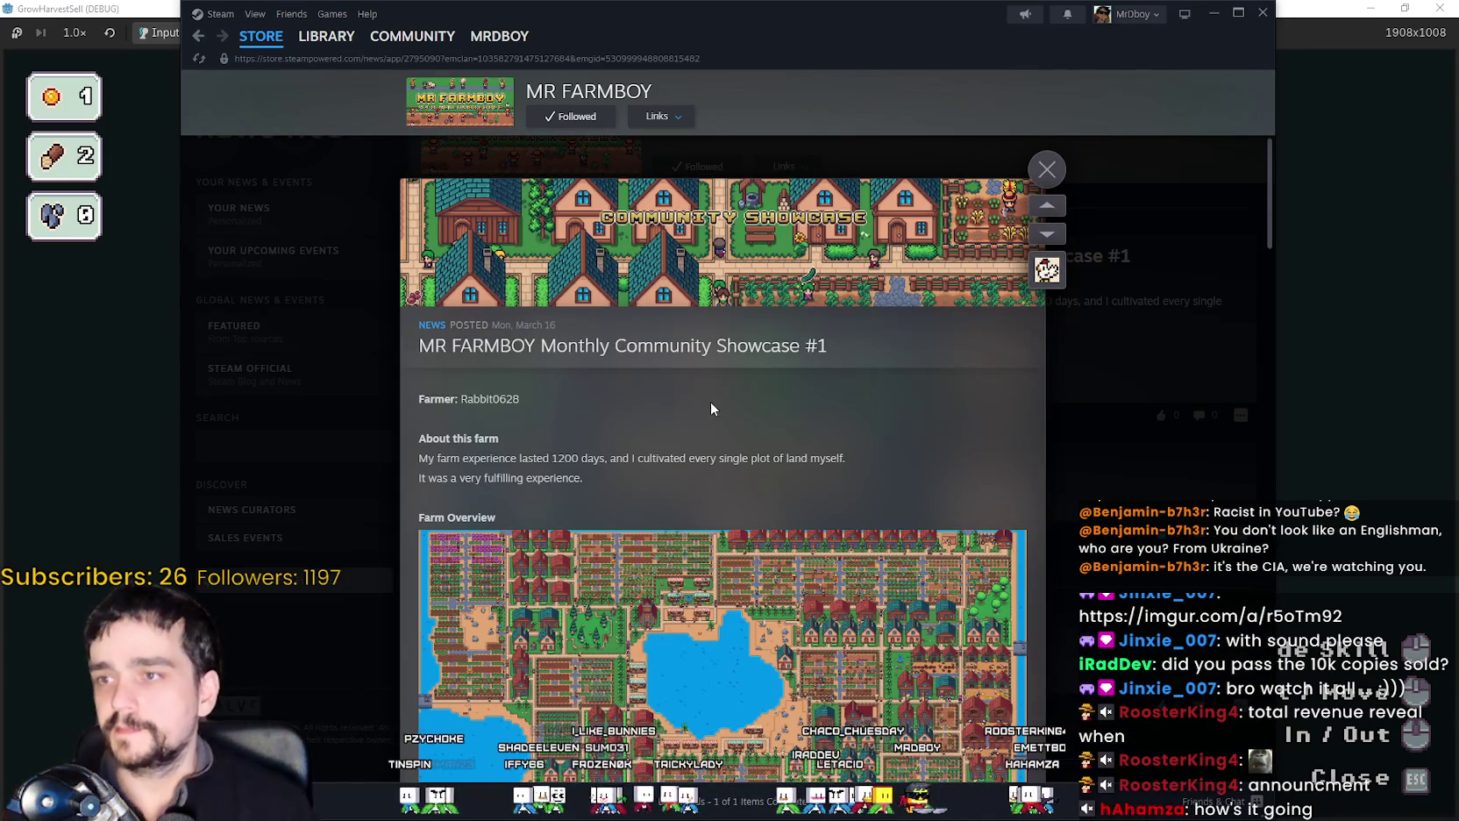
Scroll through the Showcase #1 post to review its content.
{"action": "scroll", "coordinate": [710, 410], "scroll_direction": "down", "scroll_amount": 3}
{"action": "scroll", "coordinate": [714, 403], "scroll_direction": "down", "scroll_amount": 7}
{"action": "scroll", "coordinate": [714, 403], "scroll_direction": "down", "scroll_amount": 4}
{"action": "scroll", "coordinate": [714, 403], "scroll_direction": "down", "scroll_amount": 4}
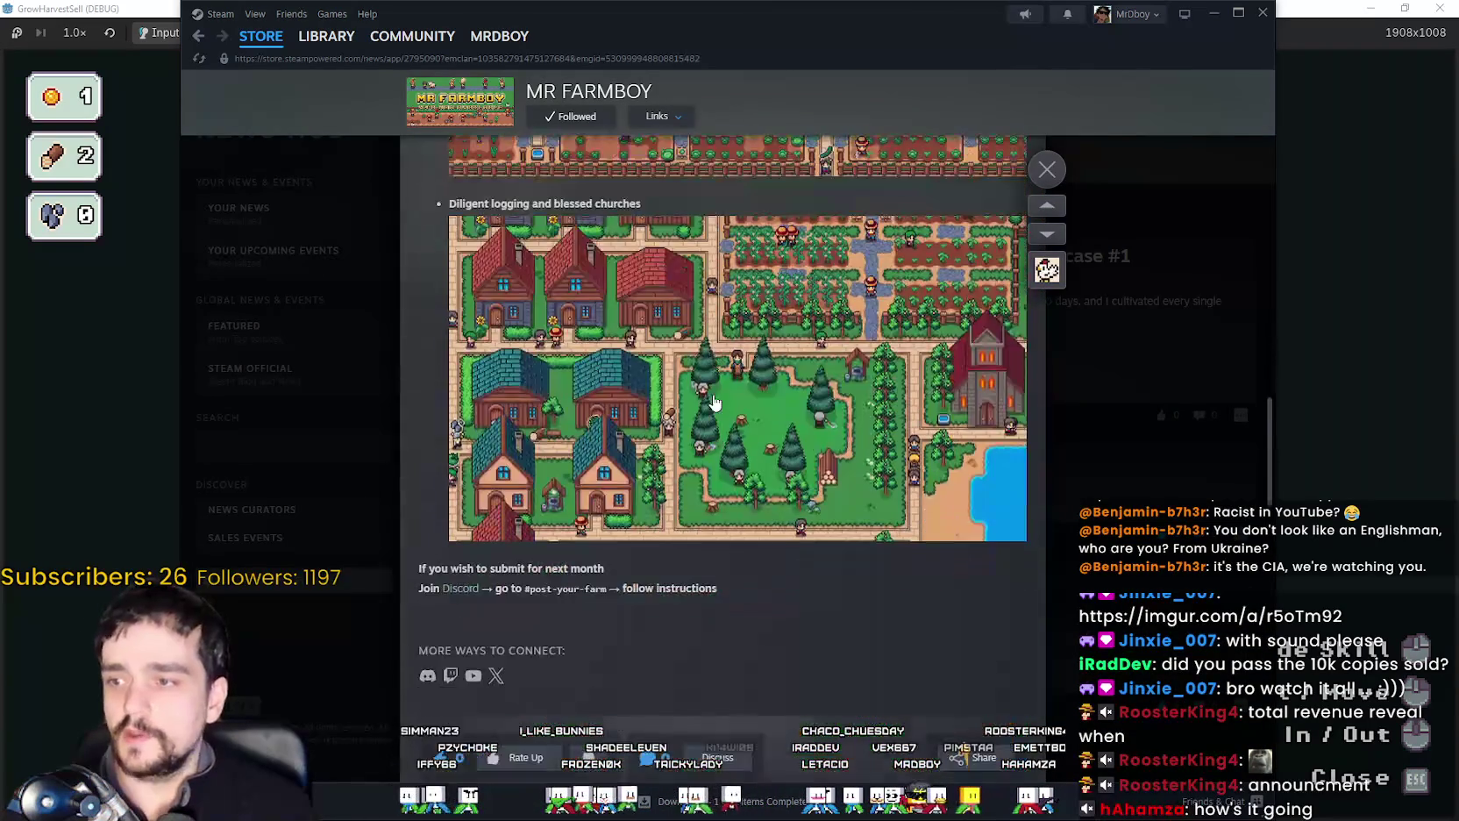
{"action": "scroll", "coordinate": [818, 711], "scroll_direction": "up", "scroll_amount": 6}
{"action": "scroll", "coordinate": [843, 665], "scroll_direction": "up", "scroll_amount": 6}
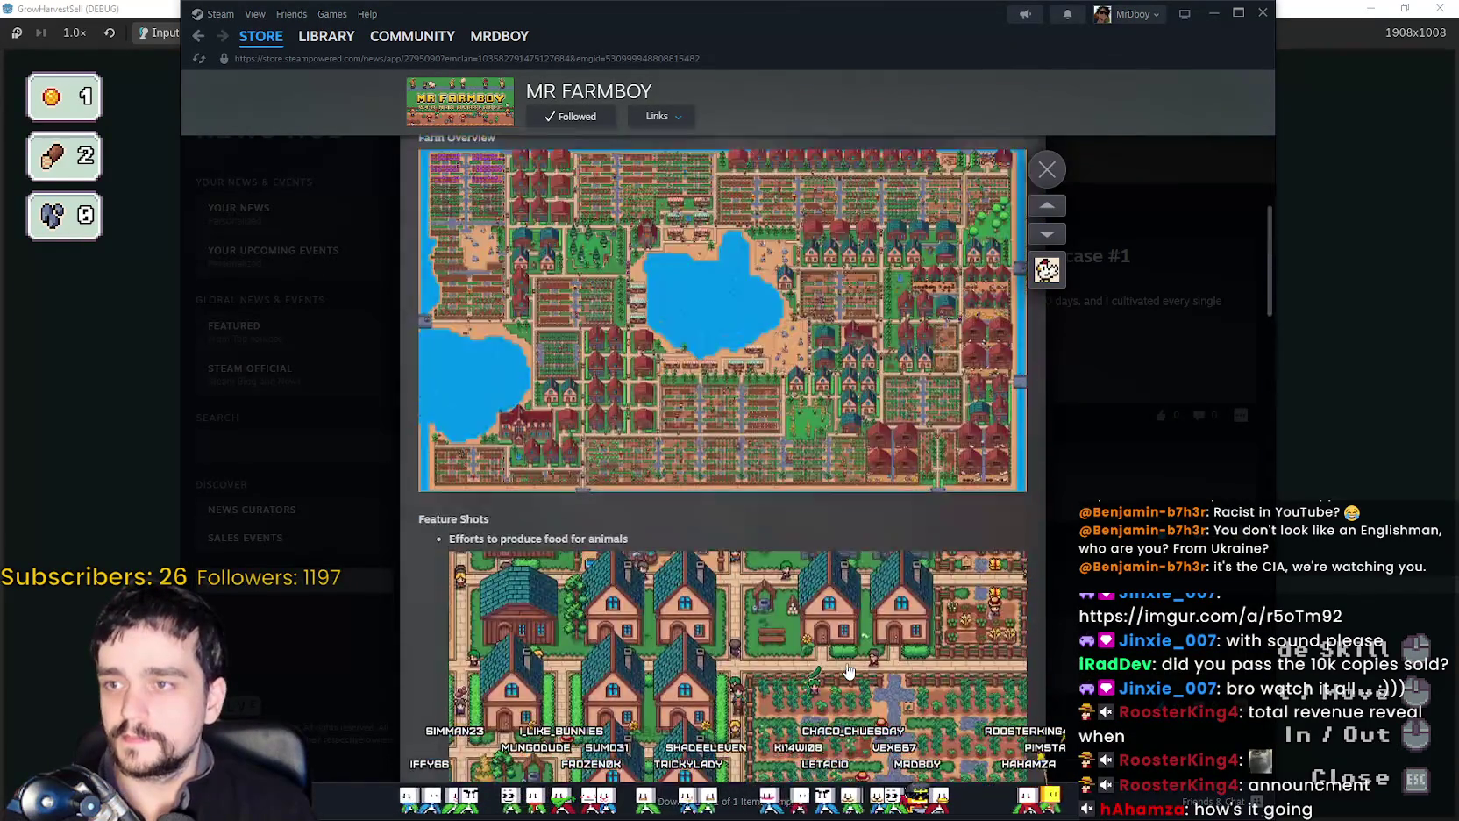
{"action": "scroll", "coordinate": [842, 664], "scroll_direction": "up", "scroll_amount": 6}
{"action": "scroll", "coordinate": [847, 667], "scroll_direction": "down", "scroll_amount": 3}
{"action": "scroll", "coordinate": [815, 605], "scroll_direction": "down", "scroll_amount": 8}
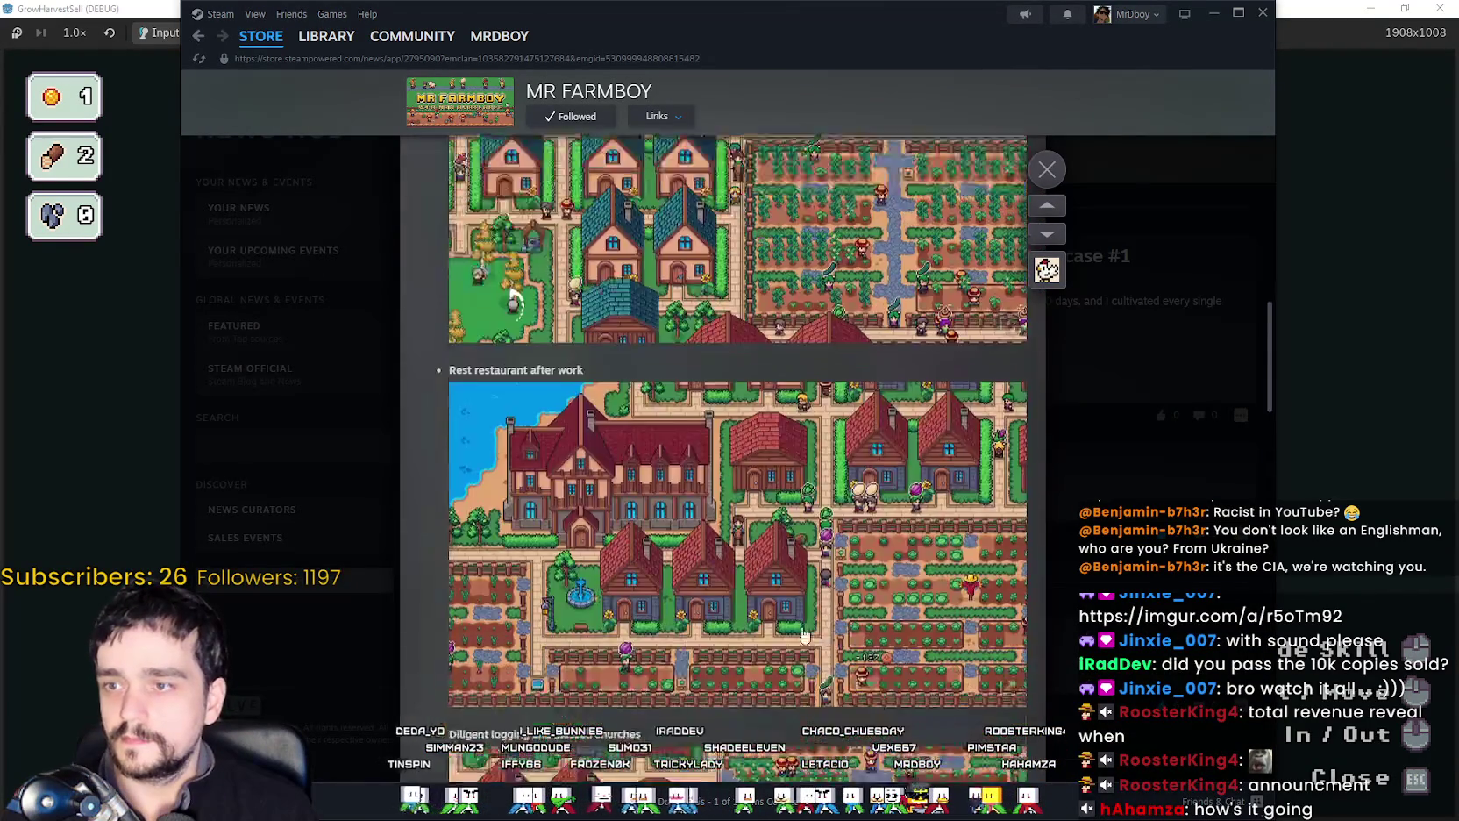
{"action": "scroll", "coordinate": [780, 535], "scroll_direction": "down", "scroll_amount": 7}
Copy the post's share link, open its community discussion page, and maximize Steam.
{"action": "left_click", "coordinate": [980, 453]}
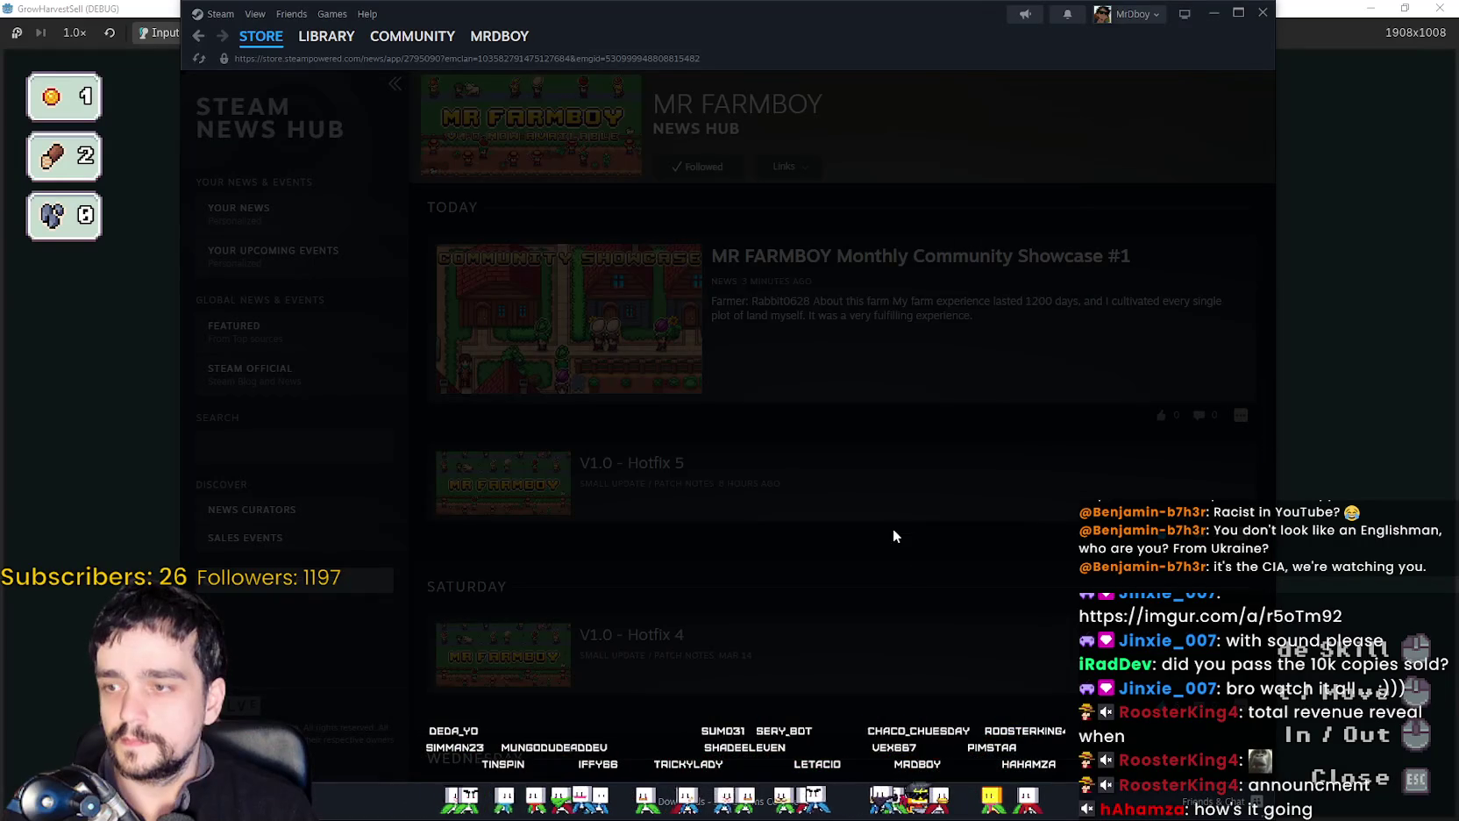
{"action": "left_click", "coordinate": [922, 457]}
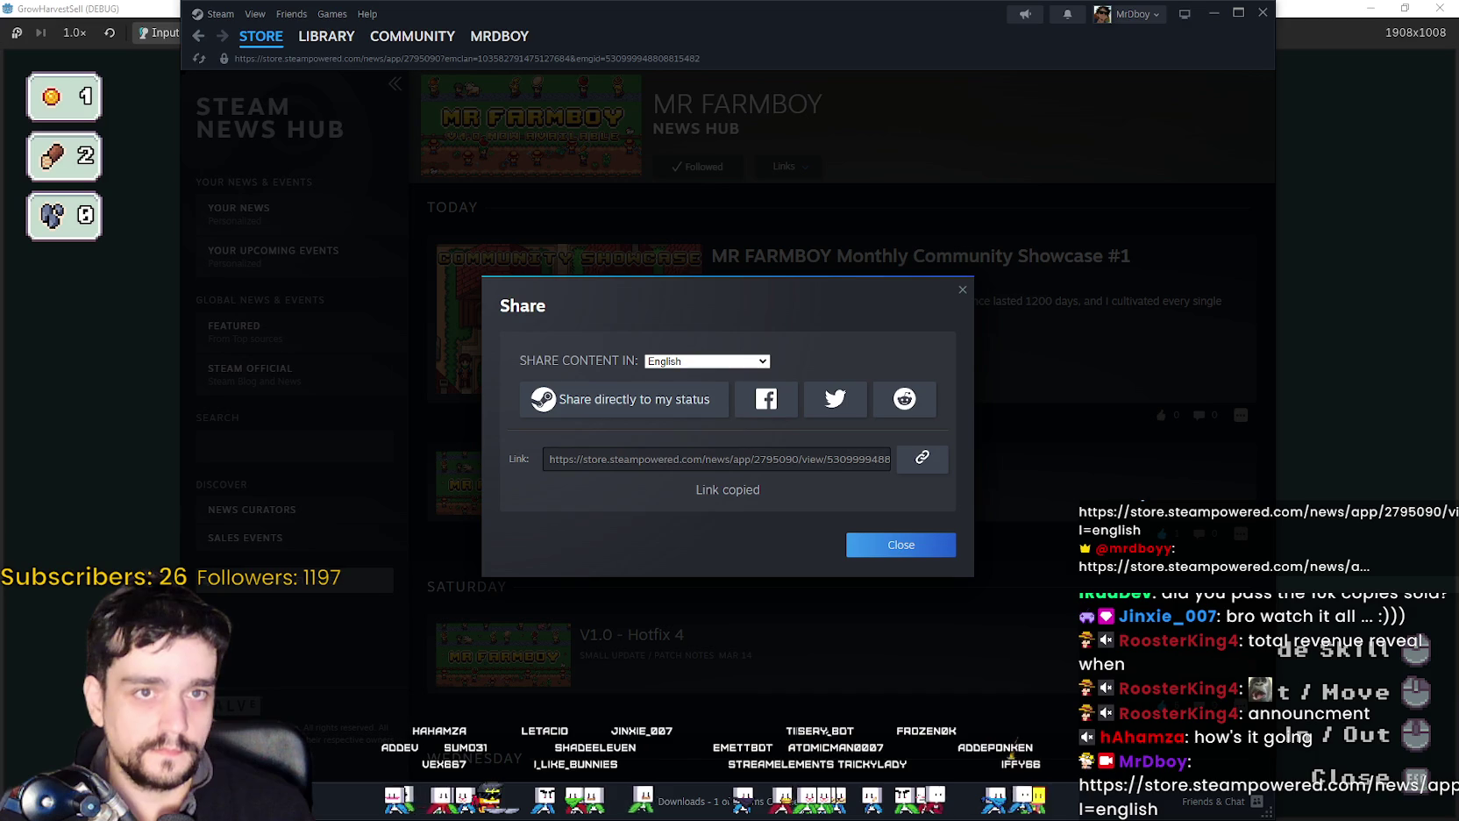
{"action": "left_click", "coordinate": [857, 544]}
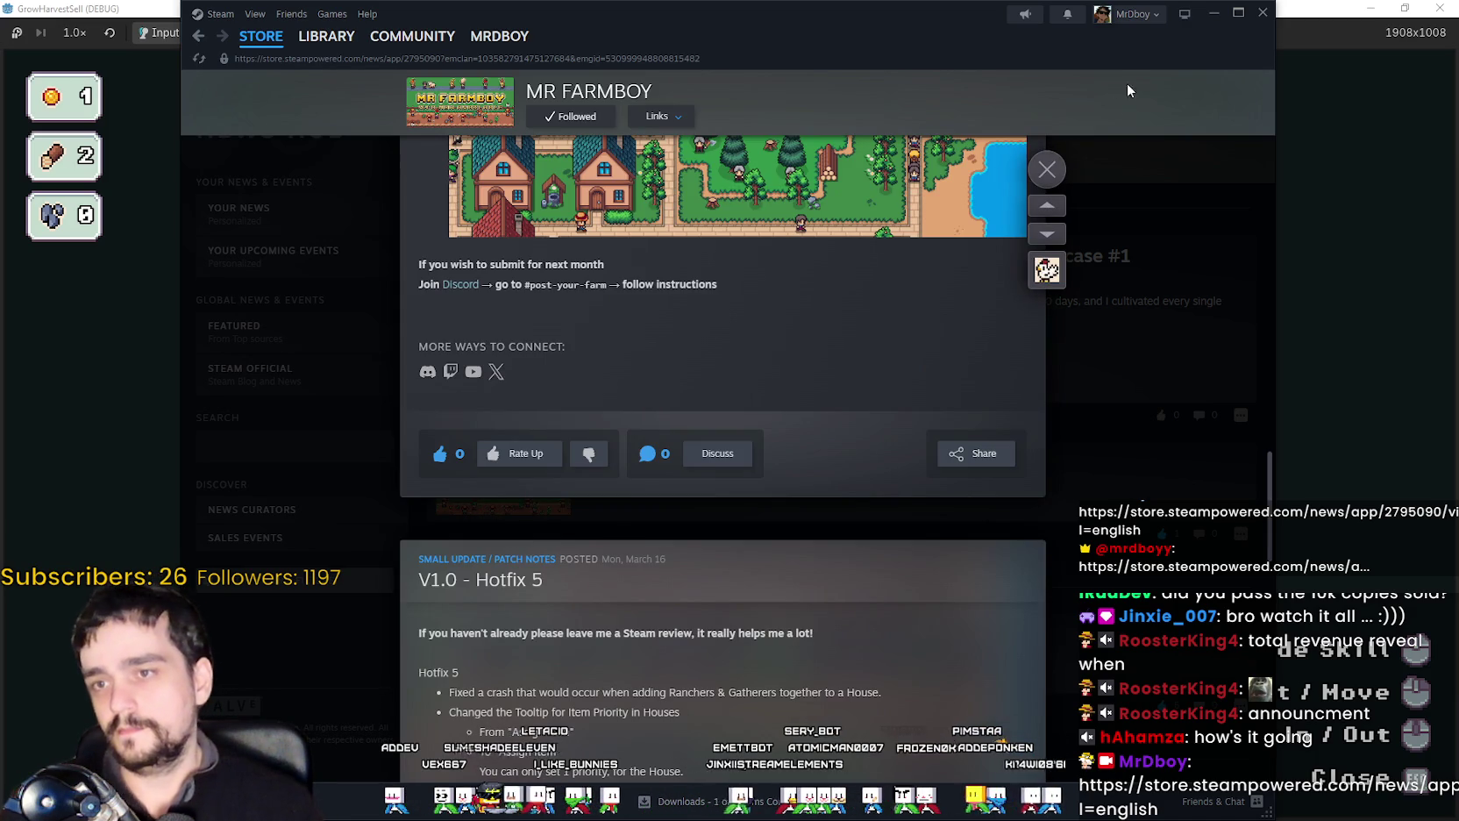
{"action": "left_click", "coordinate": [728, 463]}
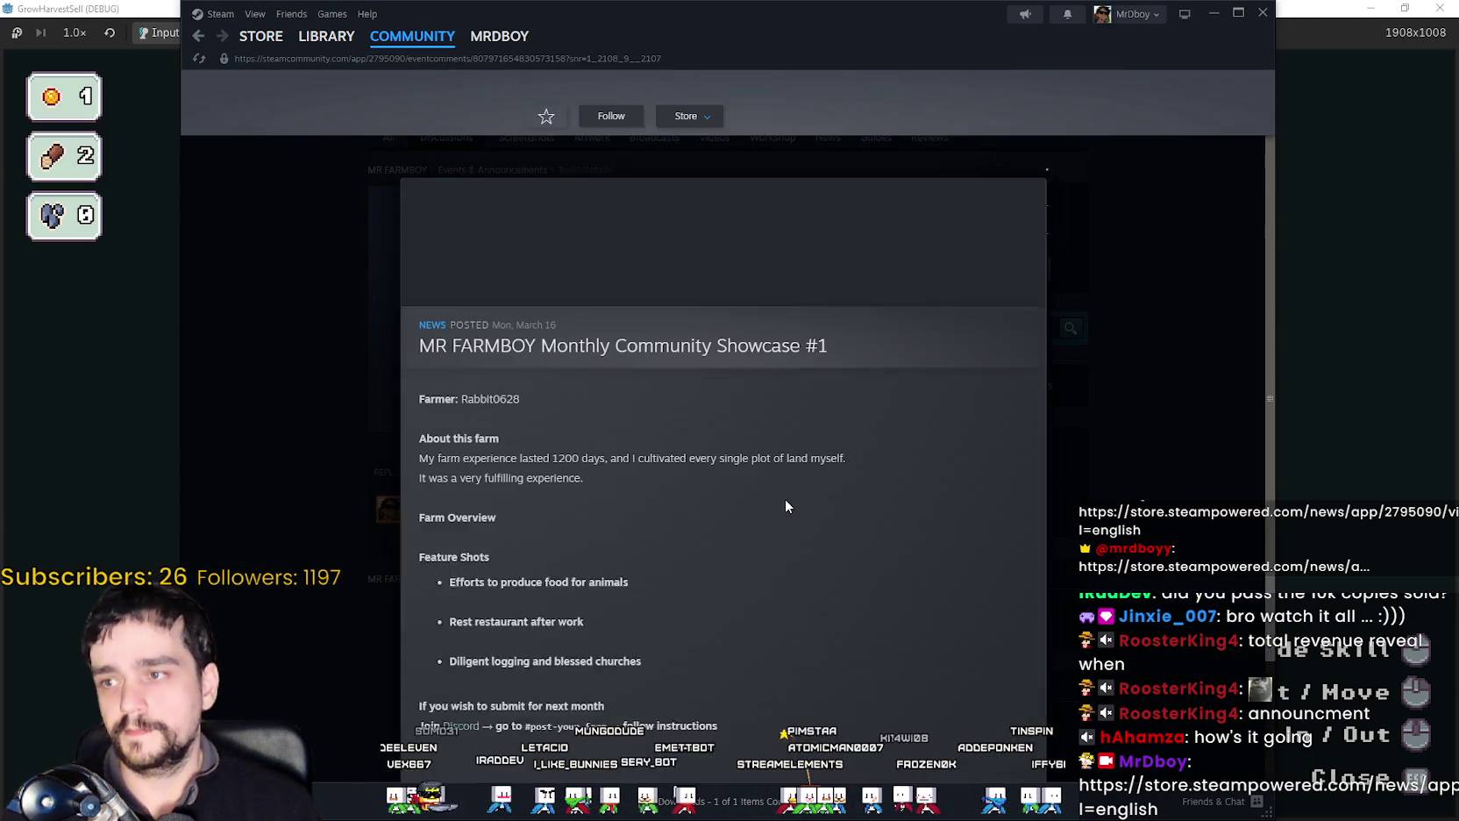
{"action": "left_click", "coordinate": [1238, 12]}
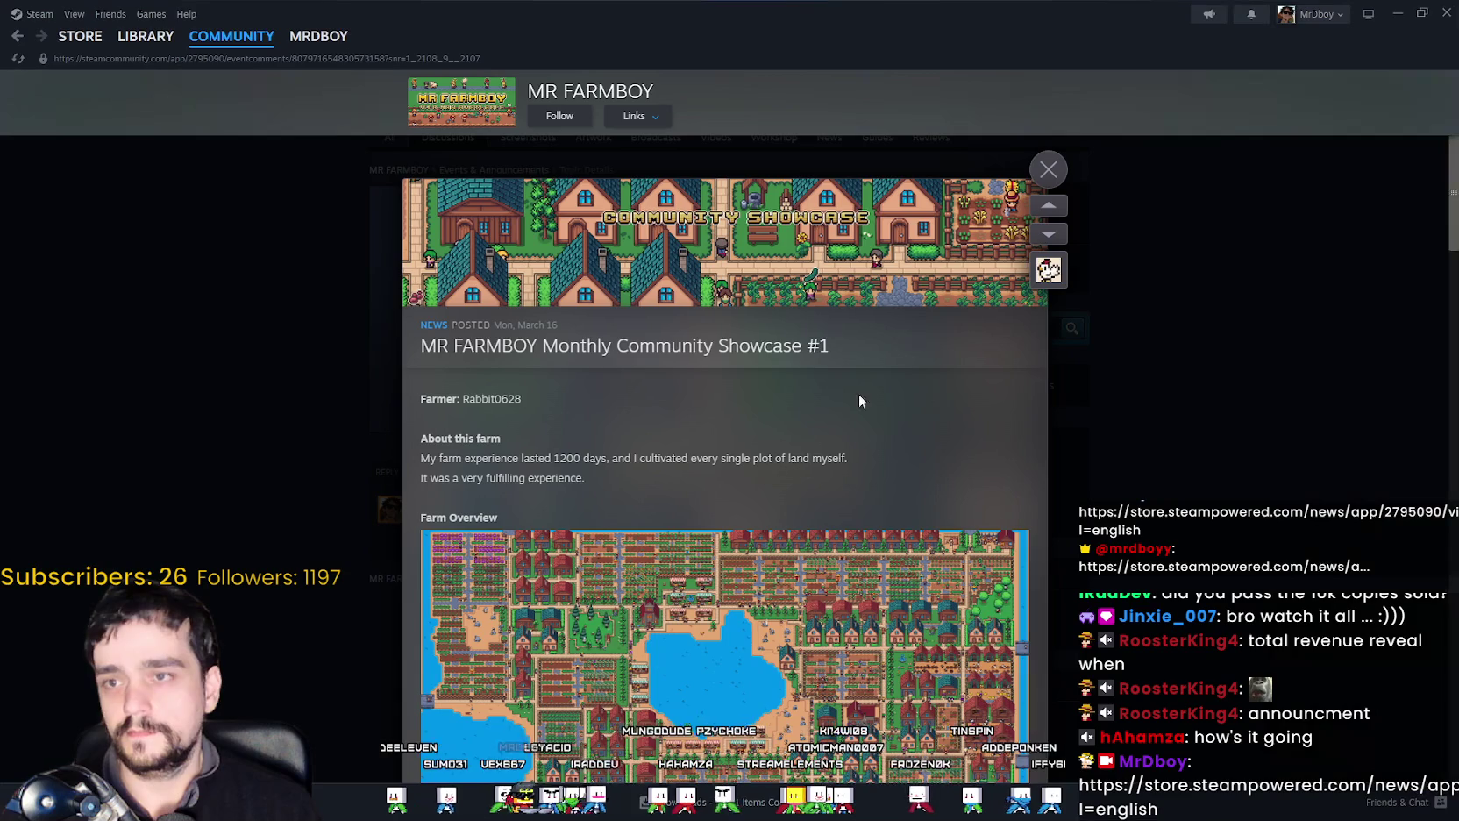
{"action": "scroll", "coordinate": [856, 508], "scroll_direction": "down", "scroll_amount": 1}
{"action": "scroll", "coordinate": [856, 486], "scroll_direction": "up", "scroll_amount": 1}
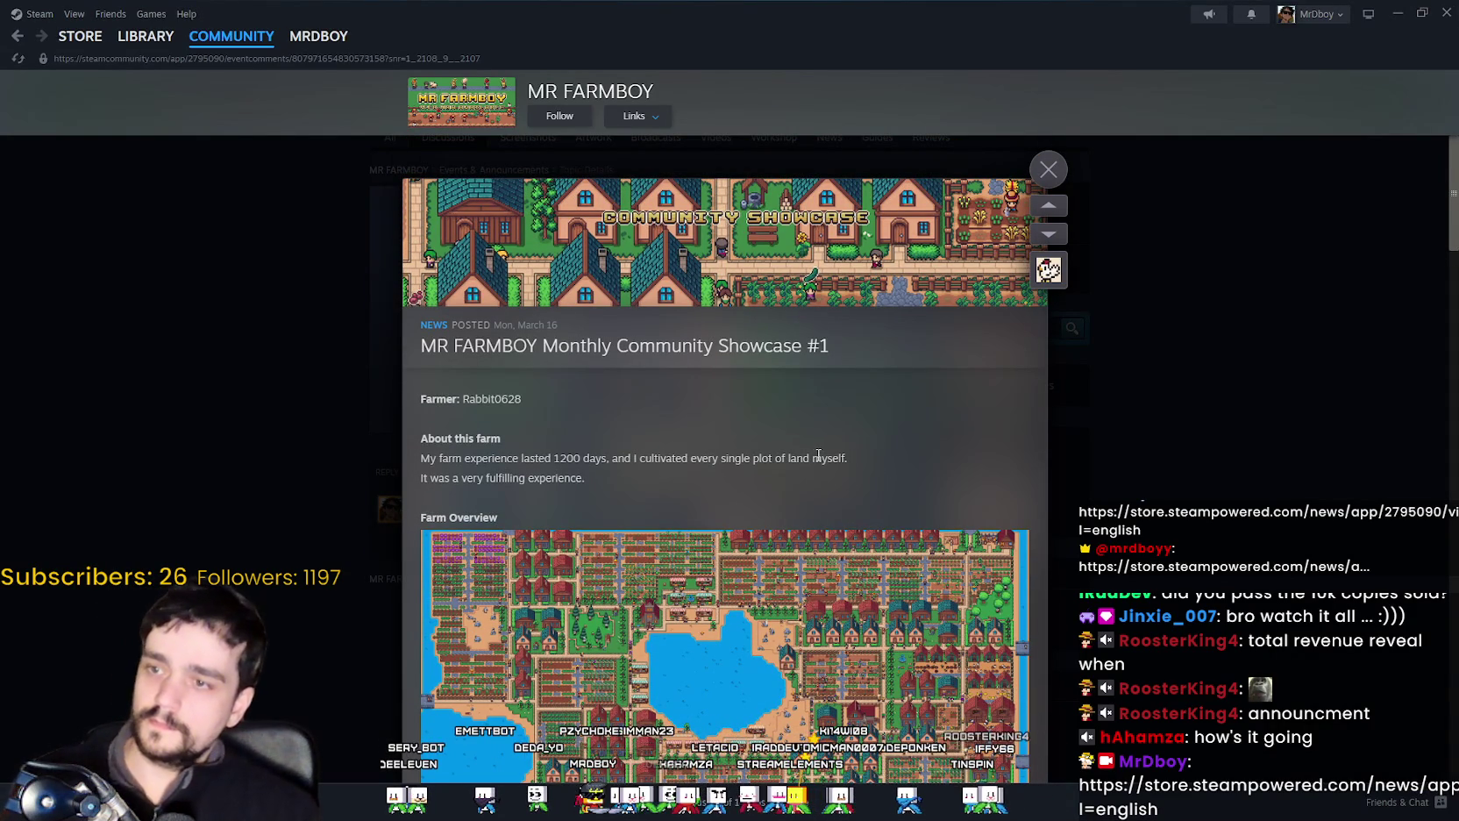
{"action": "scroll", "coordinate": [916, 496], "scroll_direction": "down", "scroll_amount": 1}
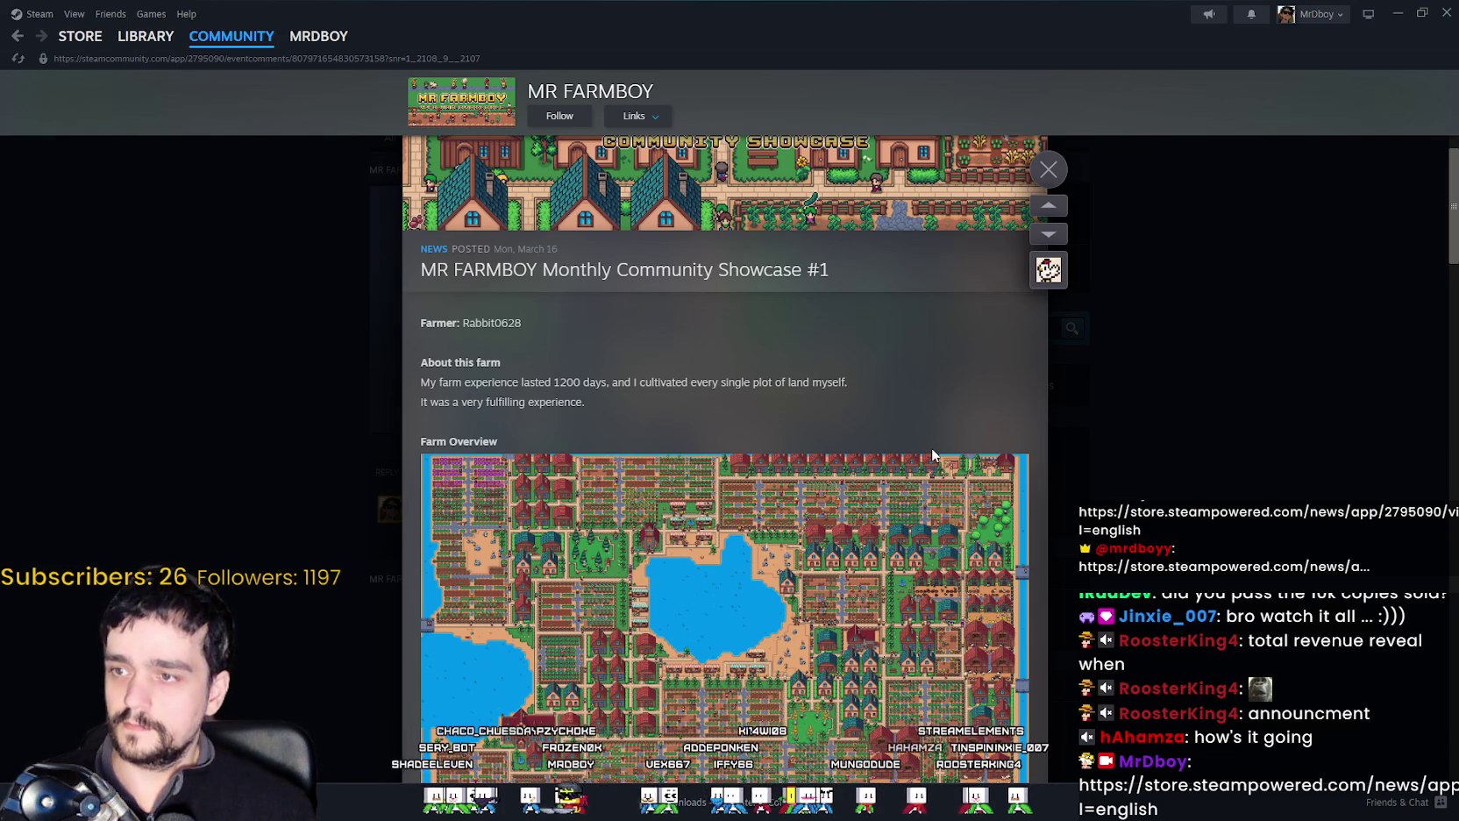
{"action": "scroll", "coordinate": [931, 452], "scroll_direction": "down", "scroll_amount": 1}
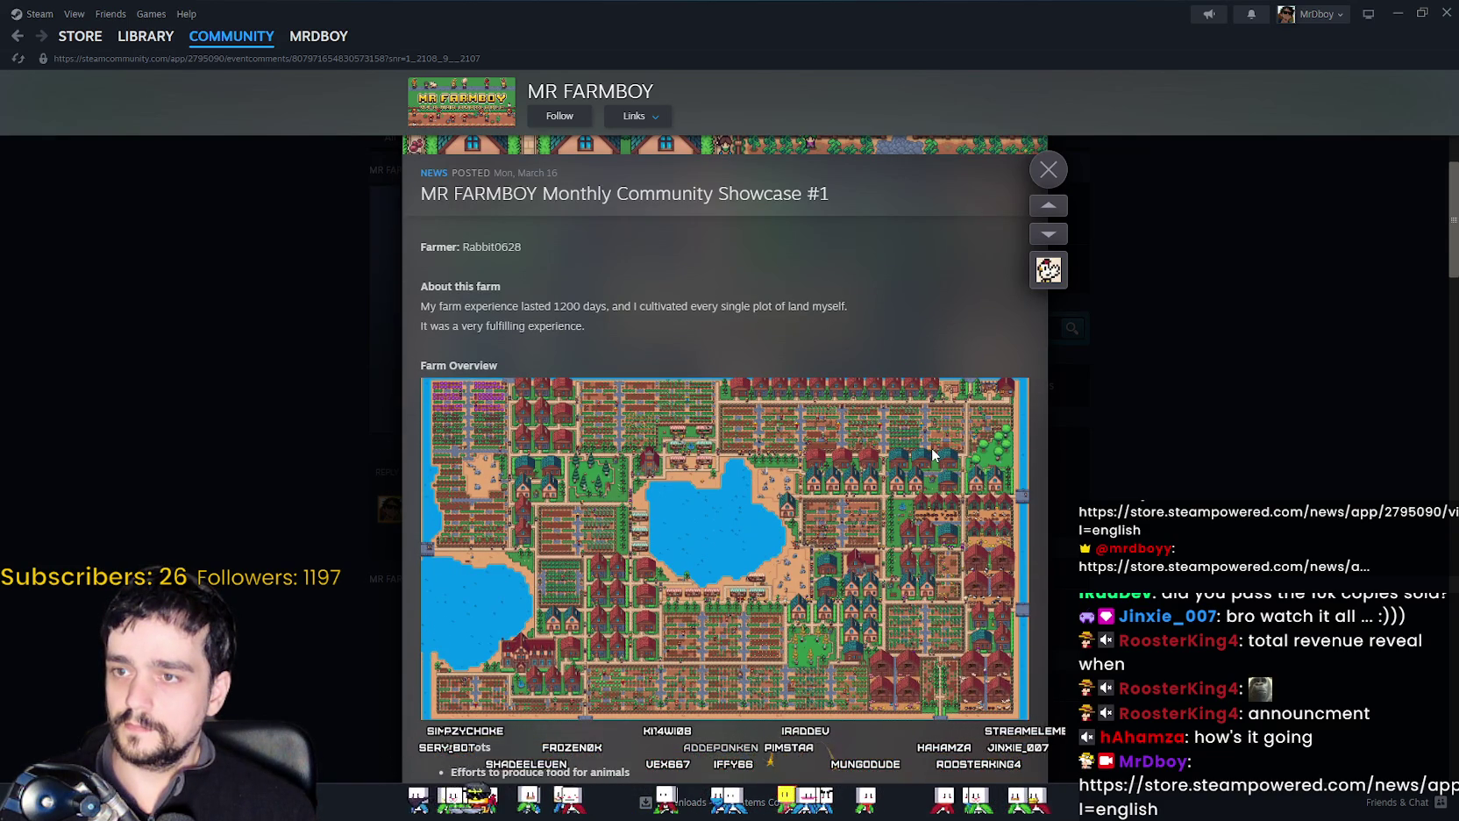
{"action": "scroll", "coordinate": [932, 450], "scroll_direction": "down", "scroll_amount": 1}
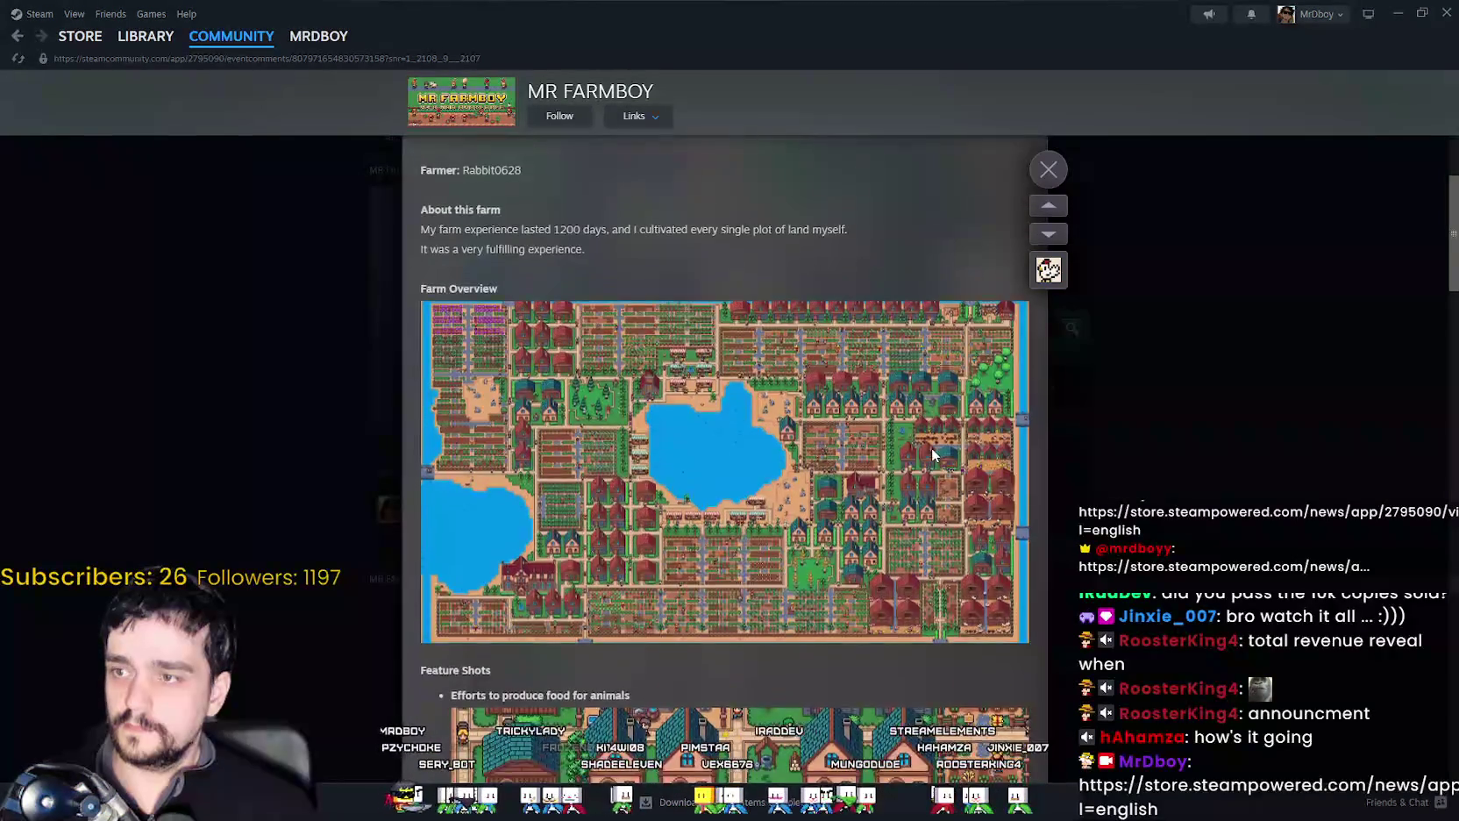
{"action": "scroll", "coordinate": [932, 450], "scroll_direction": "down", "scroll_amount": 3}
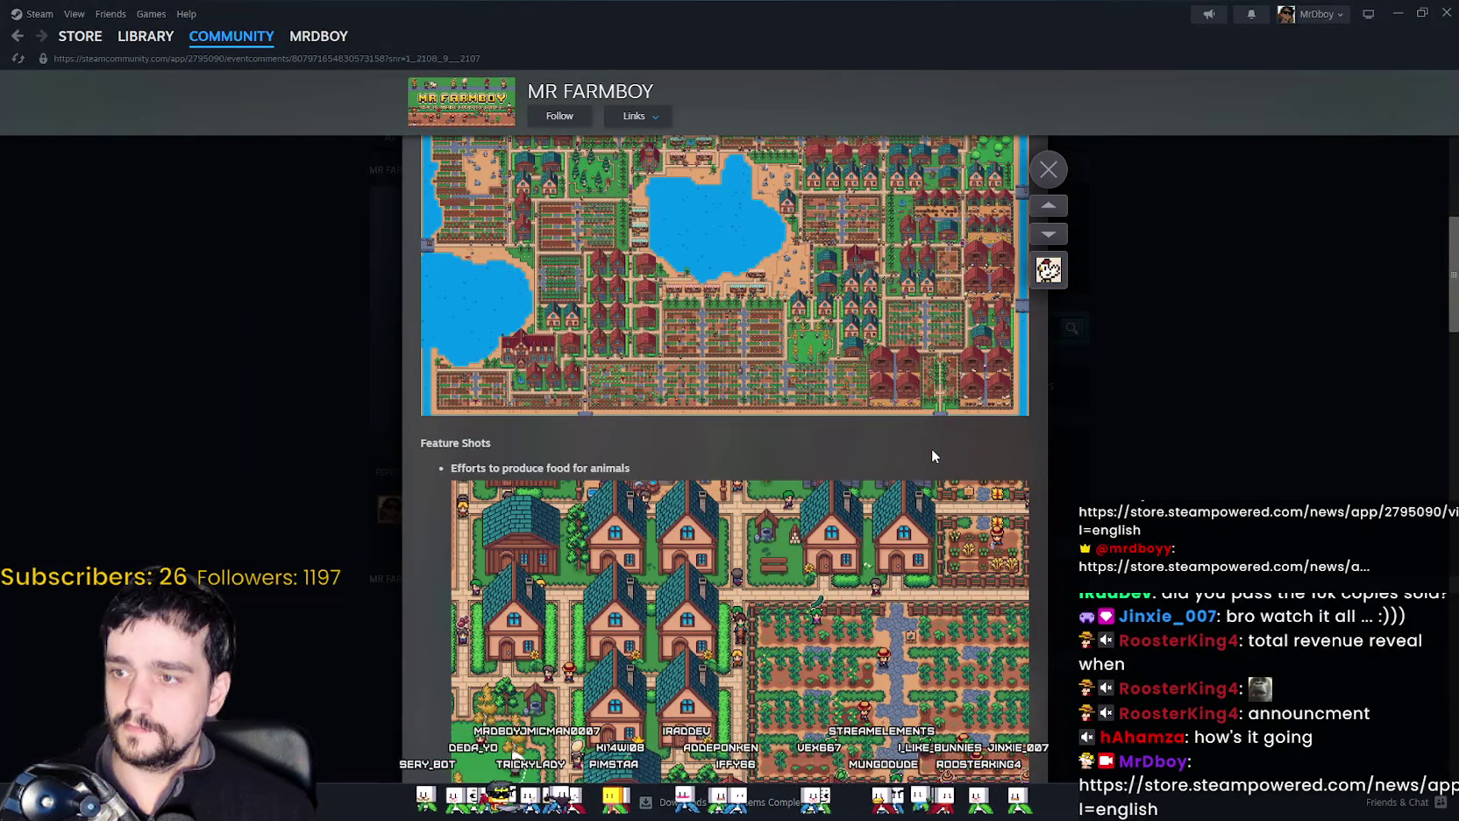
{"action": "scroll", "coordinate": [931, 455], "scroll_direction": "up", "scroll_amount": 3}
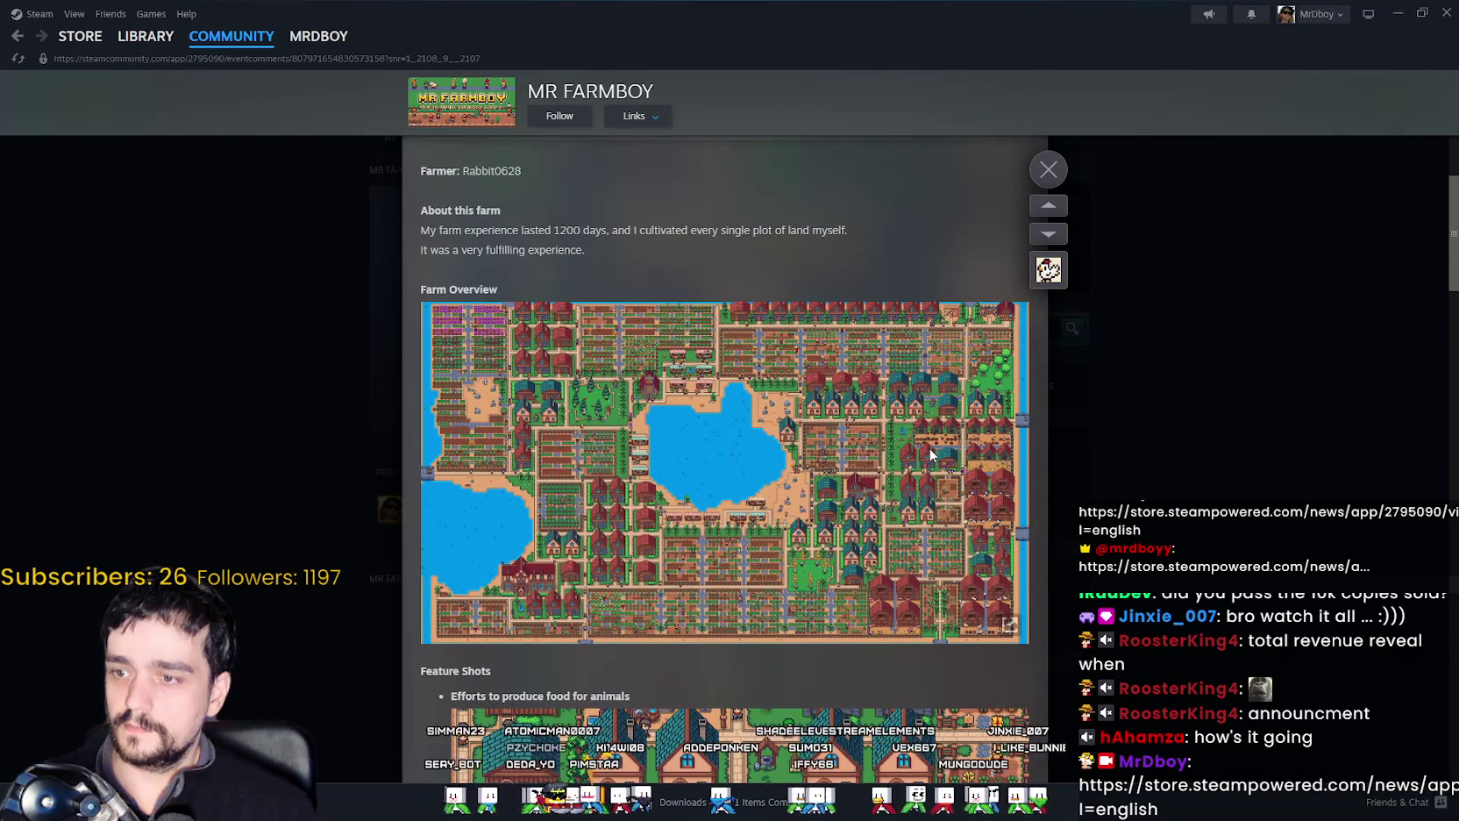
{"action": "scroll", "coordinate": [818, 527], "scroll_direction": "down", "scroll_amount": 2}
{"action": "scroll", "coordinate": [833, 533], "scroll_direction": "up", "scroll_amount": 1}
{"action": "scroll", "coordinate": [859, 542], "scroll_direction": "down", "scroll_amount": 4}
{"action": "scroll", "coordinate": [868, 544], "scroll_direction": "up", "scroll_amount": 4}
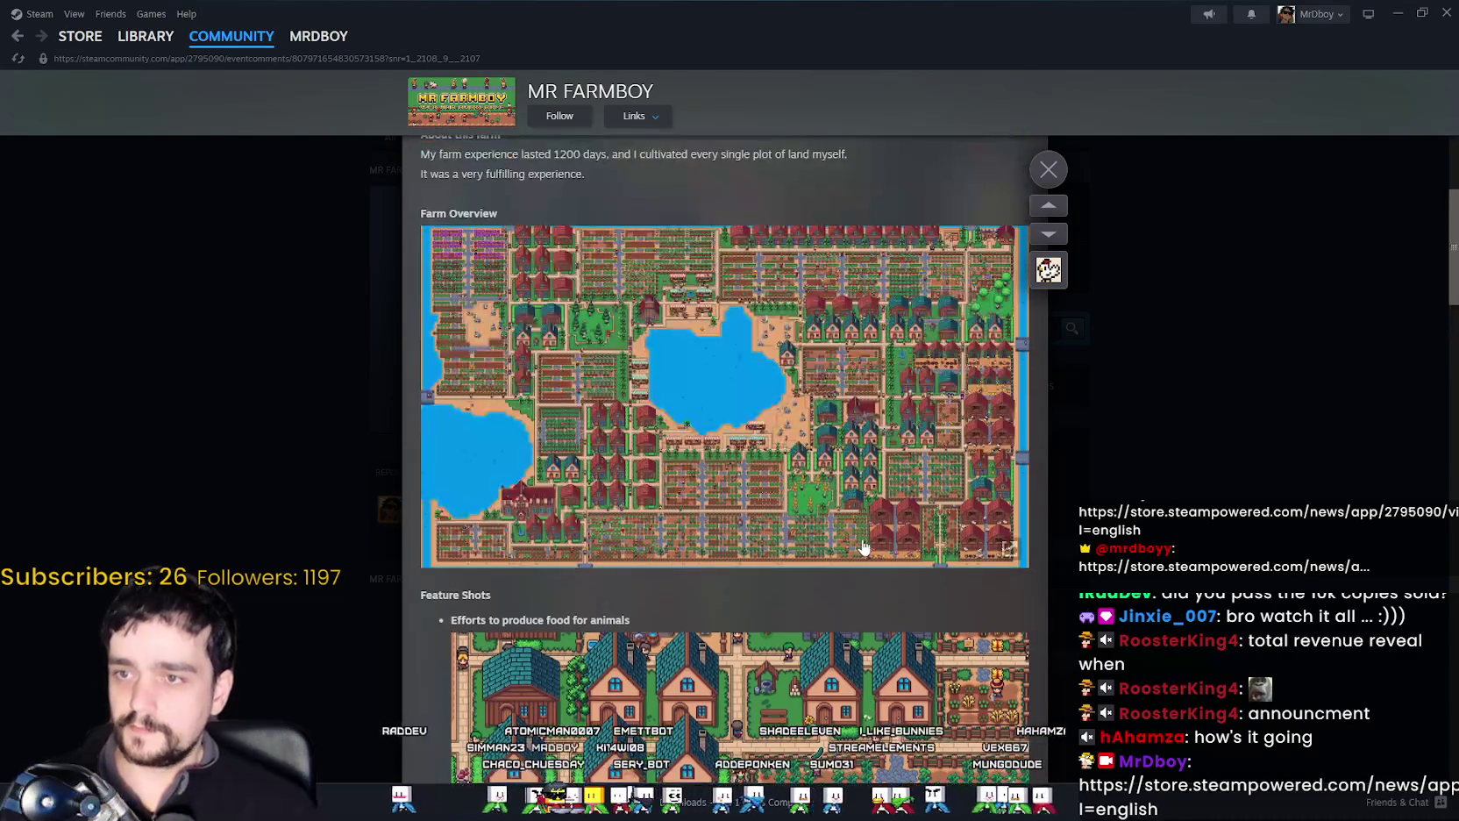
{"action": "scroll", "coordinate": [842, 530], "scroll_direction": "down", "scroll_amount": 4}
{"action": "scroll", "coordinate": [825, 521], "scroll_direction": "down", "scroll_amount": 2}
{"action": "scroll", "coordinate": [825, 522], "scroll_direction": "down", "scroll_amount": 3}
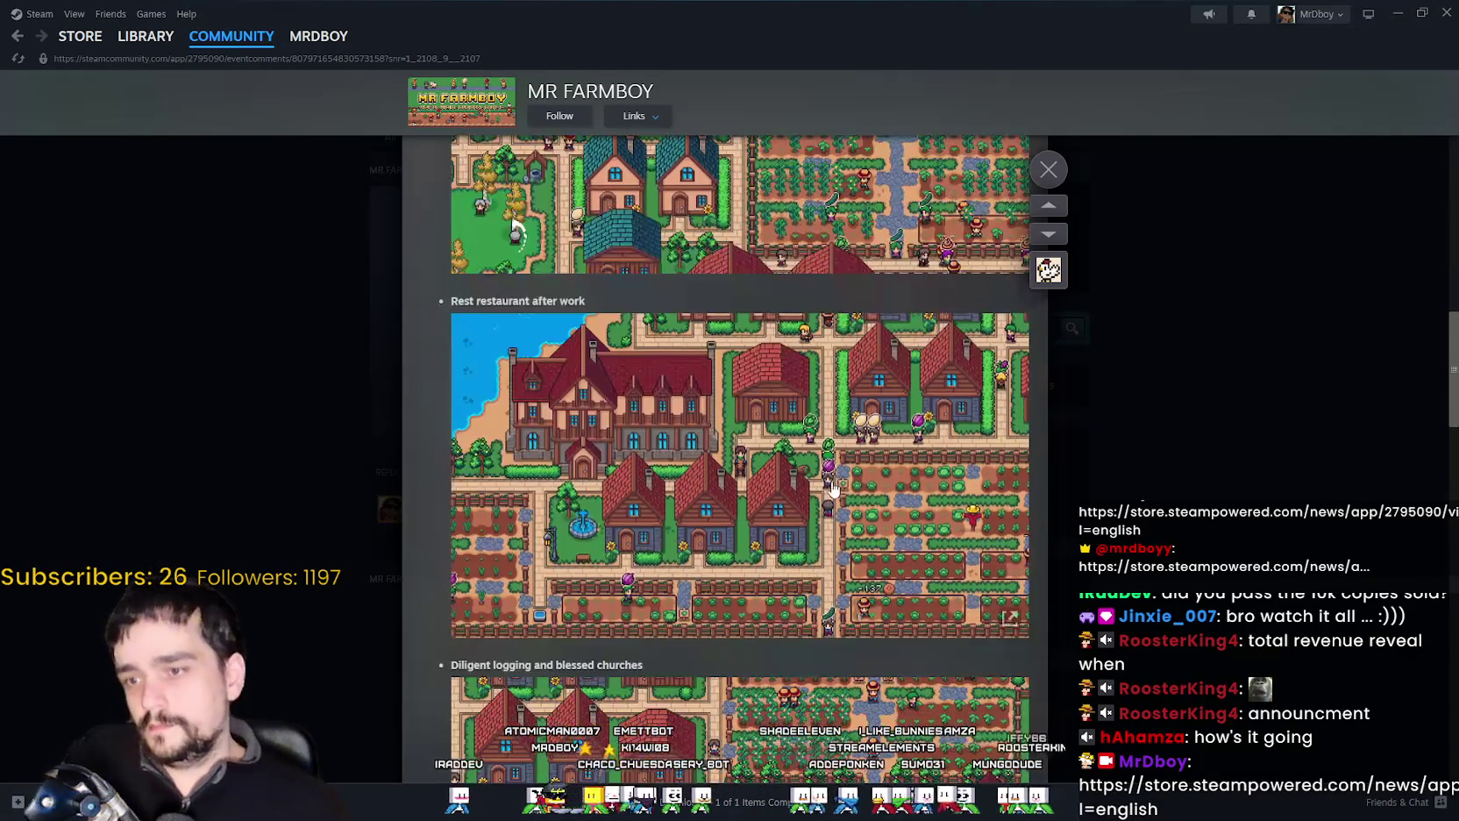
{"action": "scroll", "coordinate": [789, 529], "scroll_direction": "down", "scroll_amount": 2}
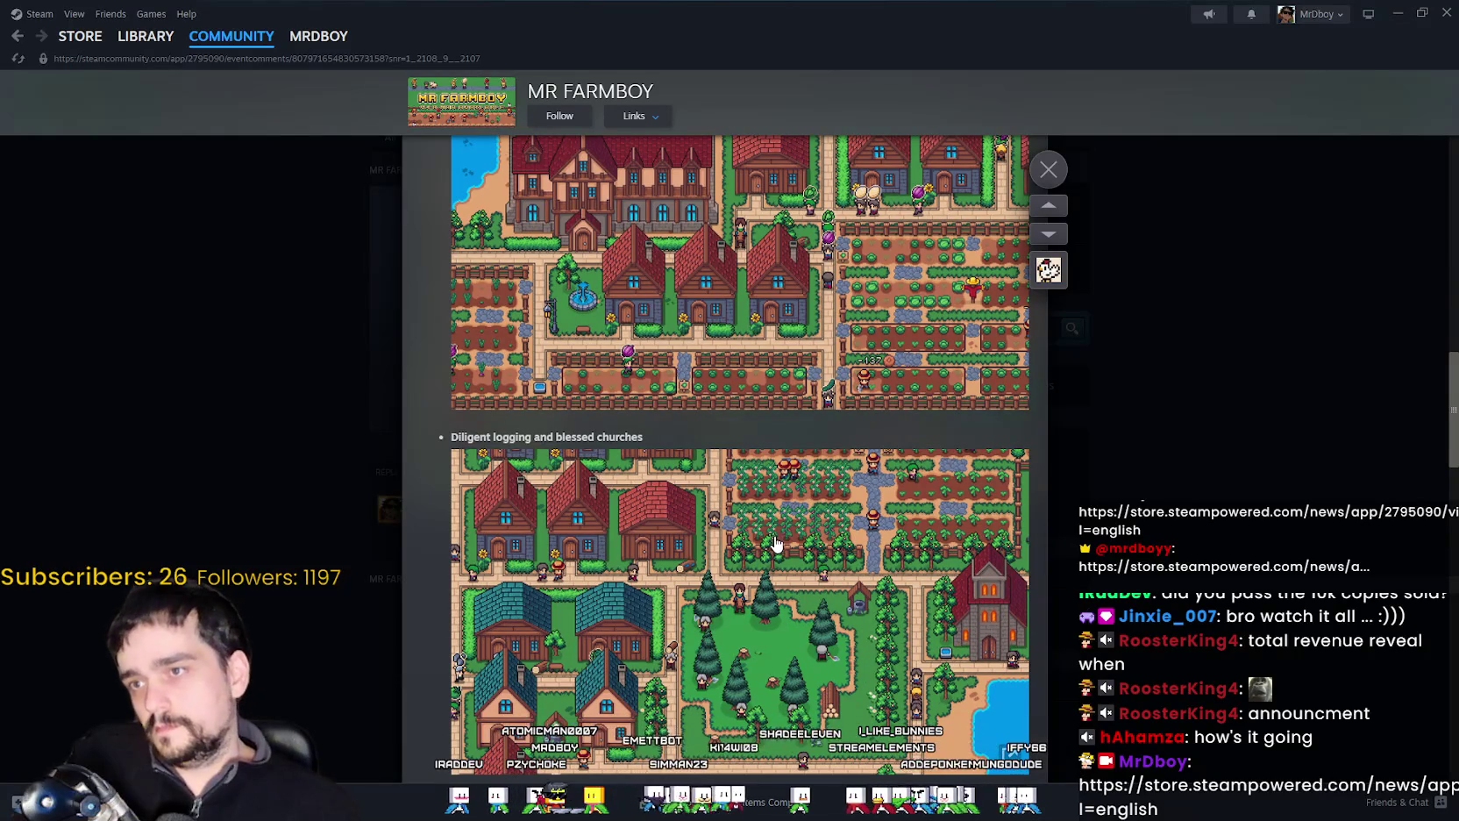
{"action": "scroll", "coordinate": [780, 532], "scroll_direction": "down", "scroll_amount": 3}
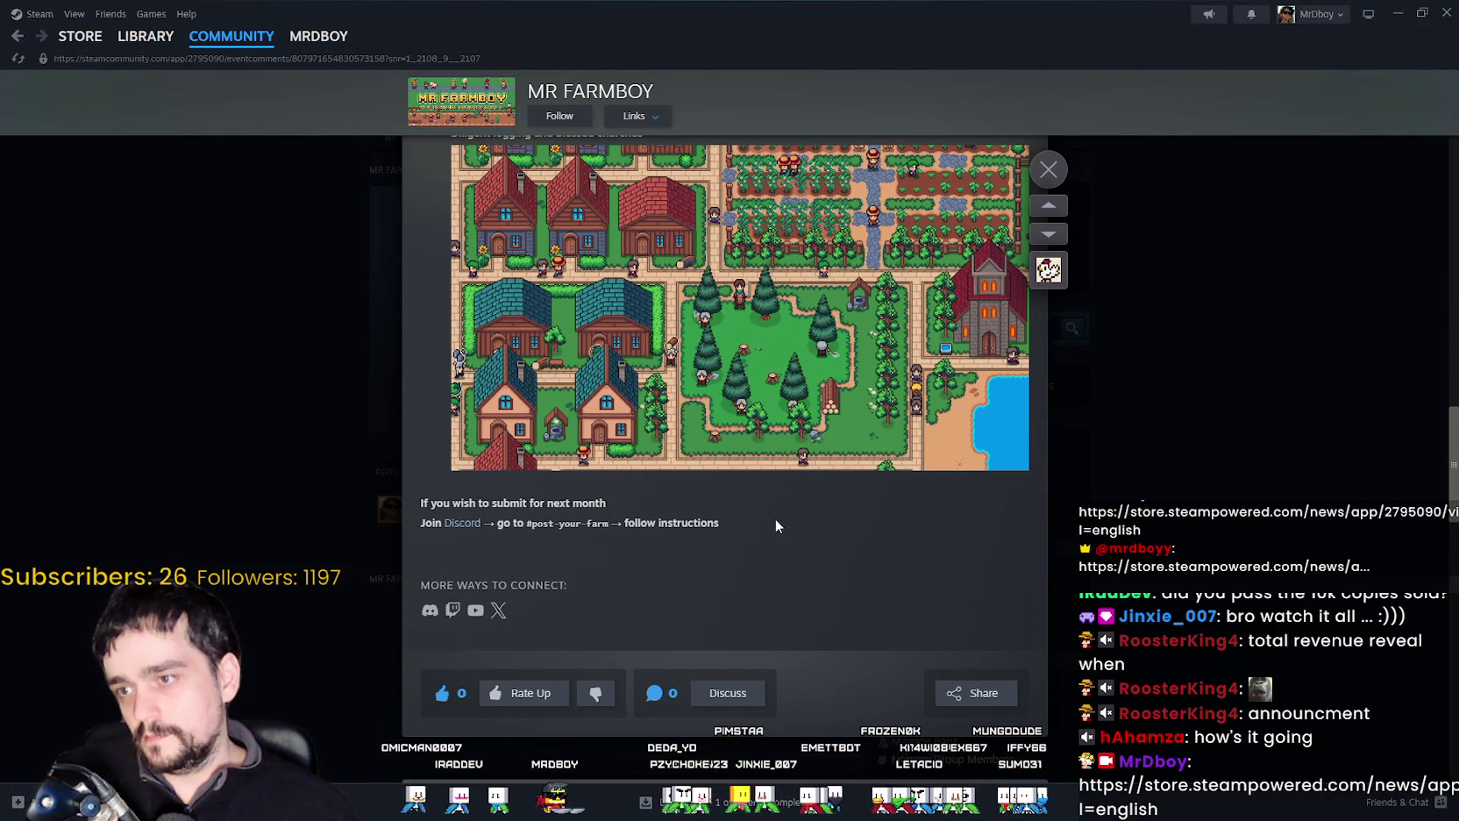
{"action": "scroll", "coordinate": [776, 522], "scroll_direction": "up", "scroll_amount": 1}
{"action": "scroll", "coordinate": [772, 524], "scroll_direction": "up", "scroll_amount": 5}
{"action": "scroll", "coordinate": [763, 525], "scroll_direction": "up", "scroll_amount": 3}
{"action": "scroll", "coordinate": [754, 527], "scroll_direction": "up", "scroll_amount": 3}
{"action": "scroll", "coordinate": [754, 526], "scroll_direction": "up", "scroll_amount": 3}
{"action": "scroll", "coordinate": [756, 514], "scroll_direction": "up", "scroll_amount": 2}
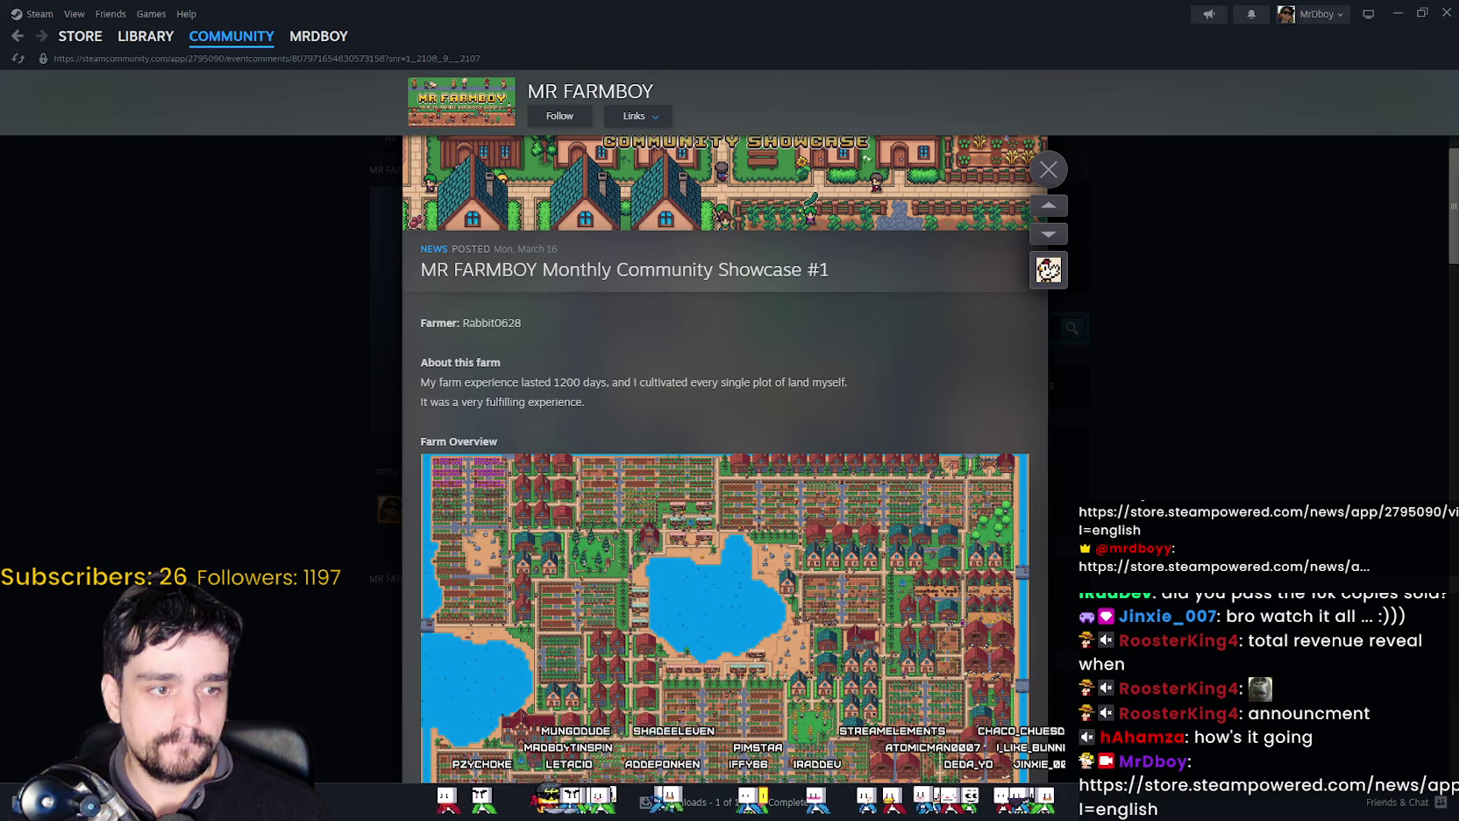
{"action": "scroll", "coordinate": [826, 543], "scroll_direction": "down", "scroll_amount": 3}
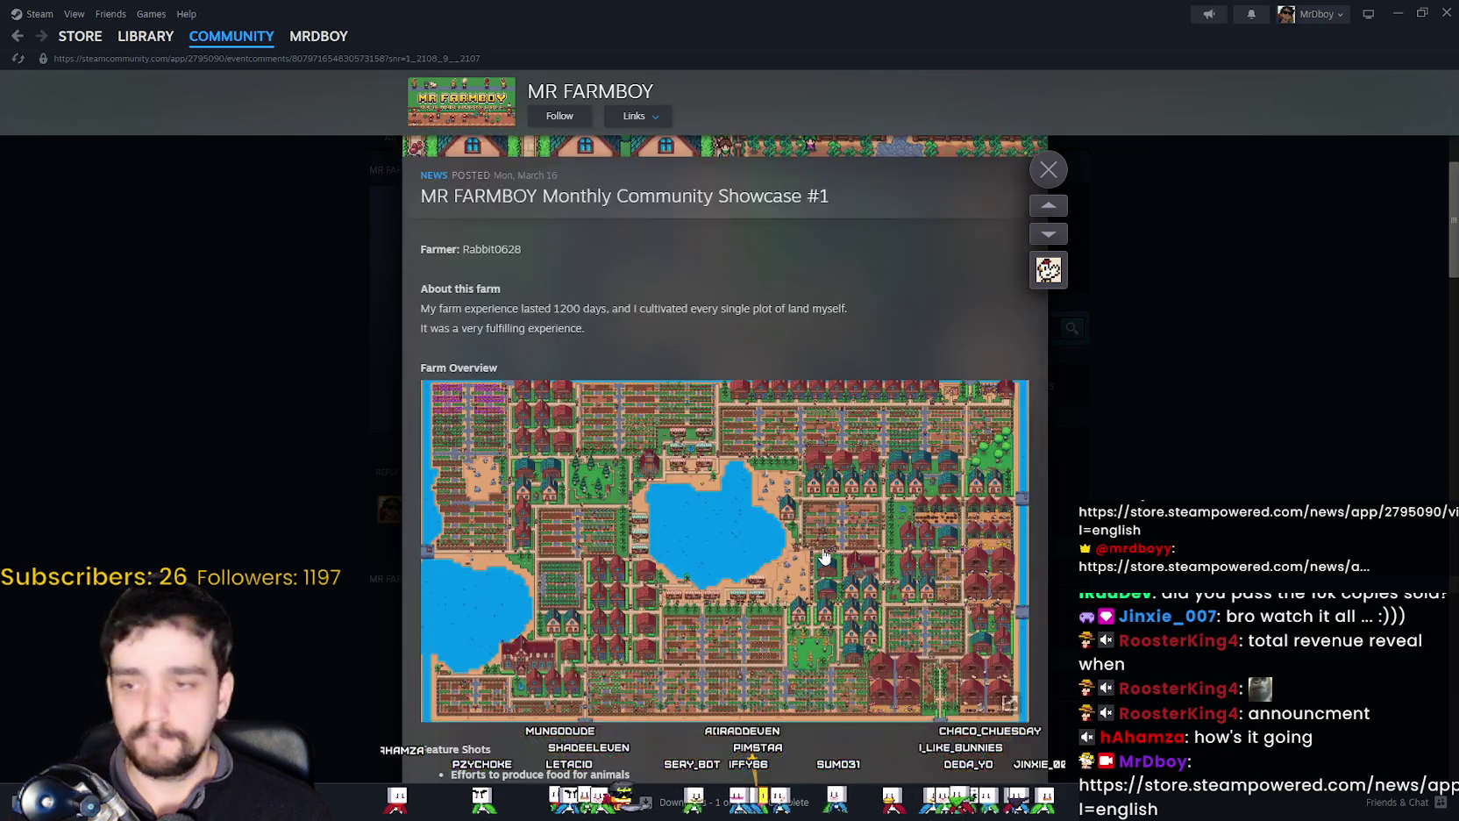
{"action": "scroll", "coordinate": [826, 543], "scroll_direction": "down", "scroll_amount": 5}
{"action": "scroll", "coordinate": [826, 543], "scroll_direction": "down", "scroll_amount": 5}
{"action": "scroll", "coordinate": [828, 545], "scroll_direction": "down", "scroll_amount": 6}
{"action": "scroll", "coordinate": [835, 524], "scroll_direction": "down", "scroll_amount": 3}
{"action": "scroll", "coordinate": [835, 525], "scroll_direction": "up", "scroll_amount": 7}
{"action": "scroll", "coordinate": [839, 531], "scroll_direction": "up", "scroll_amount": 3}
{"action": "scroll", "coordinate": [839, 529], "scroll_direction": "up", "scroll_amount": 4}
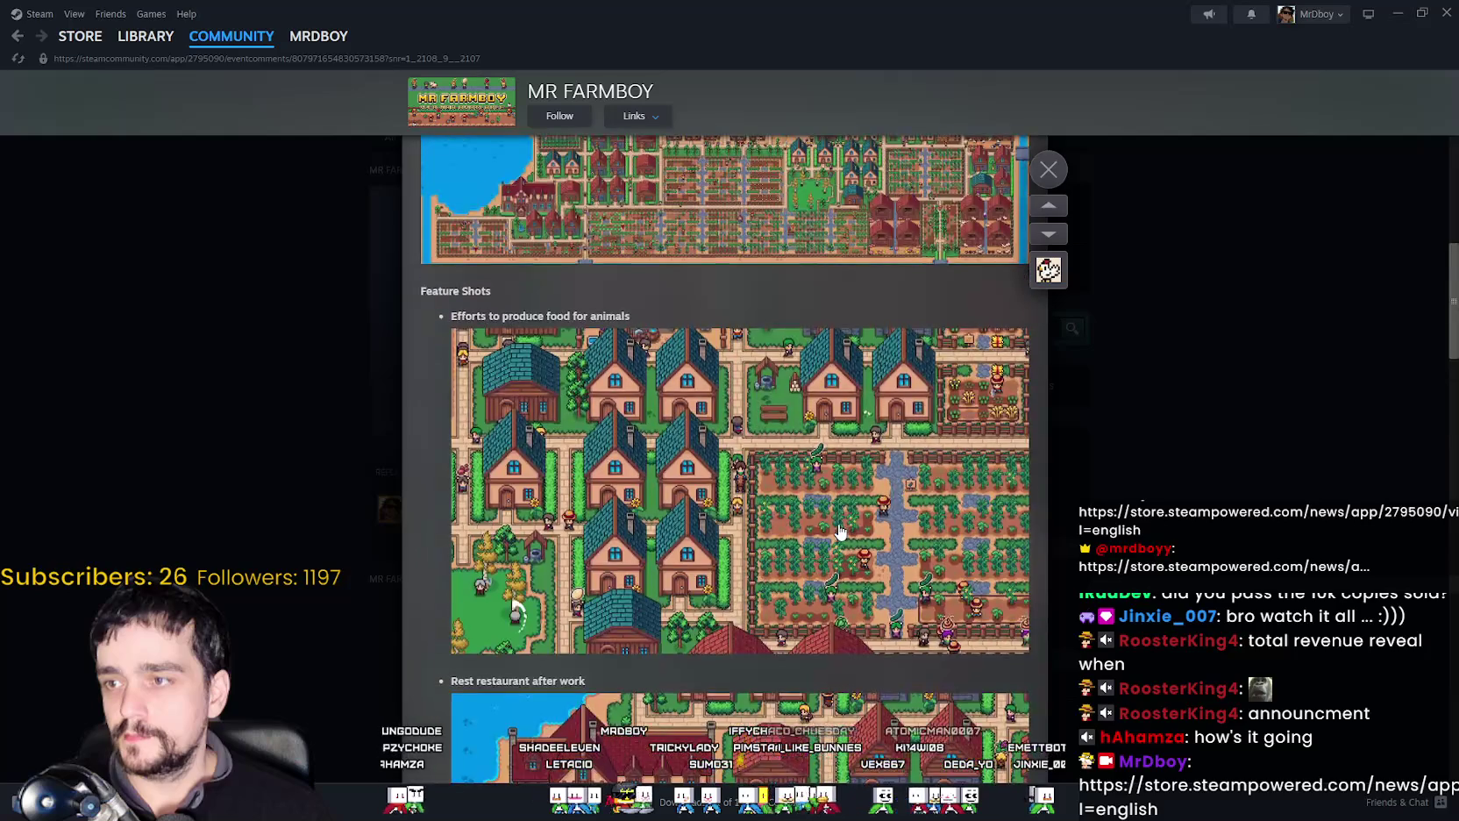
{"action": "scroll", "coordinate": [839, 526], "scroll_direction": "up", "scroll_amount": 2}
{"action": "scroll", "coordinate": [839, 528], "scroll_direction": "down", "scroll_amount": 3}
{"action": "scroll", "coordinate": [839, 528], "scroll_direction": "up", "scroll_amount": 3}
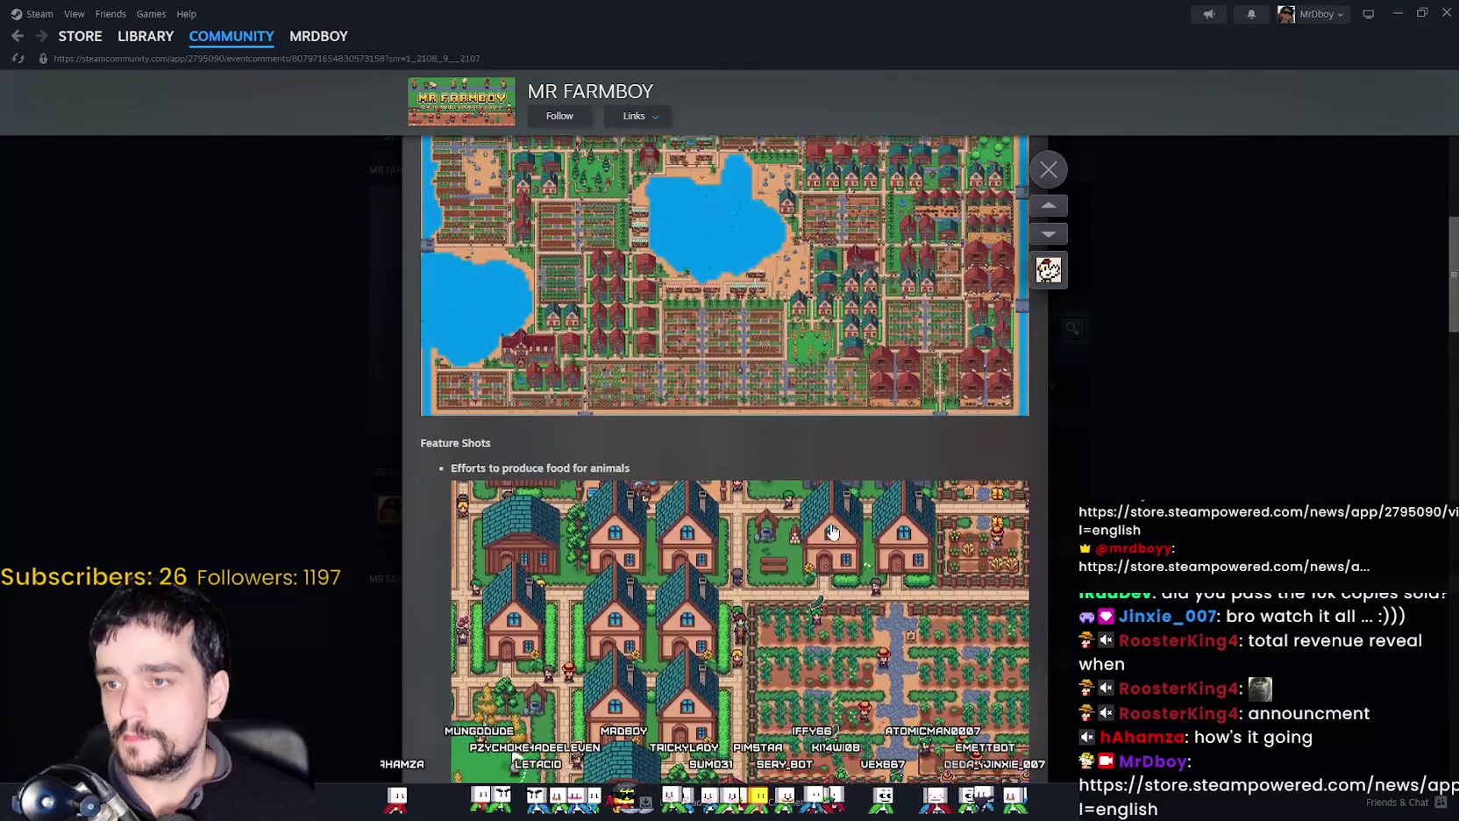
{"action": "scroll", "coordinate": [837, 527], "scroll_direction": "up", "scroll_amount": 4}
{"action": "scroll", "coordinate": [832, 528], "scroll_direction": "up", "scroll_amount": 1}
{"action": "scroll", "coordinate": [833, 529], "scroll_direction": "down", "scroll_amount": 4}
{"action": "scroll", "coordinate": [833, 528], "scroll_direction": "down", "scroll_amount": 4}
{"action": "scroll", "coordinate": [833, 529], "scroll_direction": "down", "scroll_amount": 4}
{"action": "scroll", "coordinate": [833, 529], "scroll_direction": "down", "scroll_amount": 4}
{"action": "scroll", "coordinate": [833, 529], "scroll_direction": "up", "scroll_amount": 4}
{"action": "scroll", "coordinate": [651, 518], "scroll_direction": "down", "scroll_amount": 2}
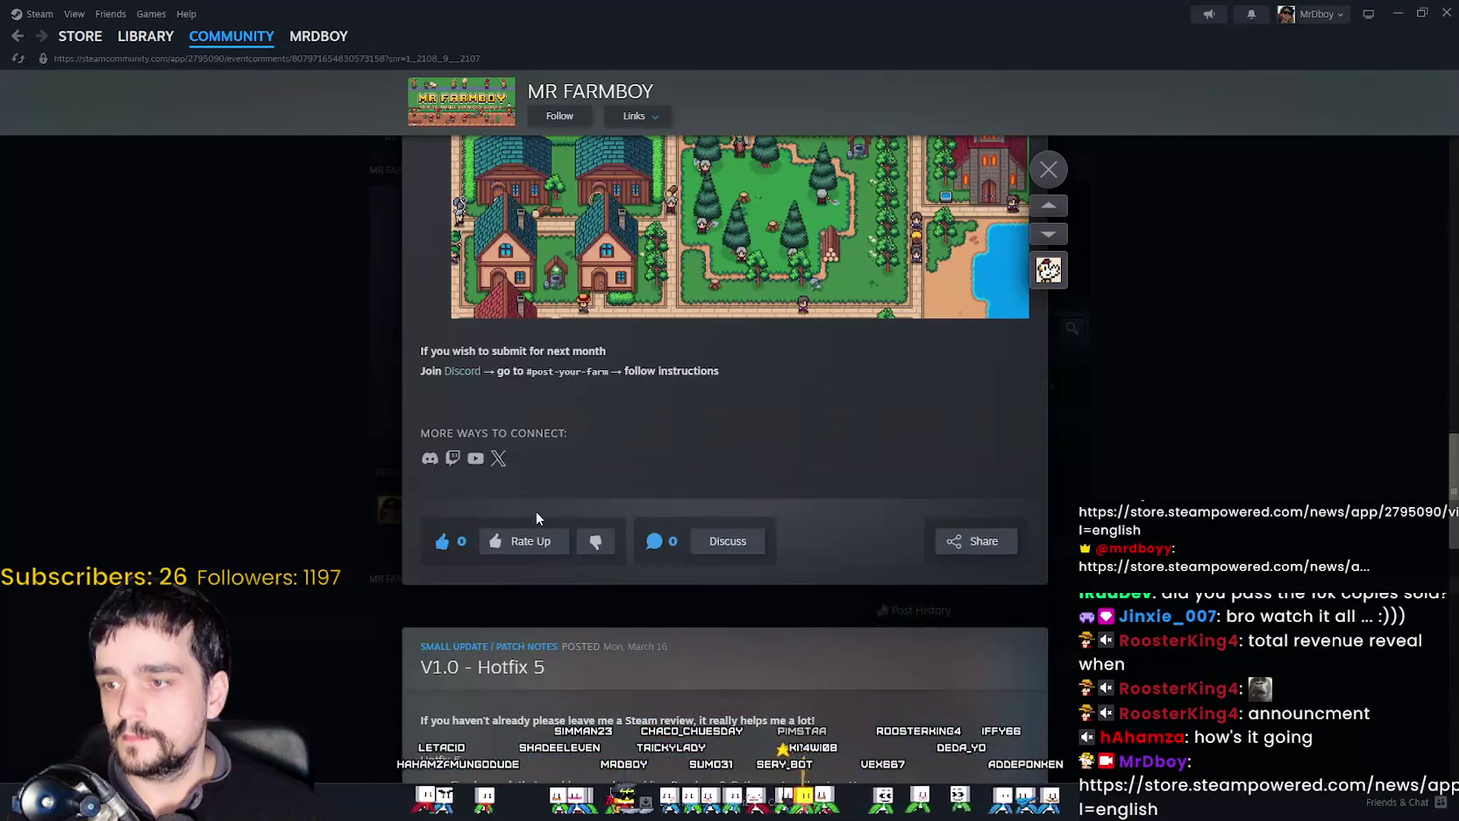
{"action": "scroll", "coordinate": [849, 666], "scroll_direction": "up", "scroll_amount": 5}
{"action": "scroll", "coordinate": [928, 636], "scroll_direction": "up", "scroll_amount": 3}
{"action": "scroll", "coordinate": [928, 636], "scroll_direction": "up", "scroll_amount": 4}
{"action": "left_click", "coordinate": [1211, 528]}
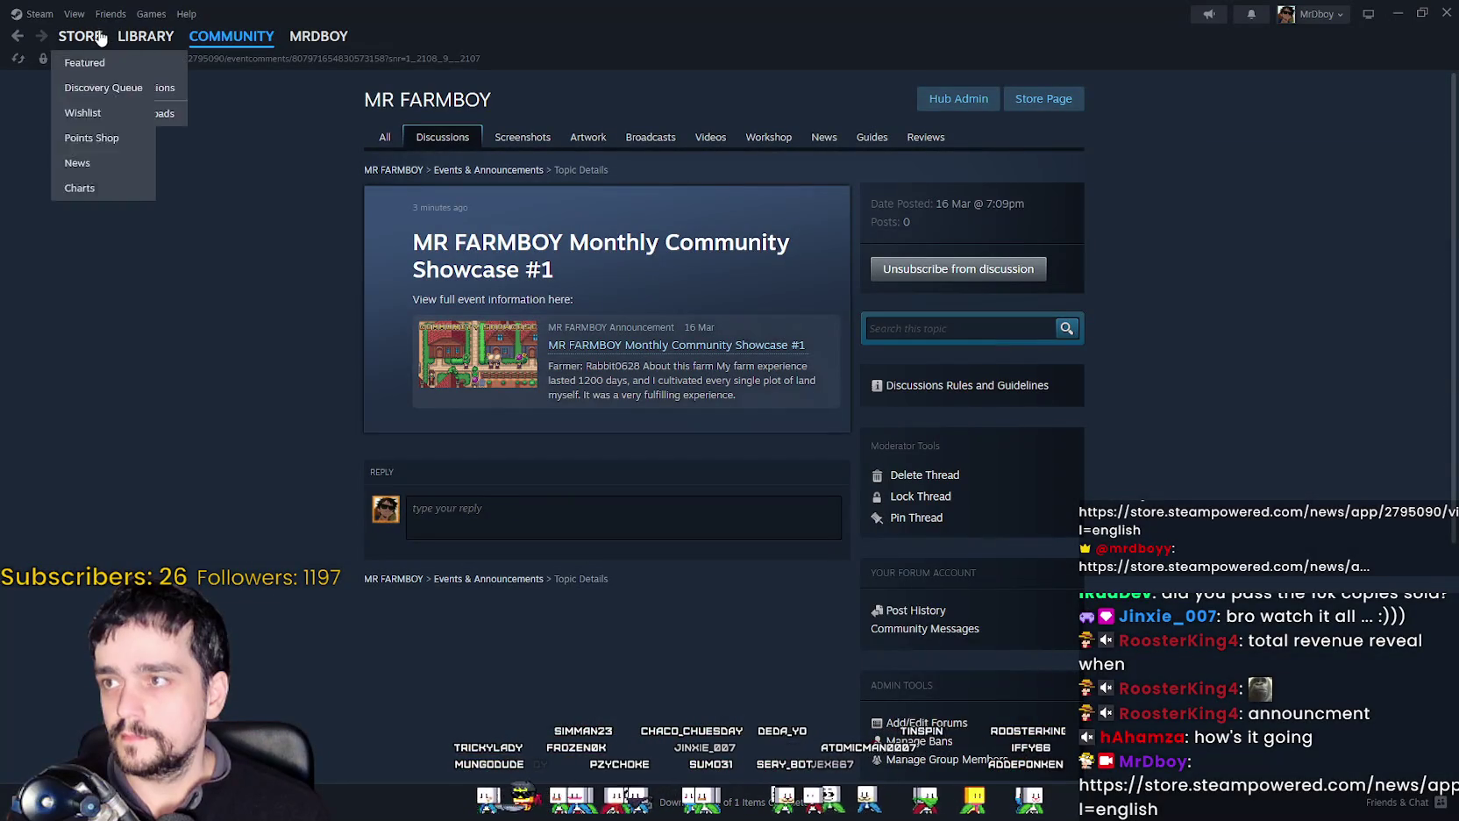
Open the MR FARMBOY store page and scroll down to Recent Events & Announcements.
{"action": "left_click", "coordinate": [1045, 100]}
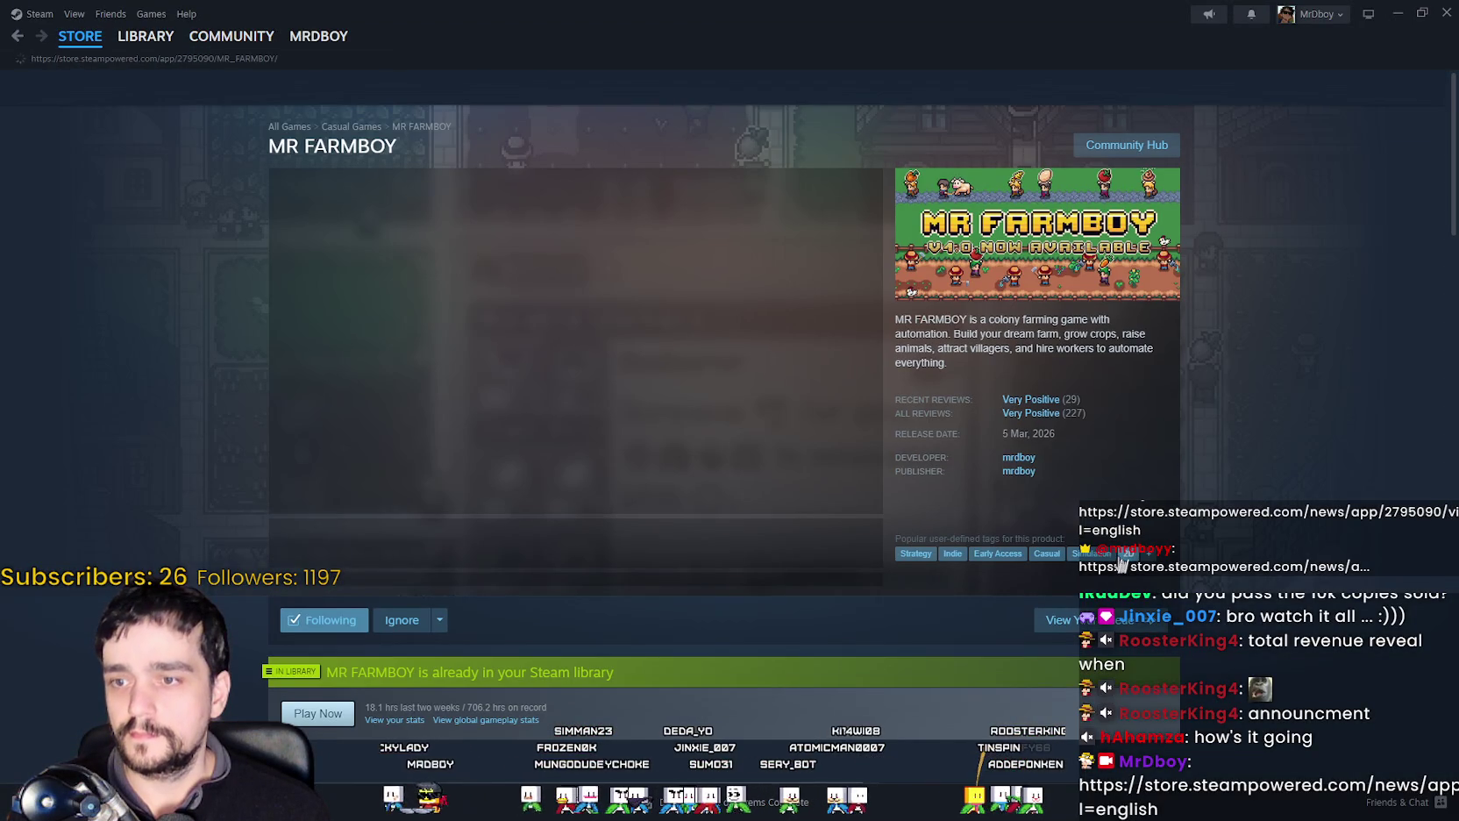
{"action": "scroll", "coordinate": [1108, 381], "scroll_direction": "down", "scroll_amount": 4}
{"action": "scroll", "coordinate": [1109, 380], "scroll_direction": "down", "scroll_amount": 5}
{"action": "scroll", "coordinate": [1094, 411], "scroll_direction": "down", "scroll_amount": 5}
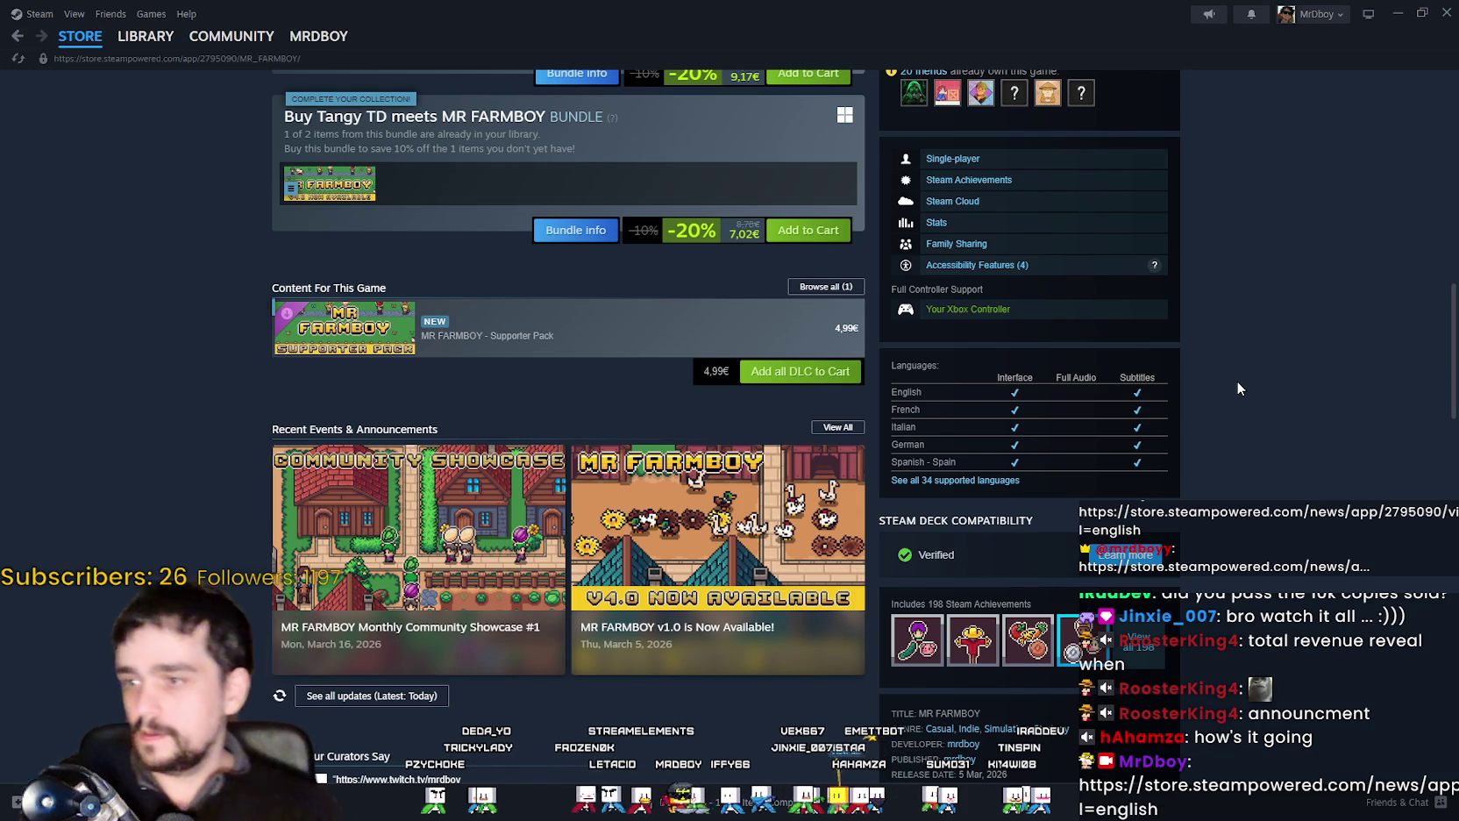
Open the Monthly Community Showcase #1 card and scroll through its farm screenshots.
{"action": "mouse_move", "coordinate": [419, 547]}
{"action": "left_click", "coordinate": [419, 526]}
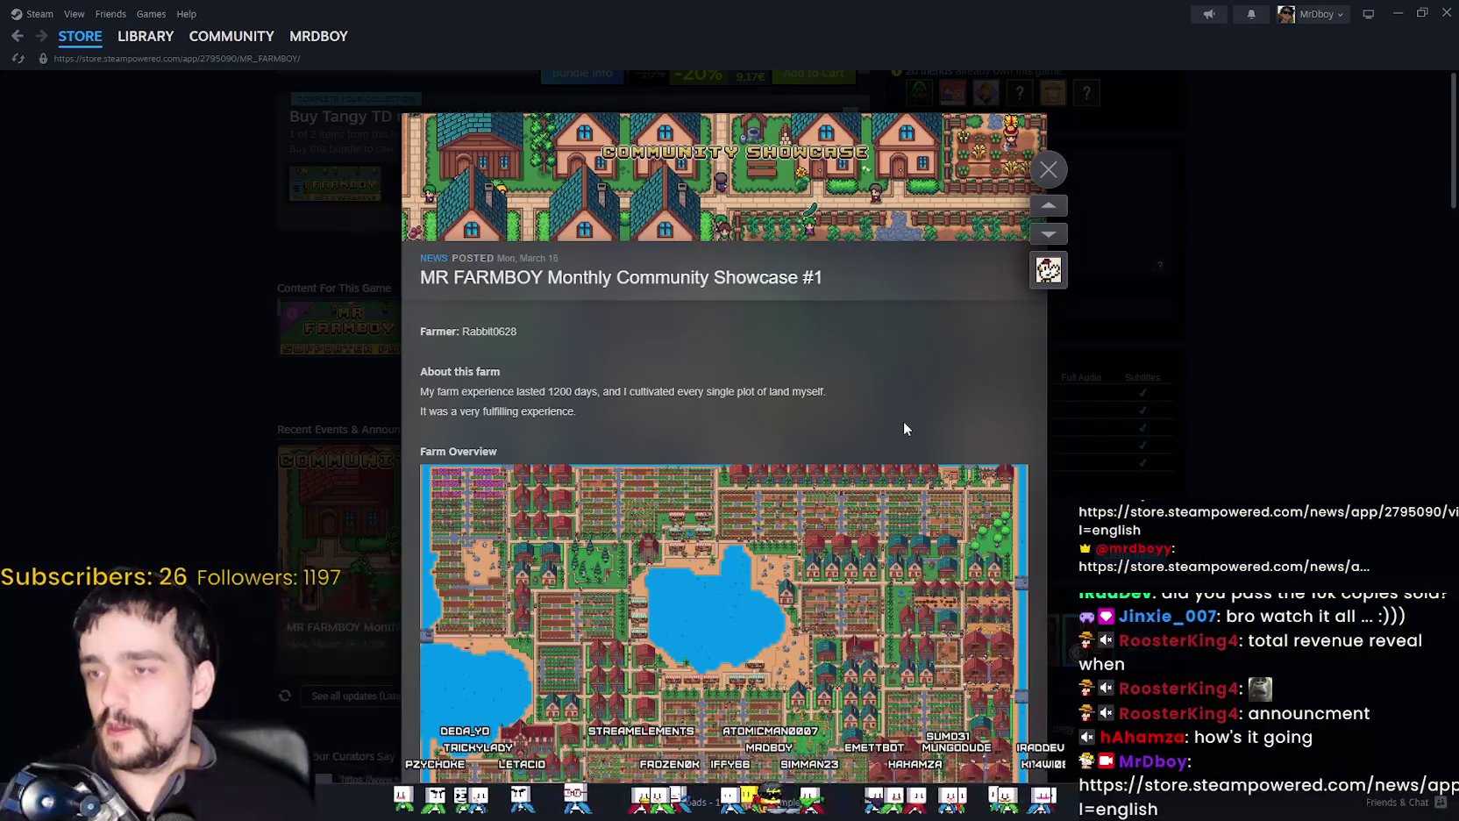
{"action": "scroll", "coordinate": [903, 421], "scroll_direction": "down", "scroll_amount": 5}
{"action": "scroll", "coordinate": [811, 580], "scroll_direction": "down", "scroll_amount": 5}
{"action": "scroll", "coordinate": [811, 574], "scroll_direction": "down", "scroll_amount": 5}
{"action": "scroll", "coordinate": [810, 561], "scroll_direction": "down", "scroll_amount": 2}
{"action": "scroll", "coordinate": [812, 542], "scroll_direction": "up", "scroll_amount": 2}
{"action": "scroll", "coordinate": [812, 542], "scroll_direction": "up", "scroll_amount": 3}
{"action": "scroll", "coordinate": [812, 537], "scroll_direction": "up", "scroll_amount": 4}
{"action": "scroll", "coordinate": [812, 537], "scroll_direction": "up", "scroll_amount": 4}
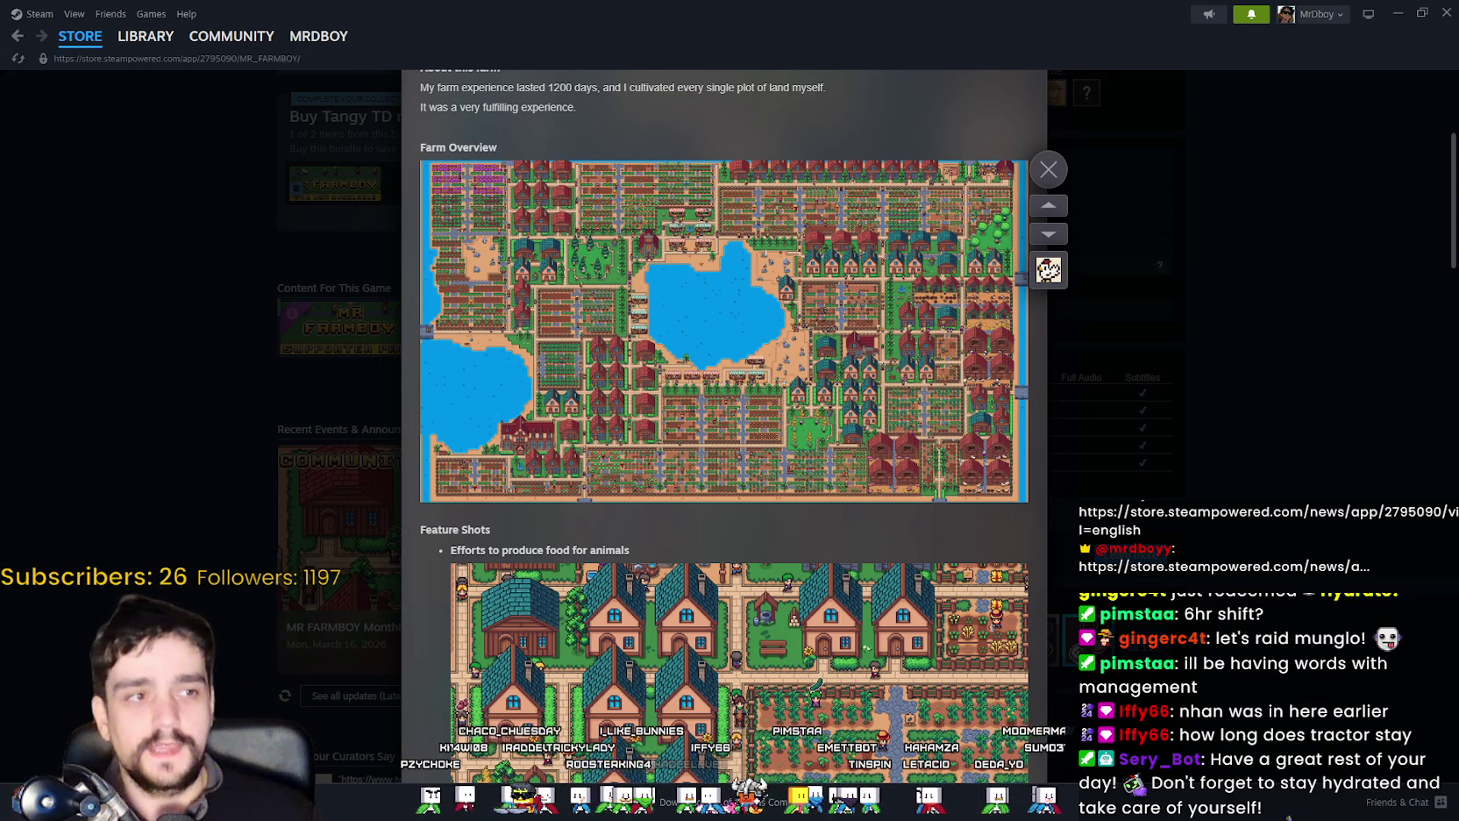
Copy the showcase post's share link, then open the new 'Nice' comment on its thread.
{"action": "scroll", "coordinate": [787, 523], "scroll_direction": "down", "scroll_amount": 2}
{"action": "scroll", "coordinate": [815, 570], "scroll_direction": "down", "scroll_amount": 6}
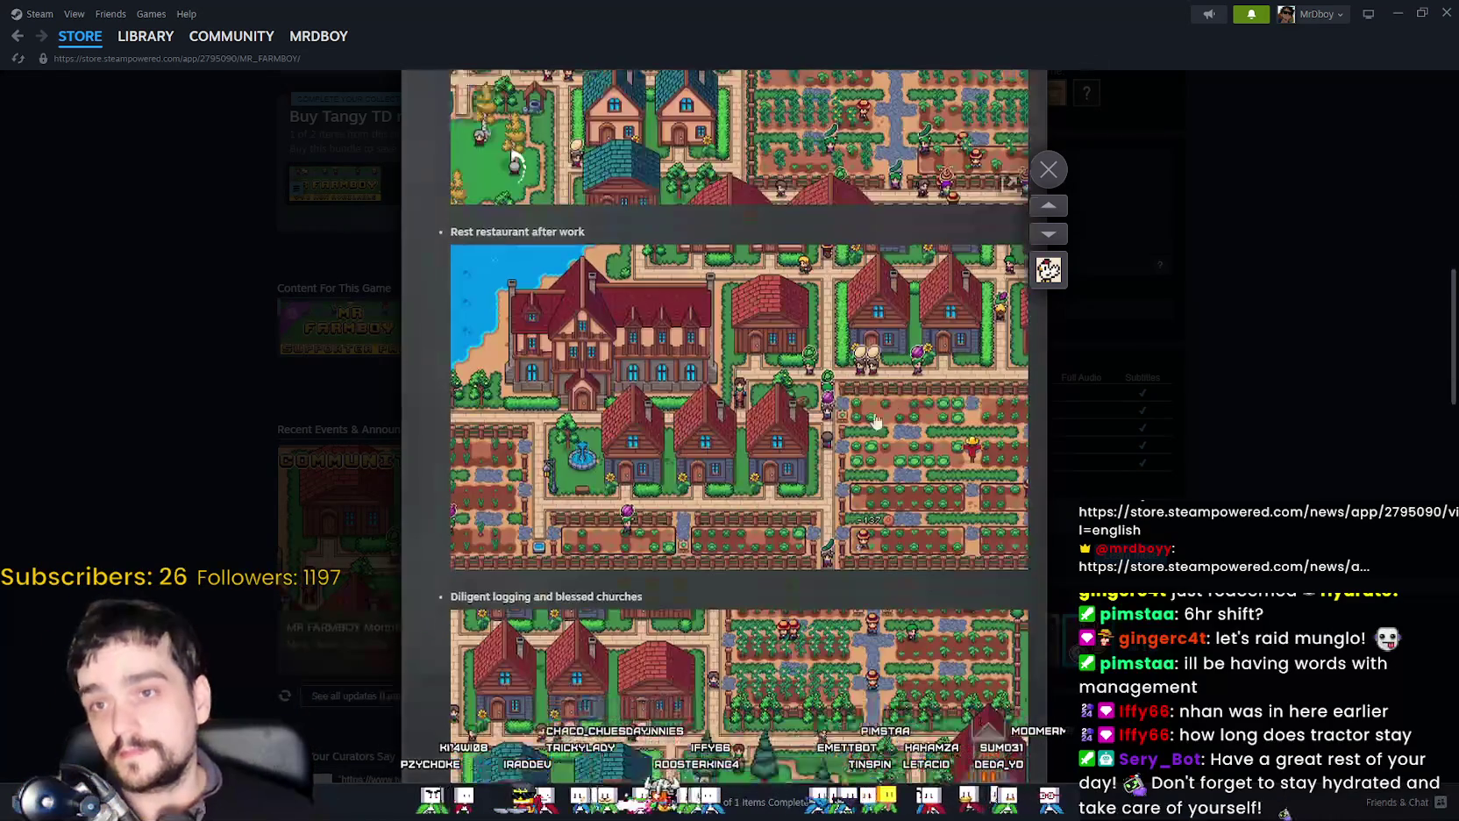
{"action": "scroll", "coordinate": [842, 613], "scroll_direction": "down", "scroll_amount": 5}
{"action": "scroll", "coordinate": [894, 543], "scroll_direction": "down", "scroll_amount": 2}
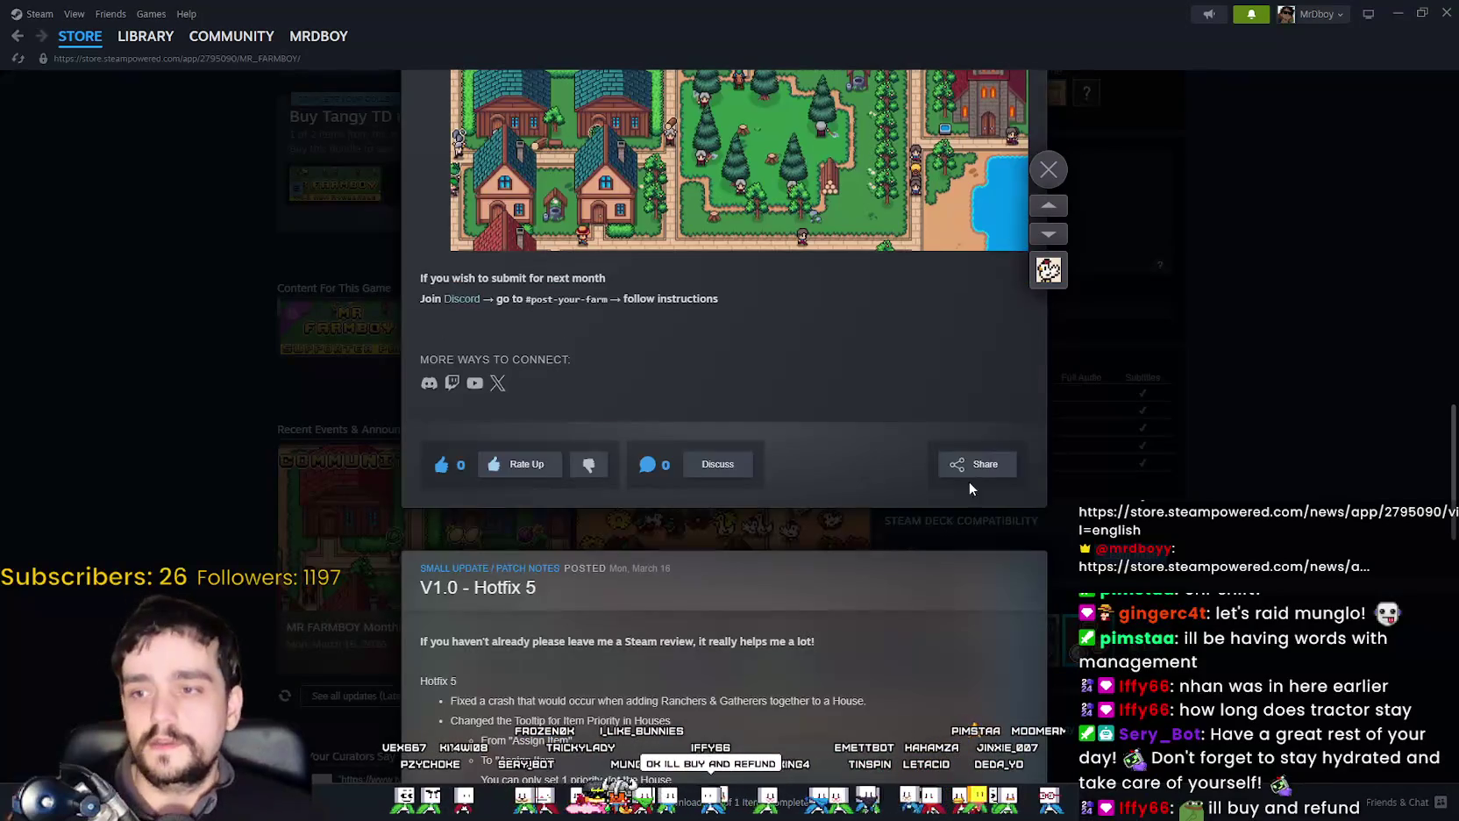
{"action": "left_click", "coordinate": [979, 474]}
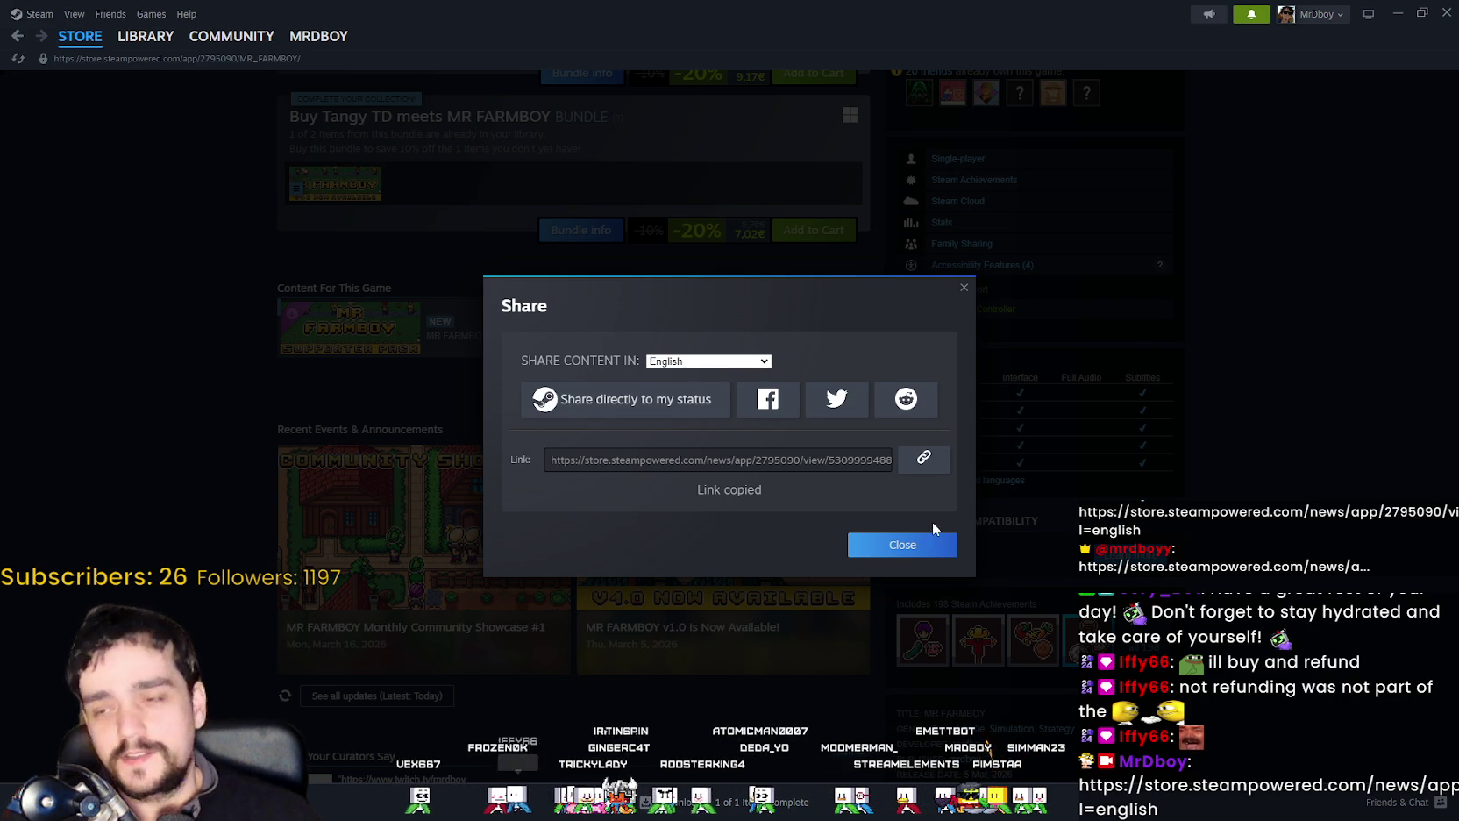
{"action": "left_click", "coordinate": [921, 548]}
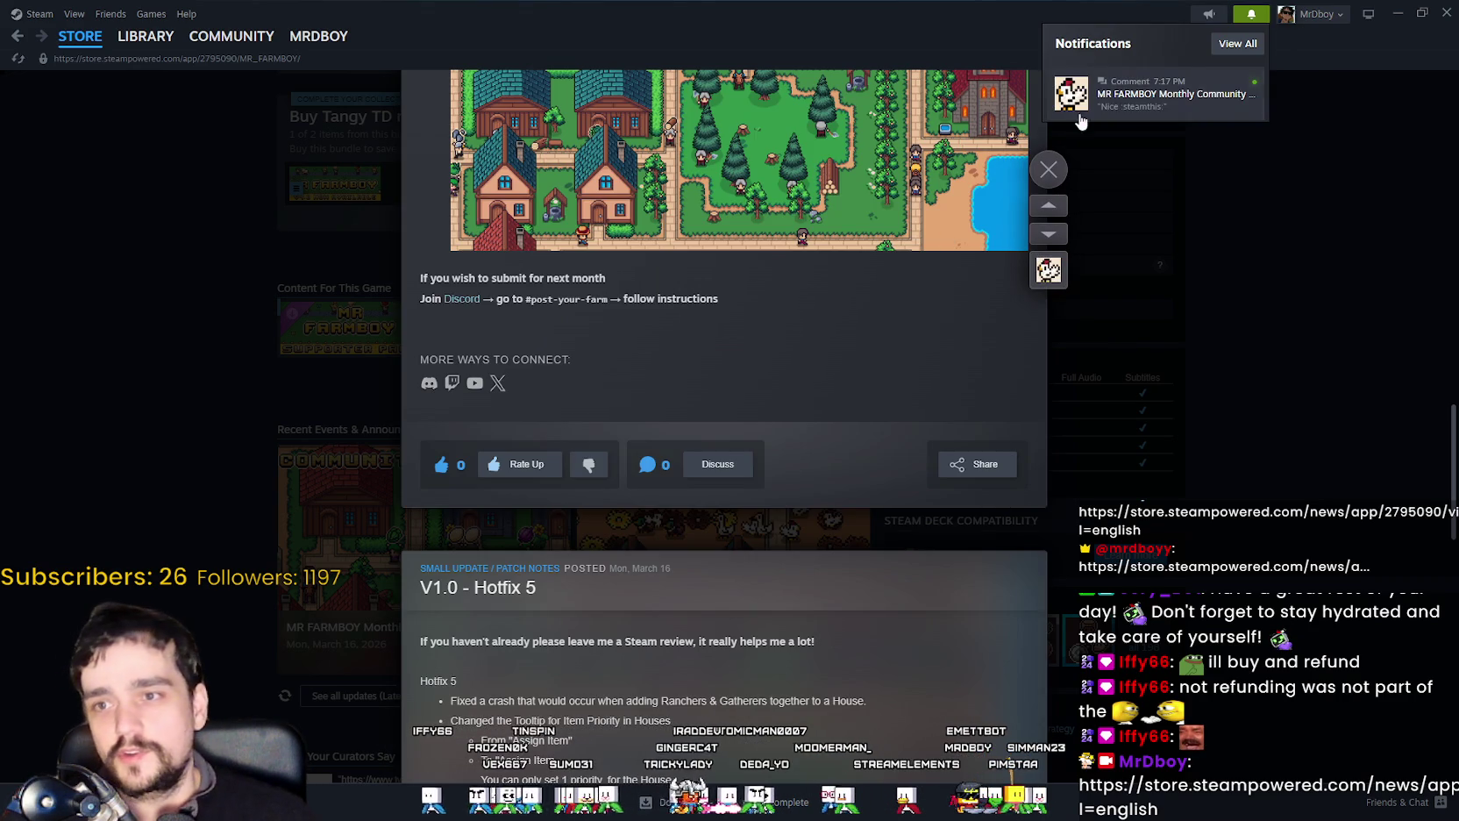
{"action": "left_click", "coordinate": [1122, 95]}
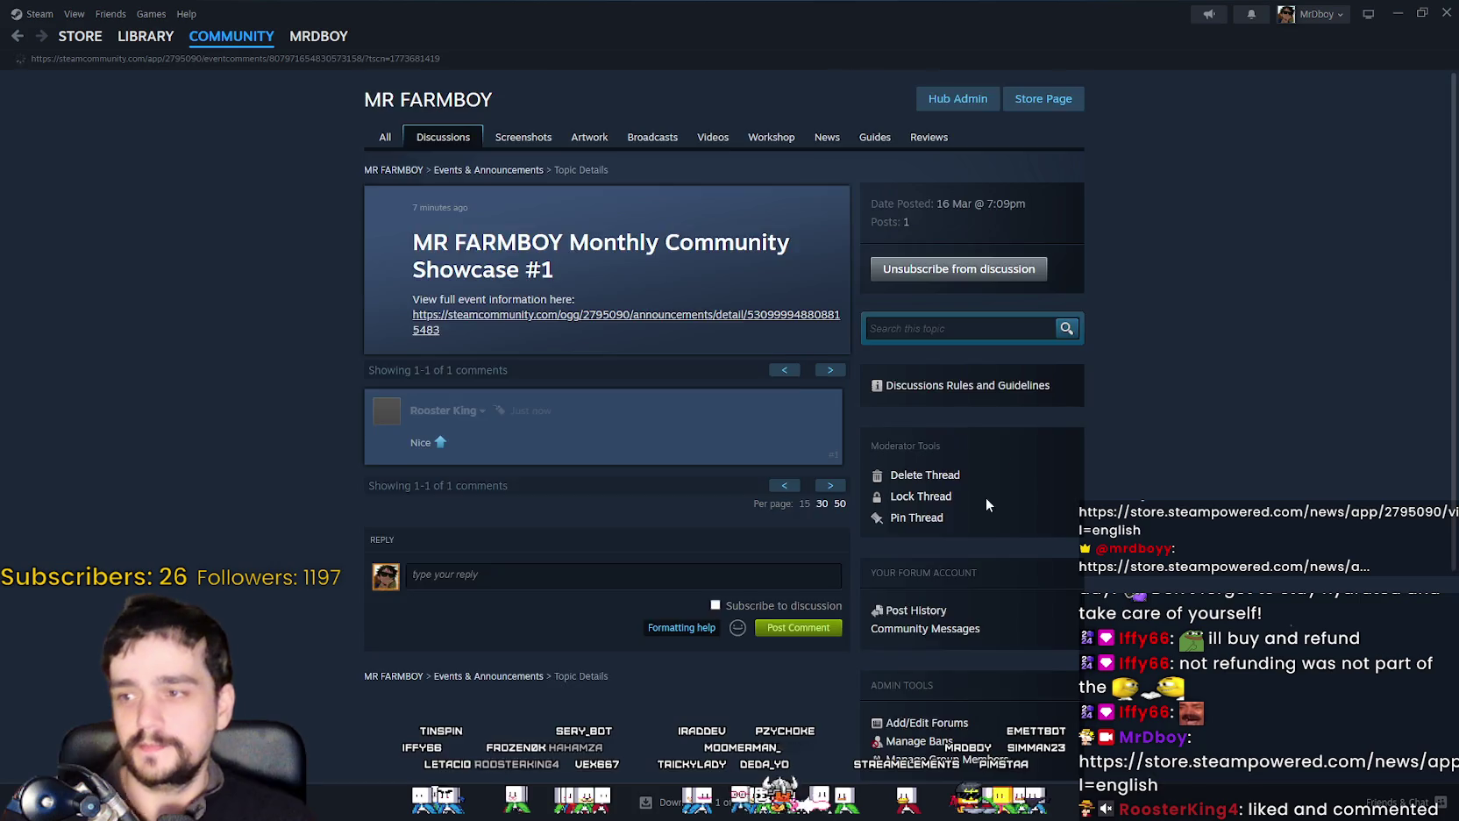
Open the full Monthly Community Showcase #1 announcement from its discussion thread's event card.
{"action": "scroll", "coordinate": [526, 473], "scroll_direction": "up", "scroll_amount": 3}
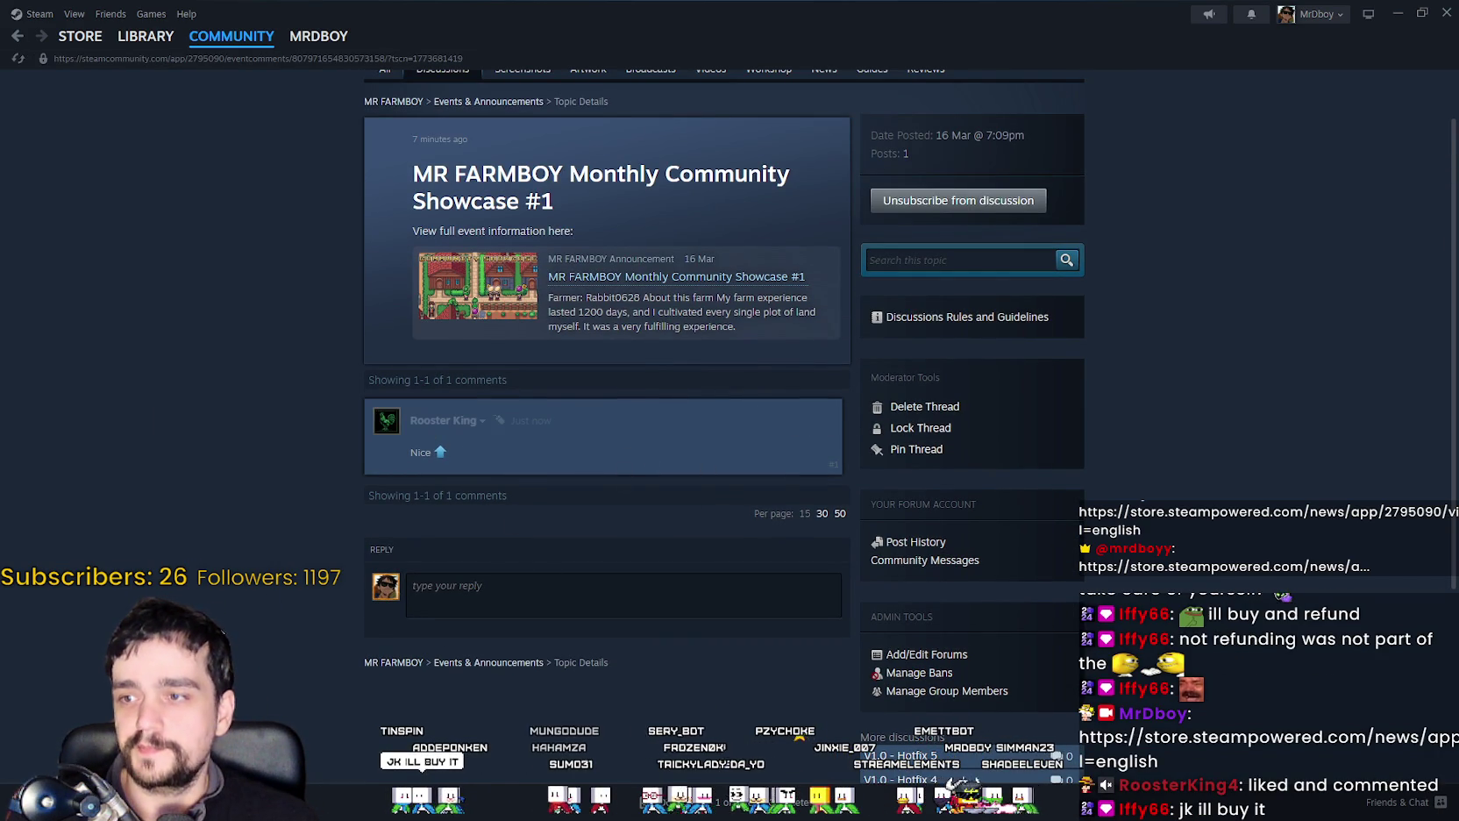
{"action": "scroll", "coordinate": [256, 595], "scroll_direction": "up", "scroll_amount": 1}
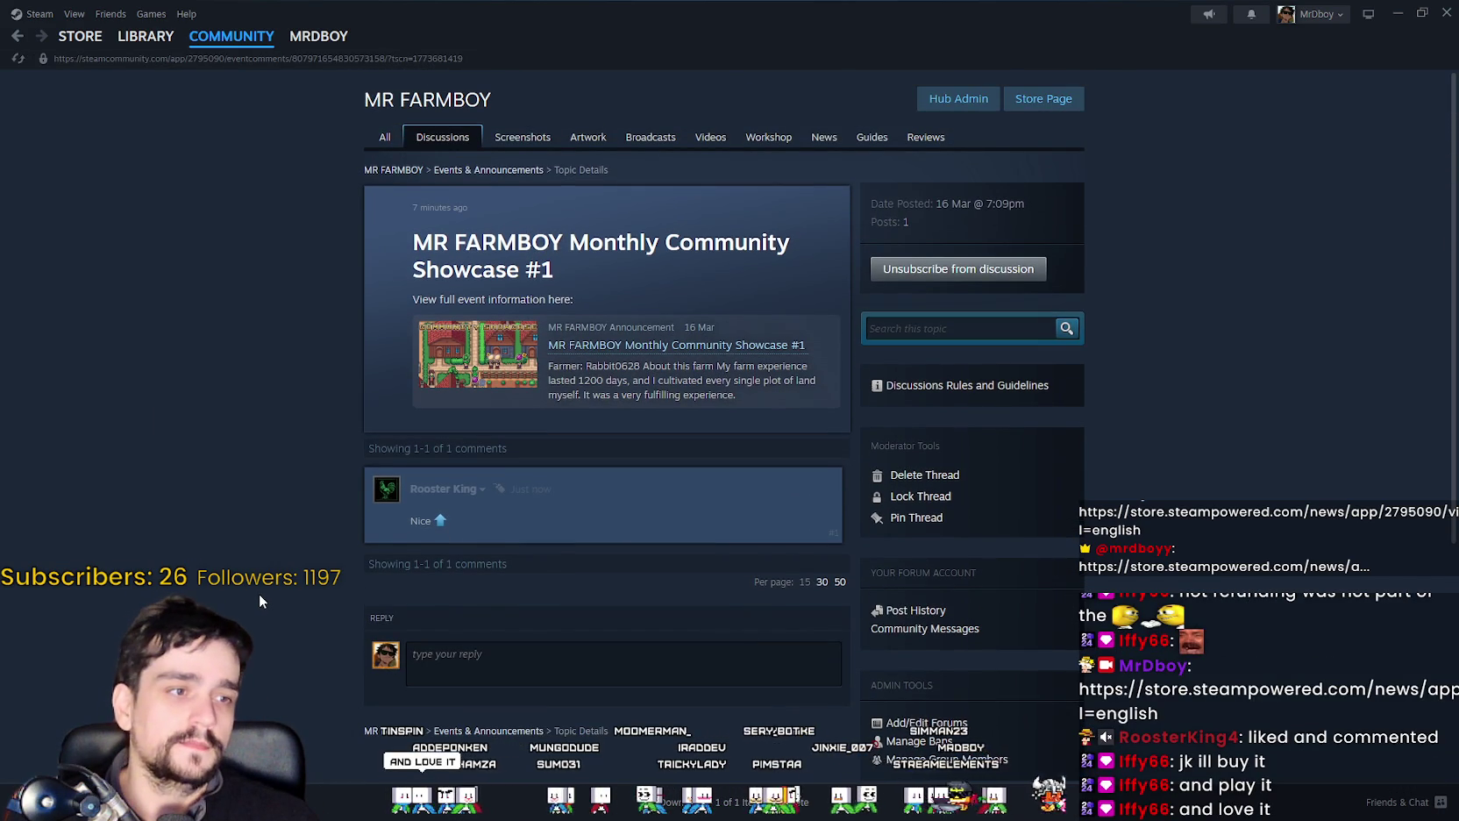
{"action": "left_click", "coordinate": [438, 353]}
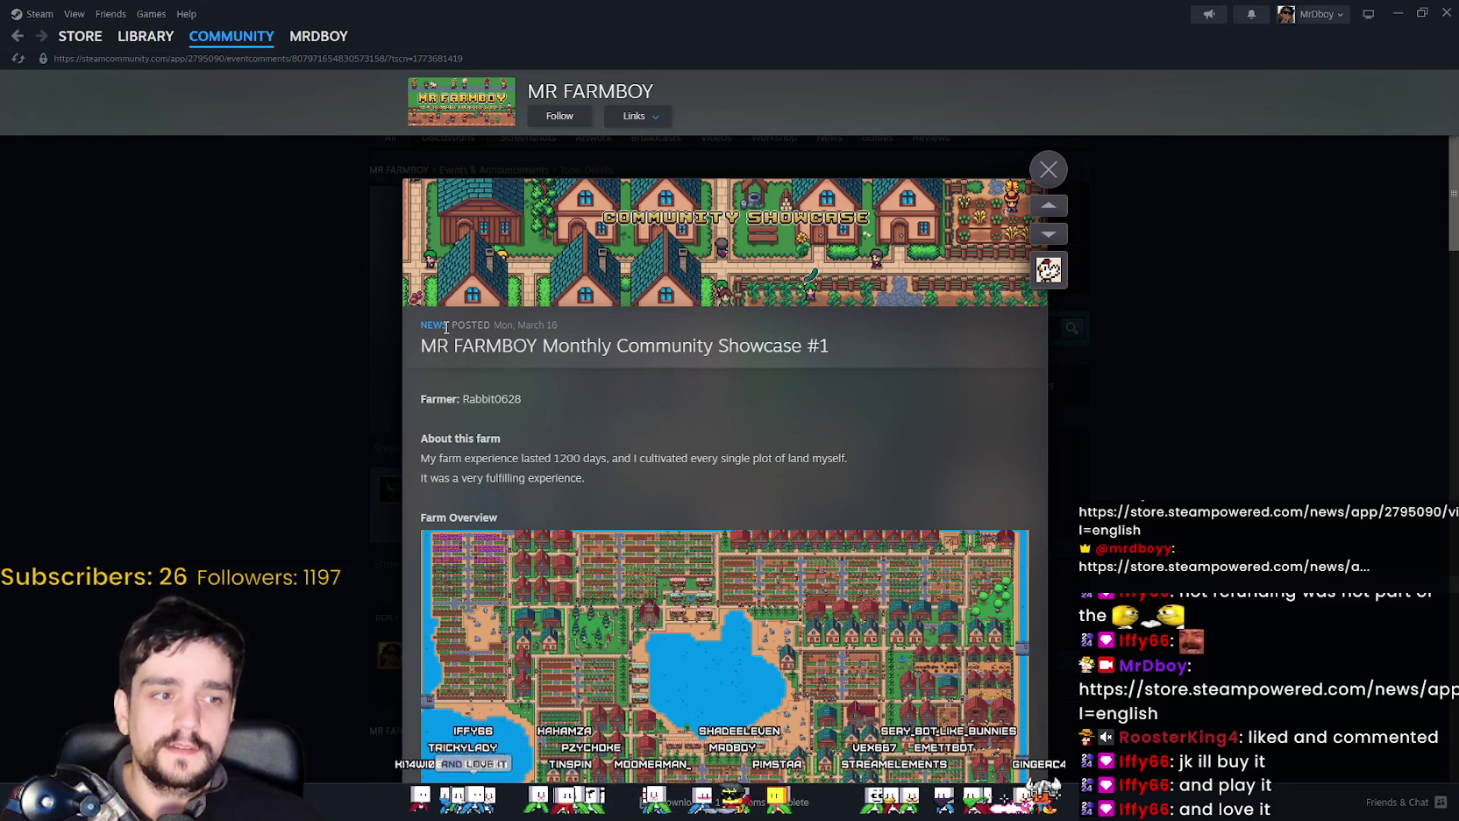
{"action": "scroll", "coordinate": [875, 513], "scroll_direction": "down", "scroll_amount": 5}
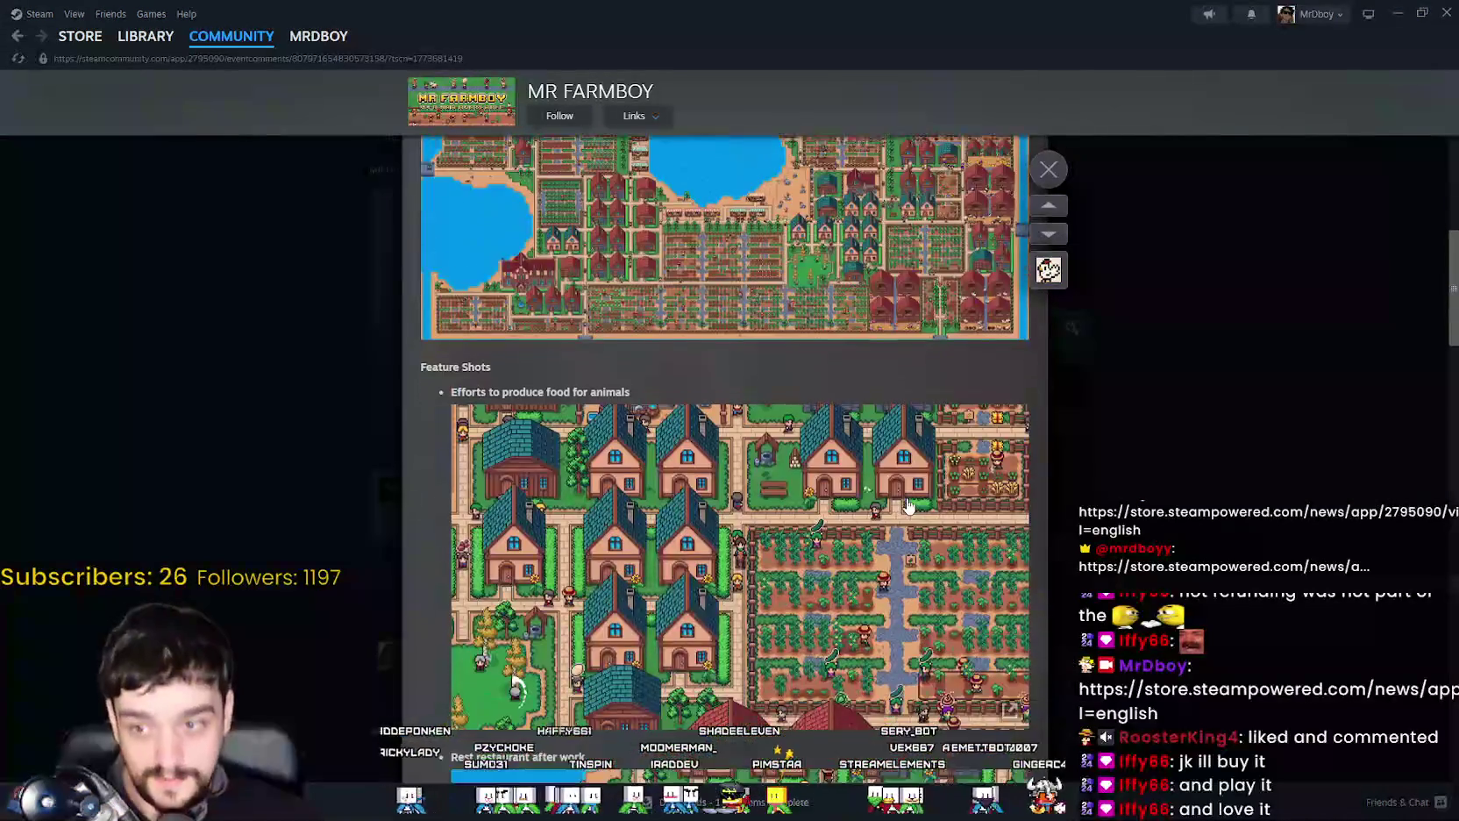
{"action": "scroll", "coordinate": [875, 513], "scroll_direction": "down", "scroll_amount": 3}
{"action": "scroll", "coordinate": [875, 513], "scroll_direction": "down", "scroll_amount": 5}
{"action": "scroll", "coordinate": [872, 494], "scroll_direction": "down", "scroll_amount": 5}
{"action": "scroll", "coordinate": [872, 494], "scroll_direction": "up", "scroll_amount": 1}
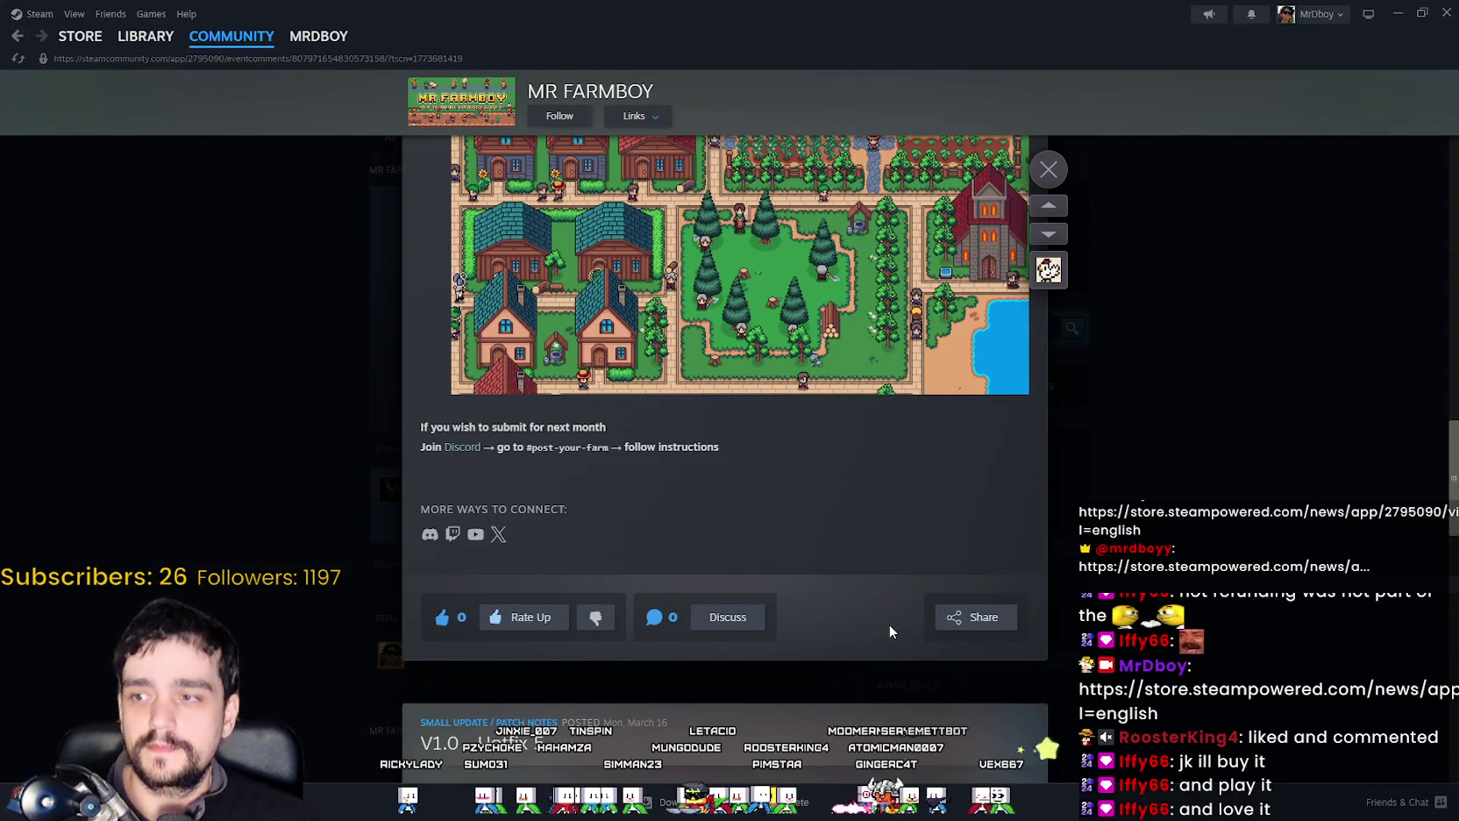
{"action": "scroll", "coordinate": [843, 491], "scroll_direction": "up", "scroll_amount": 5}
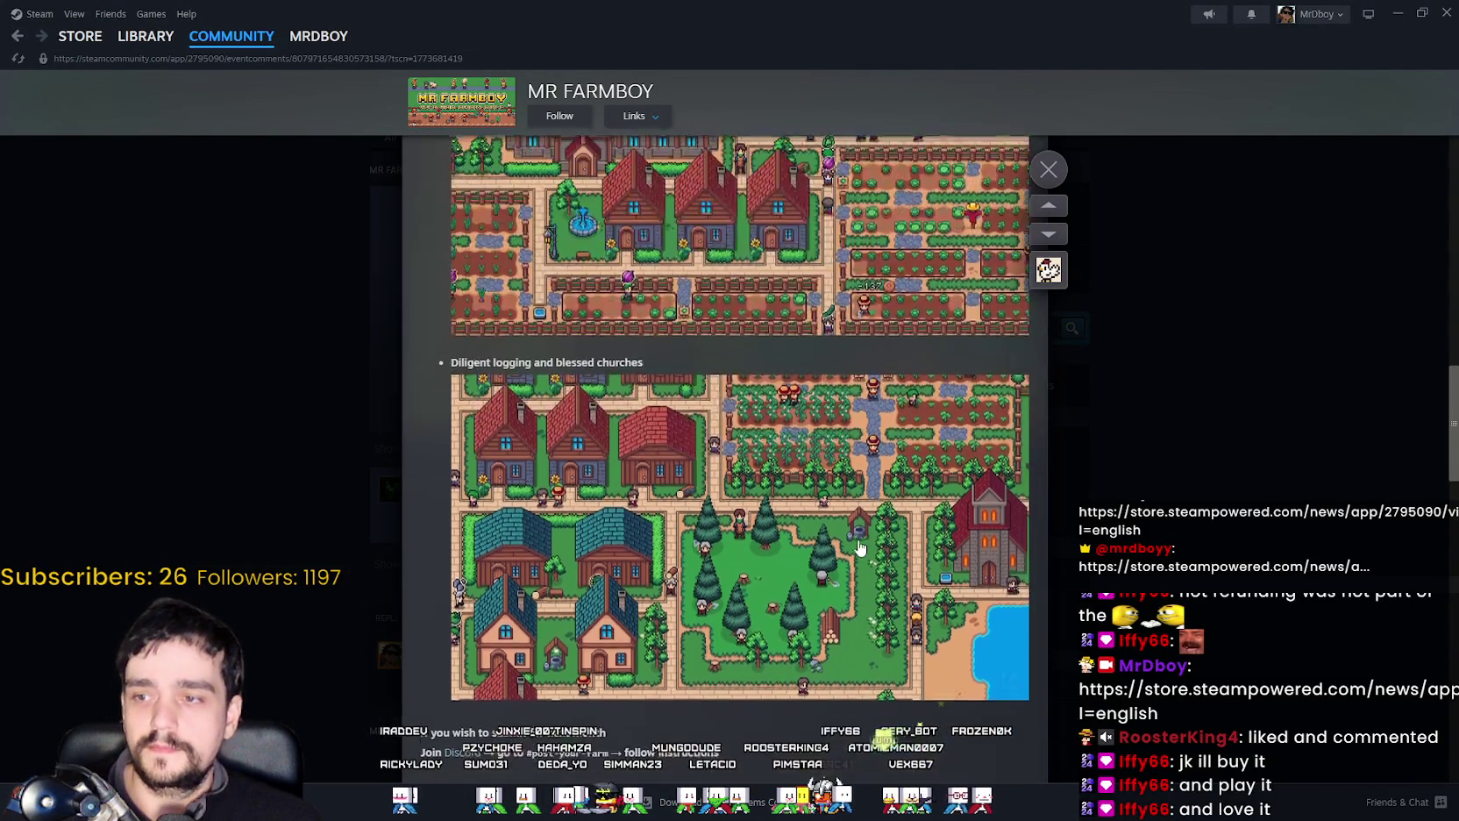
{"action": "scroll", "coordinate": [814, 585], "scroll_direction": "up", "scroll_amount": 4}
{"action": "scroll", "coordinate": [816, 583], "scroll_direction": "up", "scroll_amount": 5}
{"action": "scroll", "coordinate": [827, 579], "scroll_direction": "up", "scroll_amount": 2}
{"action": "scroll", "coordinate": [827, 579], "scroll_direction": "down", "scroll_amount": 5}
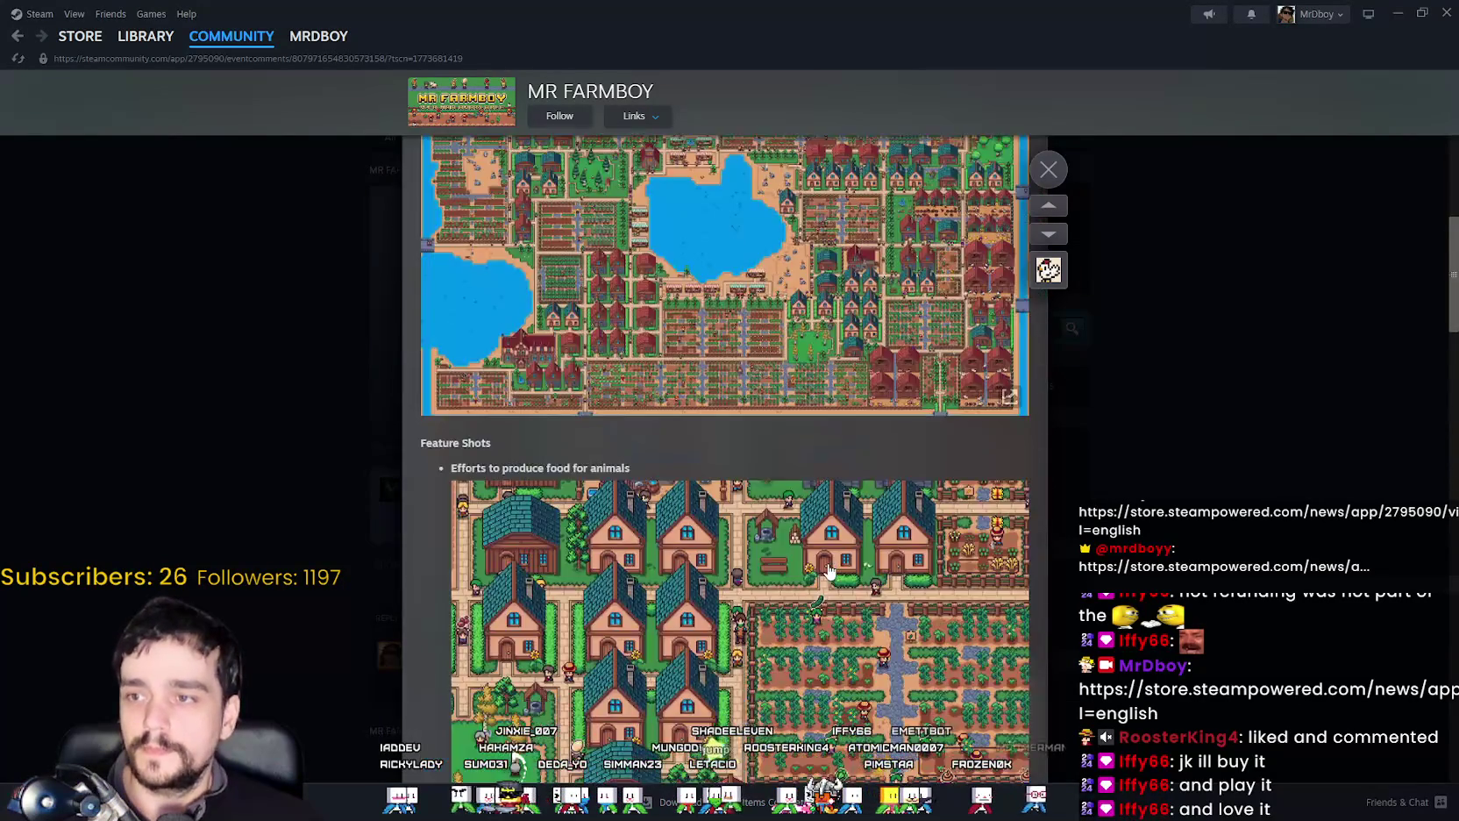
{"action": "scroll", "coordinate": [826, 574], "scroll_direction": "down", "scroll_amount": 5}
{"action": "scroll", "coordinate": [827, 571], "scroll_direction": "down", "scroll_amount": 5}
{"action": "scroll", "coordinate": [824, 572], "scroll_direction": "down", "scroll_amount": 3}
{"action": "scroll", "coordinate": [816, 571], "scroll_direction": "down", "scroll_amount": 4}
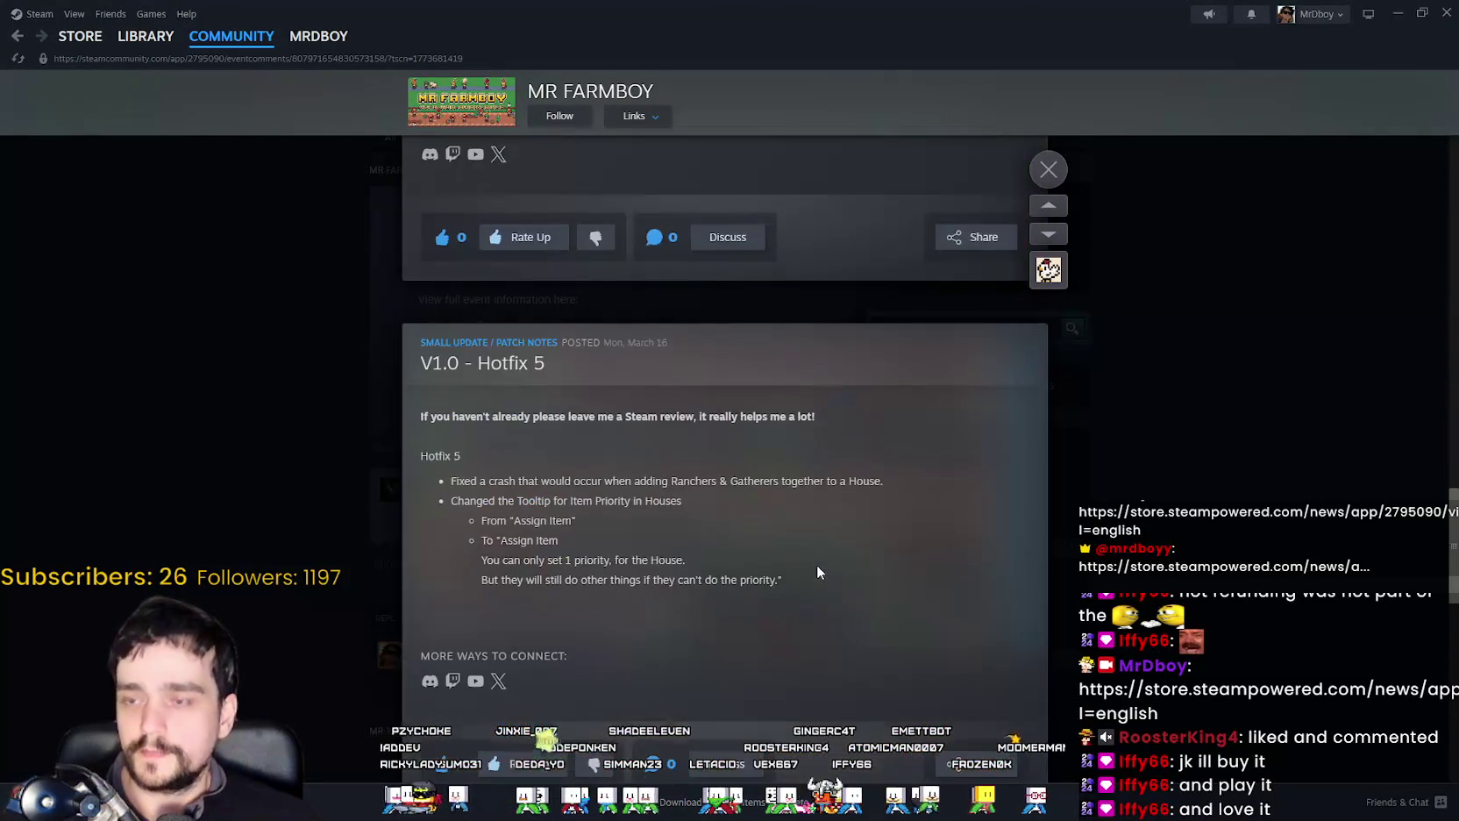
{"action": "scroll", "coordinate": [817, 571], "scroll_direction": "up", "scroll_amount": 5}
{"action": "scroll", "coordinate": [810, 566], "scroll_direction": "up", "scroll_amount": 4}
{"action": "scroll", "coordinate": [809, 568], "scroll_direction": "up", "scroll_amount": 5}
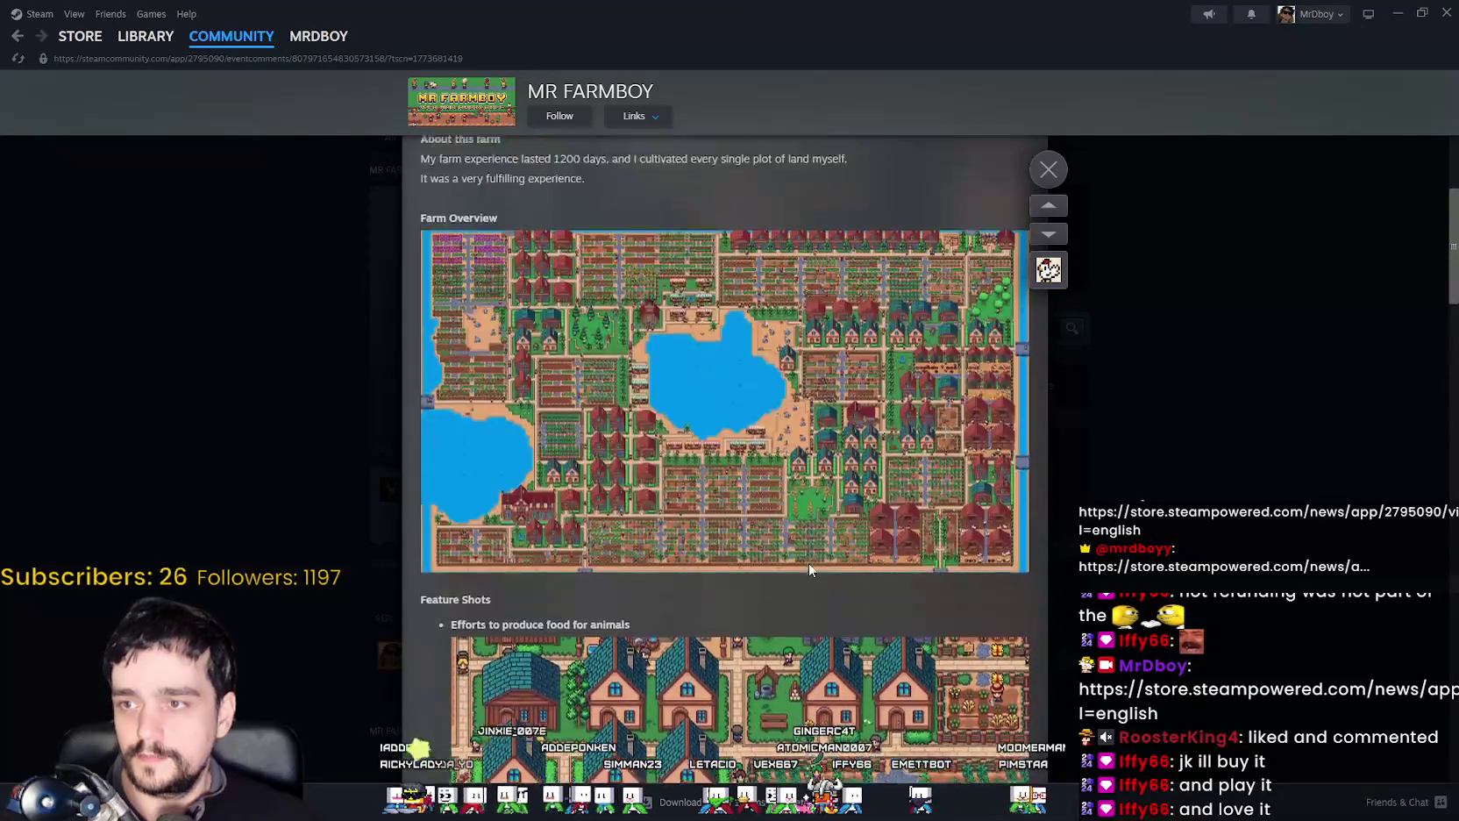
{"action": "scroll", "coordinate": [808, 568], "scroll_direction": "up", "scroll_amount": 3}
{"action": "scroll", "coordinate": [809, 570], "scroll_direction": "down", "scroll_amount": 2}
{"action": "scroll", "coordinate": [806, 567], "scroll_direction": "down", "scroll_amount": 5}
{"action": "scroll", "coordinate": [805, 565], "scroll_direction": "down", "scroll_amount": 4}
{"action": "scroll", "coordinate": [802, 562], "scroll_direction": "down", "scroll_amount": 5}
{"action": "scroll", "coordinate": [802, 561], "scroll_direction": "down", "scroll_amount": 2}
{"action": "scroll", "coordinate": [802, 562], "scroll_direction": "up", "scroll_amount": 5}
{"action": "scroll", "coordinate": [802, 561], "scroll_direction": "up", "scroll_amount": 5}
{"action": "scroll", "coordinate": [803, 562], "scroll_direction": "up", "scroll_amount": 5}
{"action": "scroll", "coordinate": [803, 562], "scroll_direction": "up", "scroll_amount": 1}
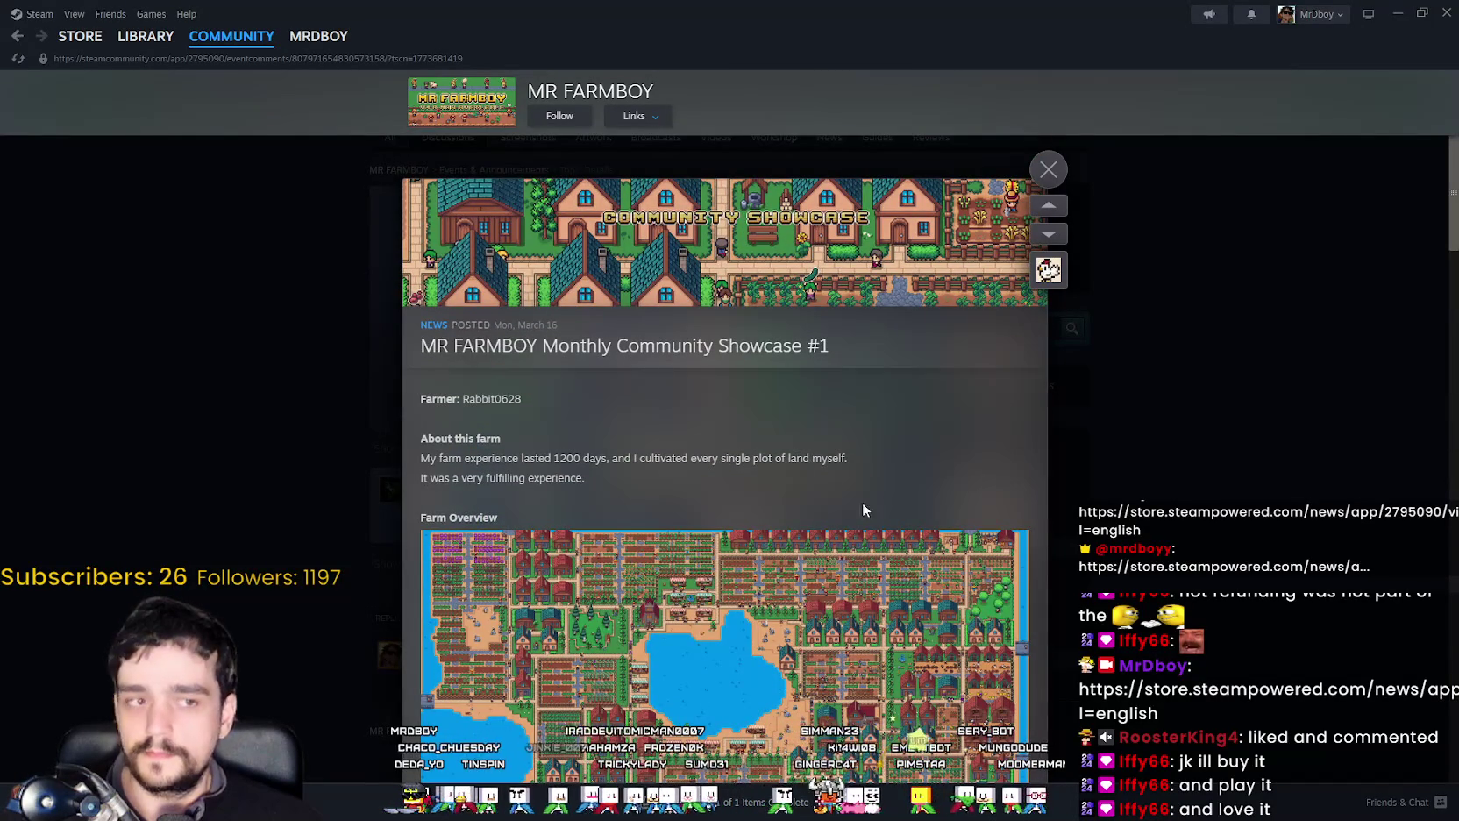